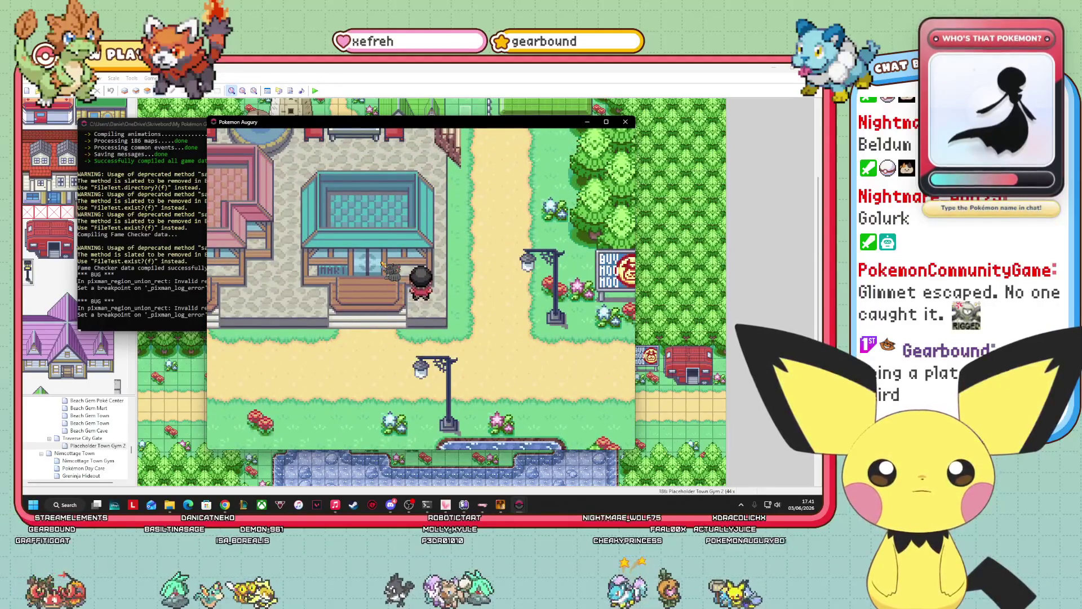
# - Walk the player left and north into the market plaza, then close the Pokemon Augury playtest window
pyautogui.press('Left')
pyautogui.press('Escape')
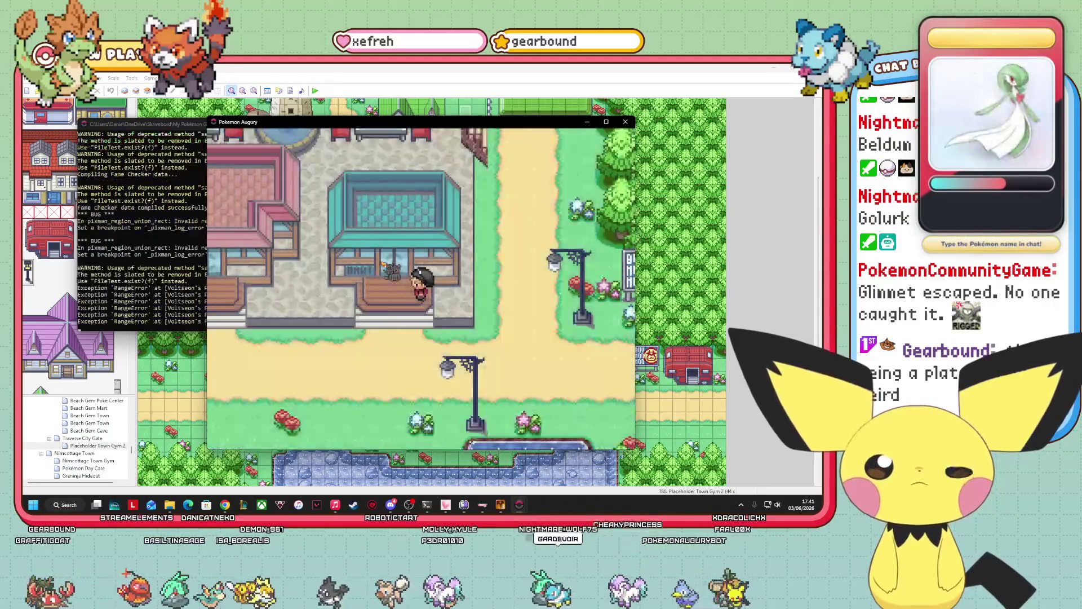
pyautogui.press('Escape')
pyautogui.press('Escape')
pyautogui.press('Left')
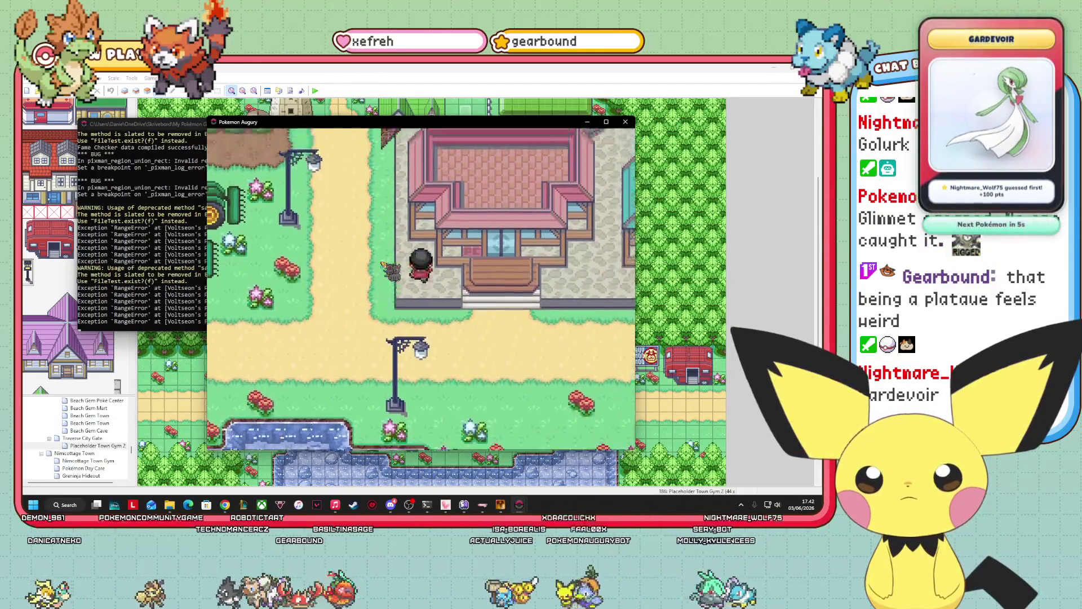
pyautogui.press('Left')
pyautogui.press('Down')
pyautogui.press('Up')
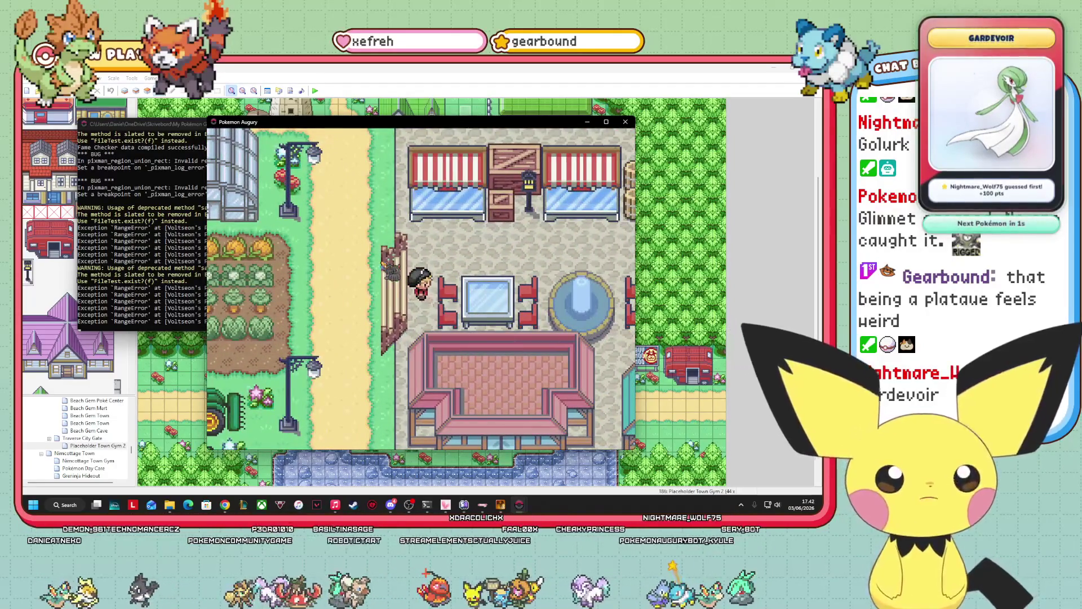
pyautogui.press('Up')
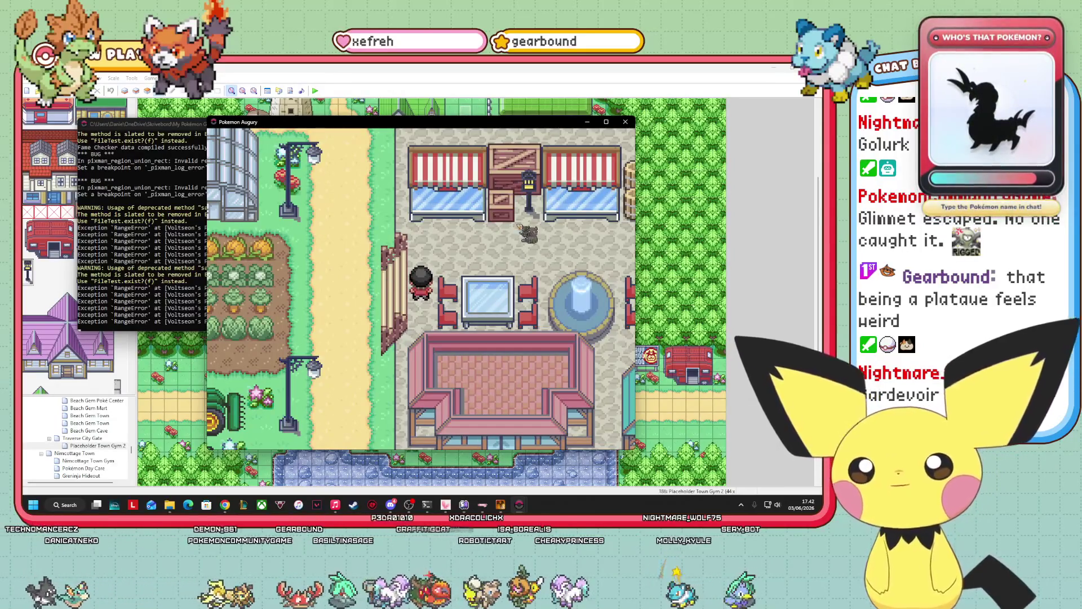
pyautogui.click(625, 122)
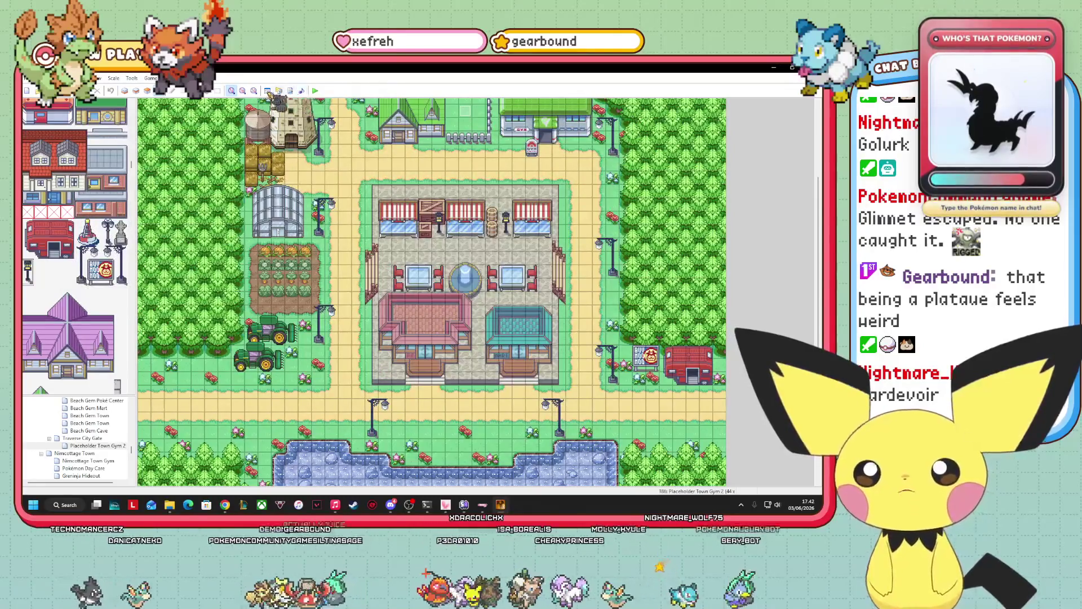
# - Open the Outside tileset in the F9 Database and view its Passage (4 dir), then Terrain Tag settings
pyautogui.press('F9')
pyautogui.scroll(-10, 468, 282)
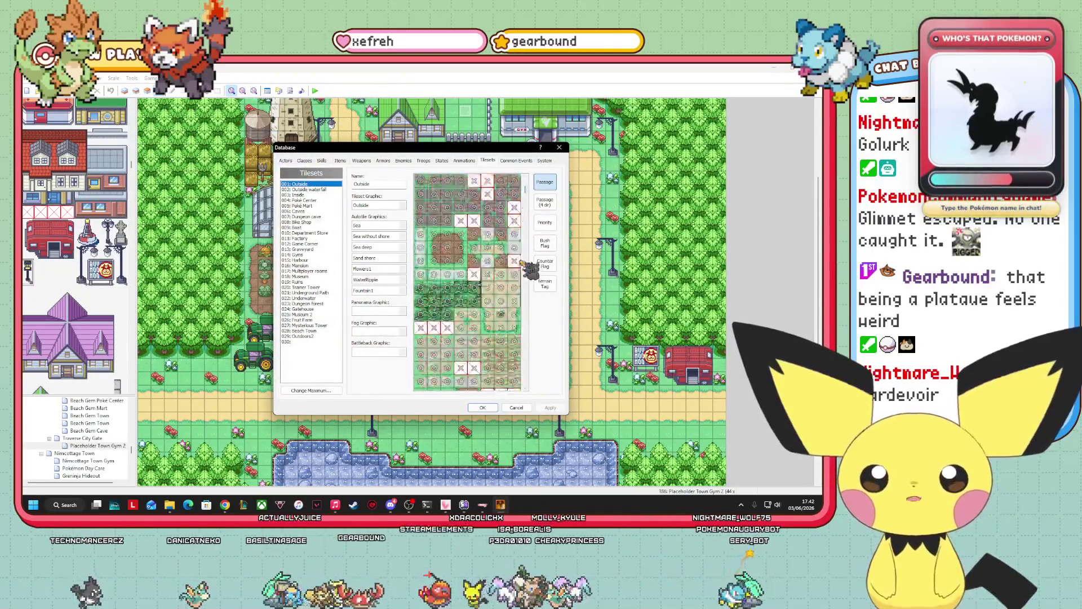
pyautogui.scroll(-10, 507, 279)
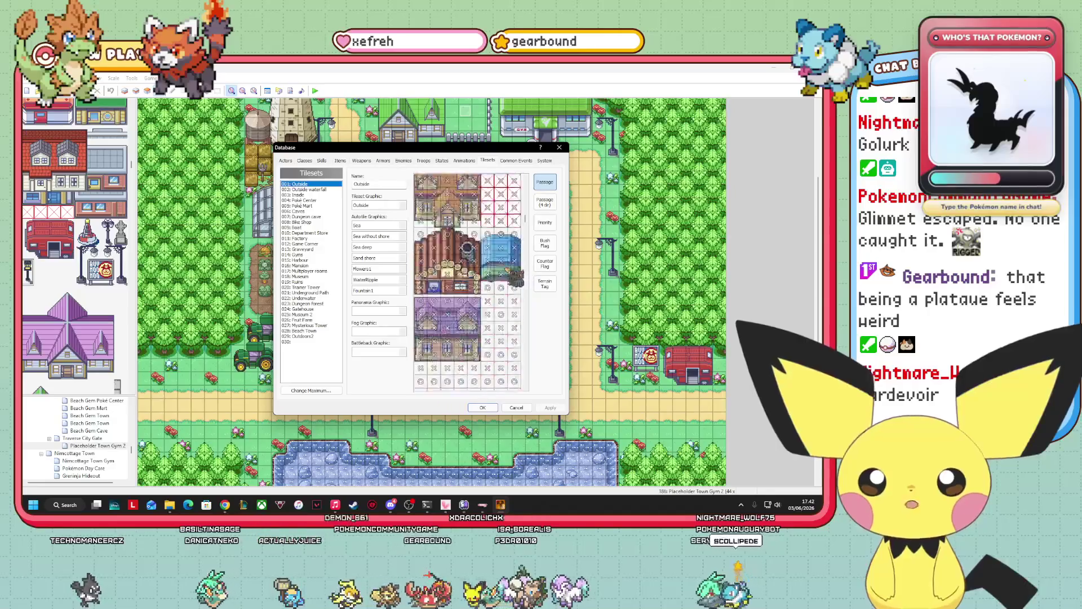
pyautogui.scroll(-10, 490, 283)
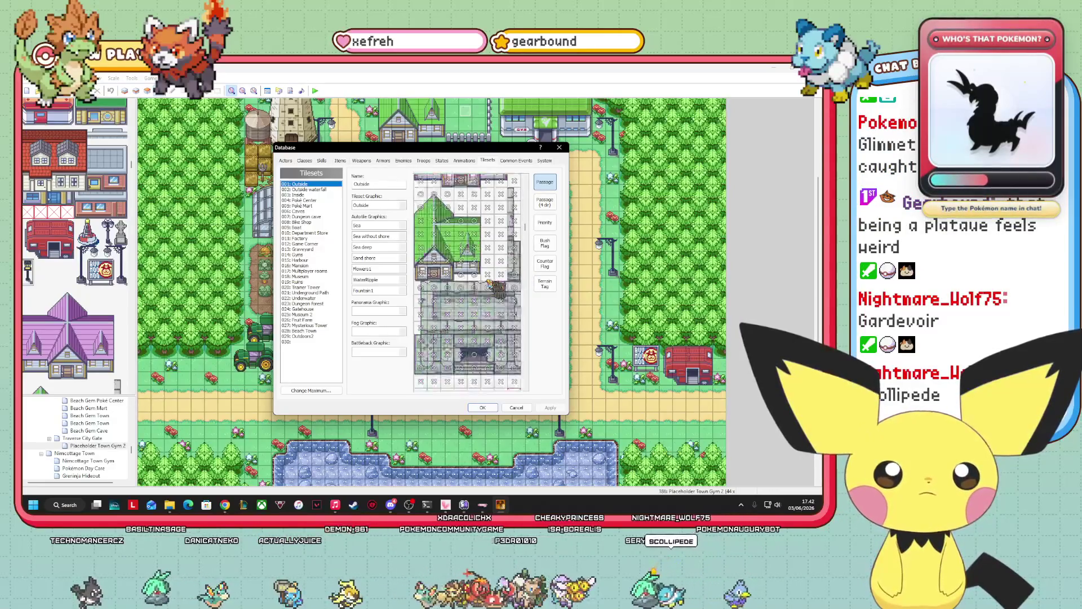
pyautogui.scroll(-10, 487, 302)
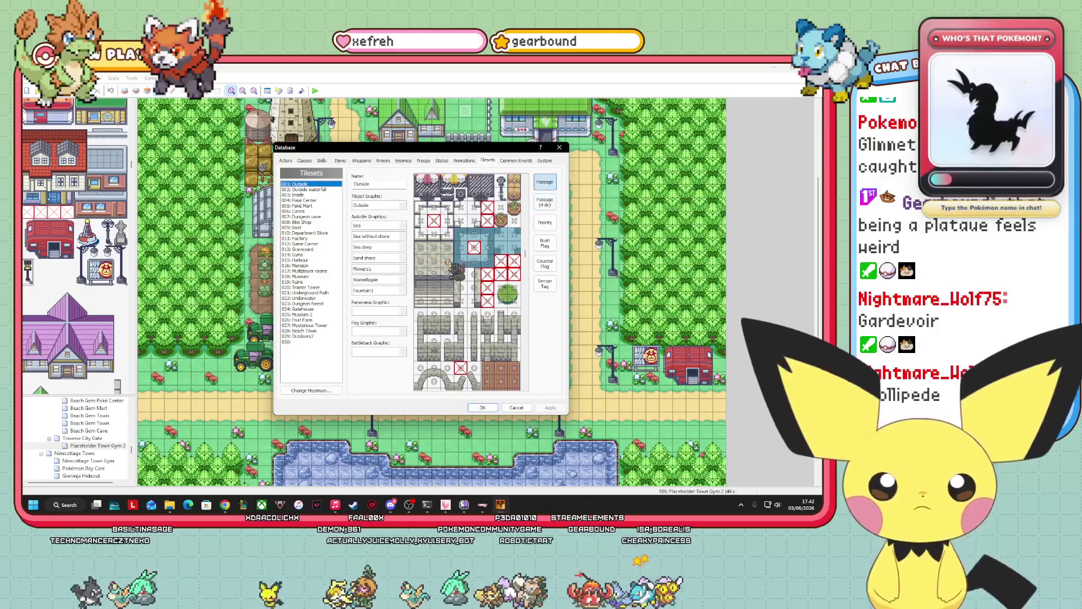
pyautogui.click(545, 202)
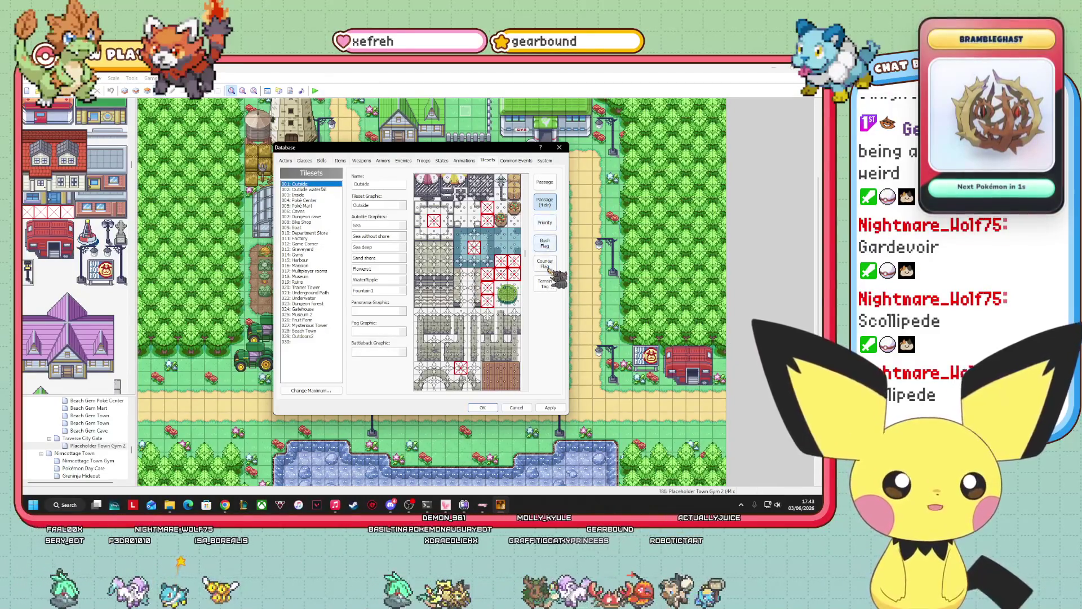
pyautogui.click(545, 284)
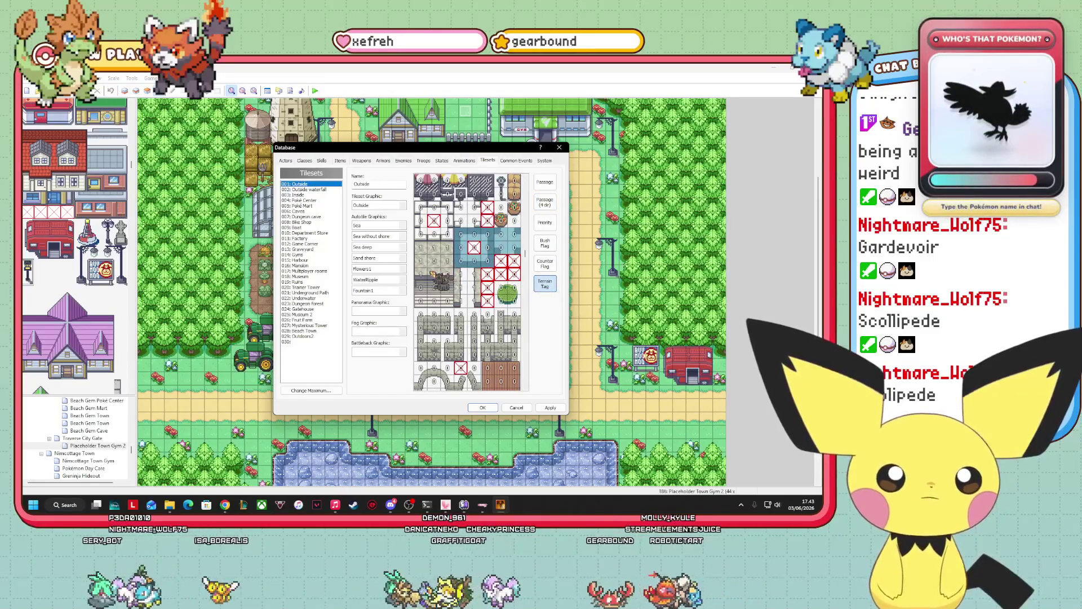
# - Lower five upper-left Outside tiles to terrain tag 0 and close the database with OK
pyautogui.rightClick(420, 260)
pyautogui.rightClick(420, 247)
pyautogui.rightClick(434, 247)
pyautogui.rightClick(448, 247)
pyautogui.rightClick(448, 260)
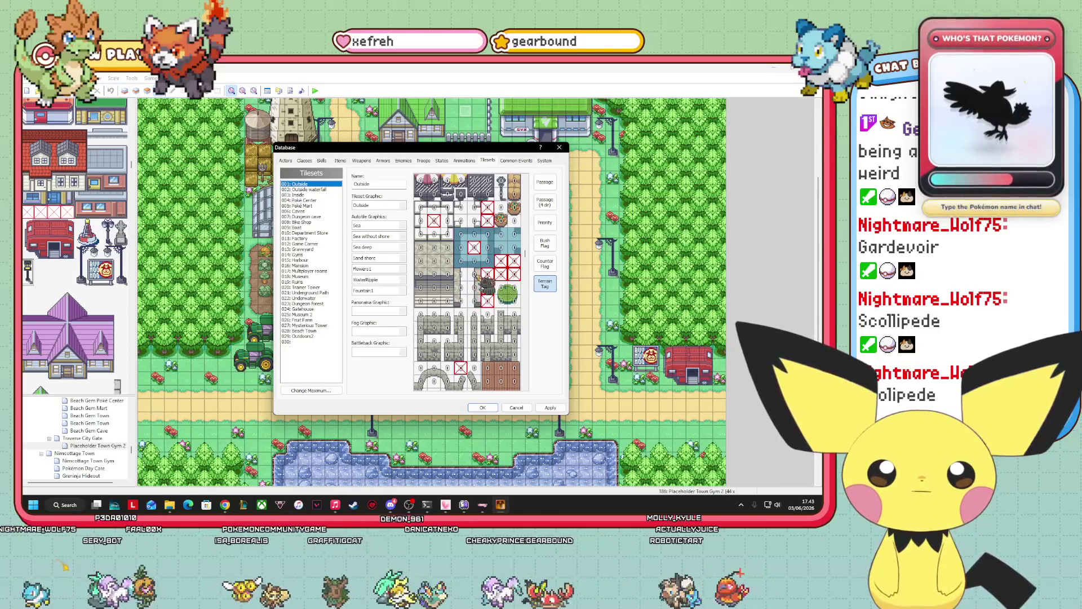
pyautogui.click(483, 407)
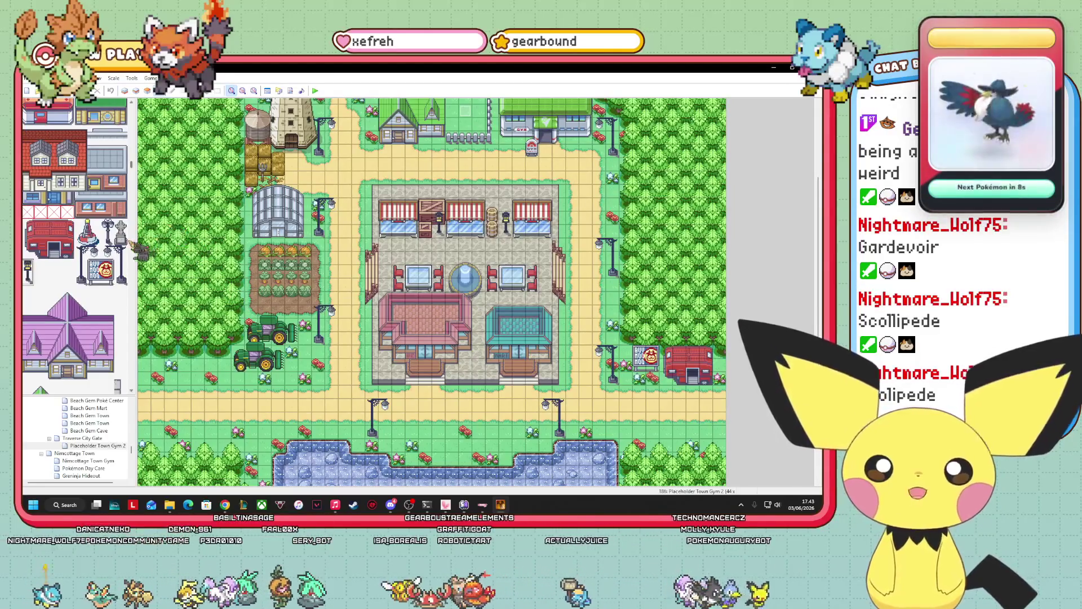
# - Create a new event on the tile beside the greenhouse and browse NPC sprite sheets for its graphic
pyautogui.rightClick(327, 198)
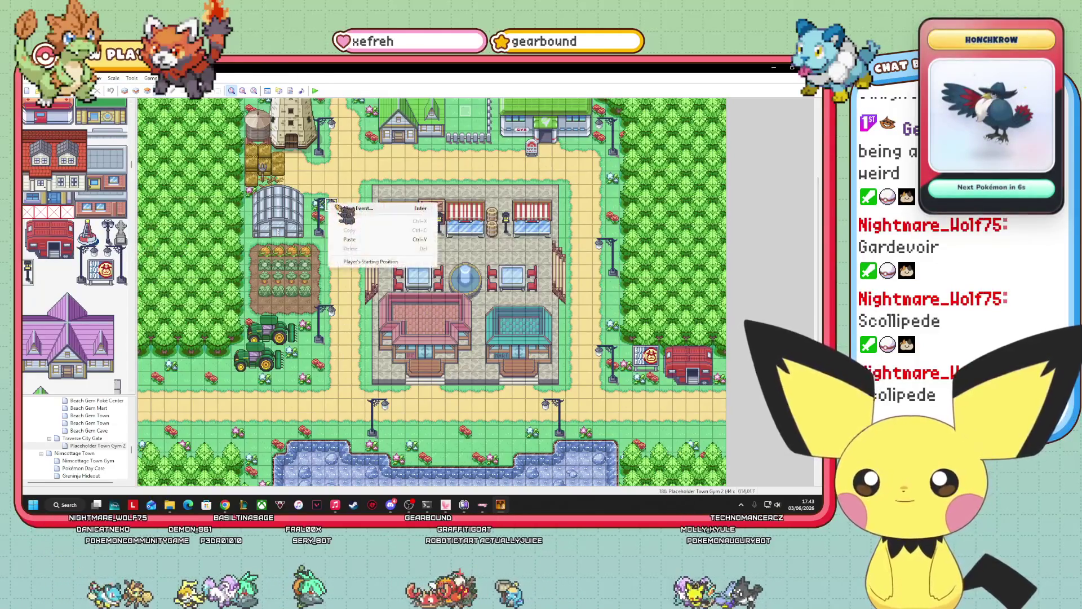
pyautogui.click(345, 261)
pyautogui.doubleClick(309, 304)
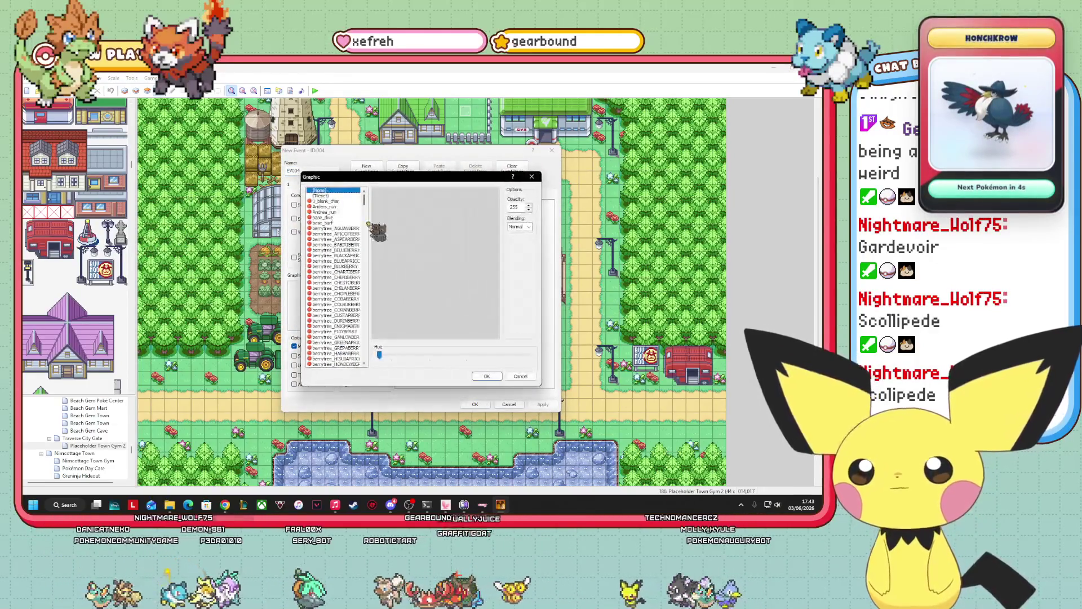
pyautogui.moveTo(365, 199); pyautogui.dragTo(368, 241)
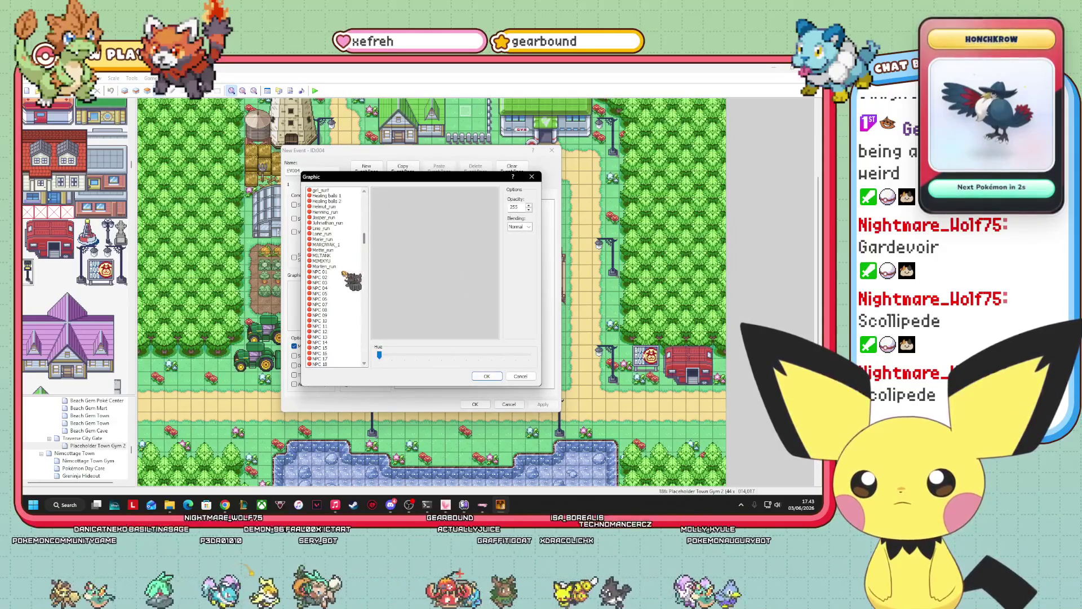
pyautogui.click(340, 272)
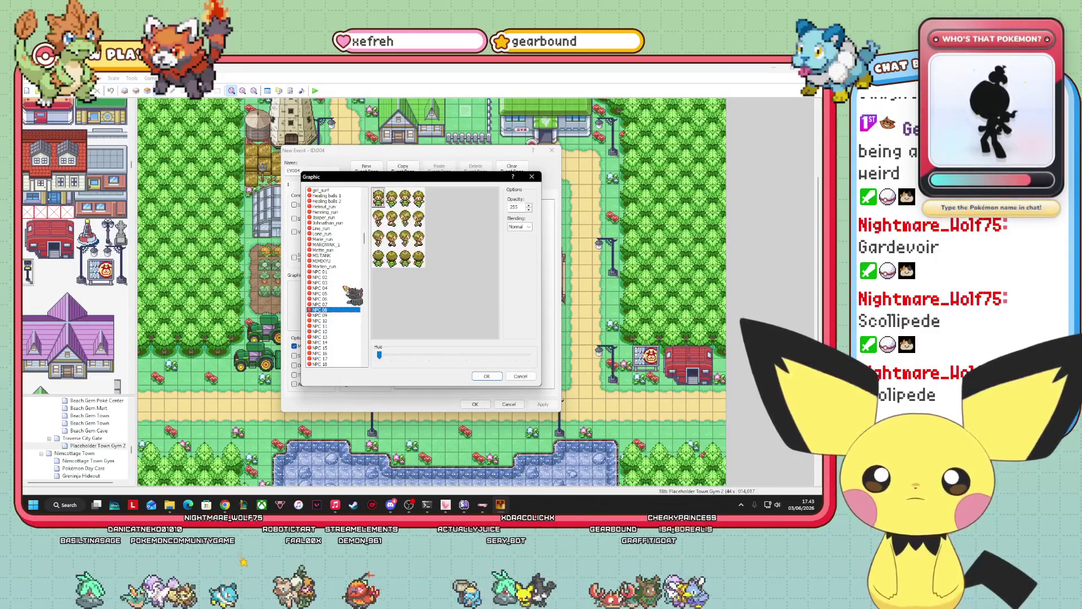
pyautogui.press('Down')
pyautogui.press('Down')
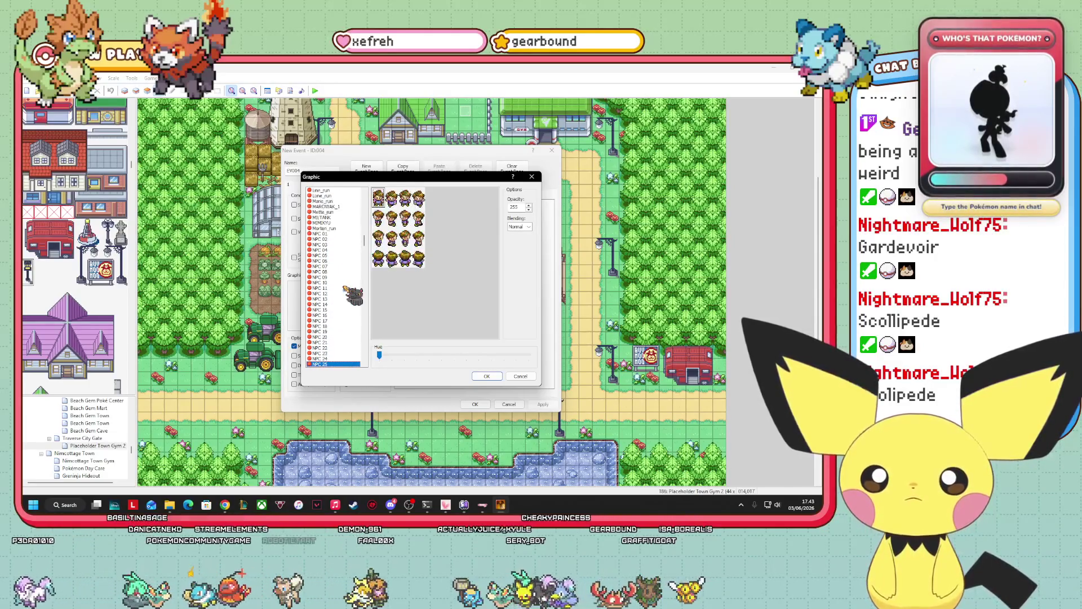
pyautogui.press('Down')
pyautogui.press('Down')
pyautogui.press('Down')
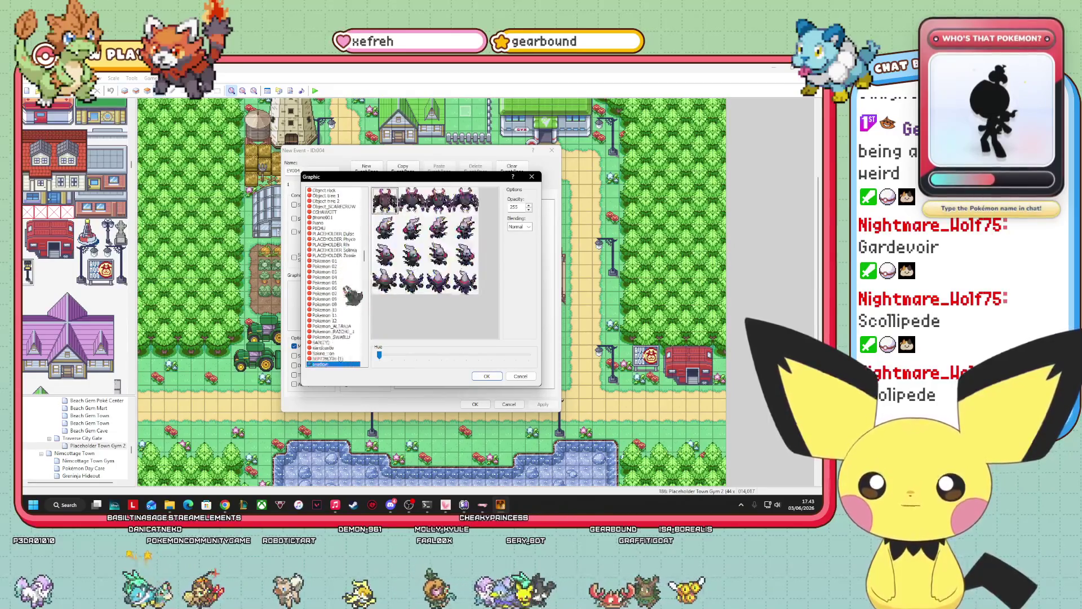
# - Pick the trainer_POKEMONBREEDER sprite as the event graphic and save the new event
pyautogui.press('Up')
pyautogui.press('Up')
pyautogui.press('Up')
pyautogui.press('Up')
pyautogui.press('Up')
pyautogui.press('Up')
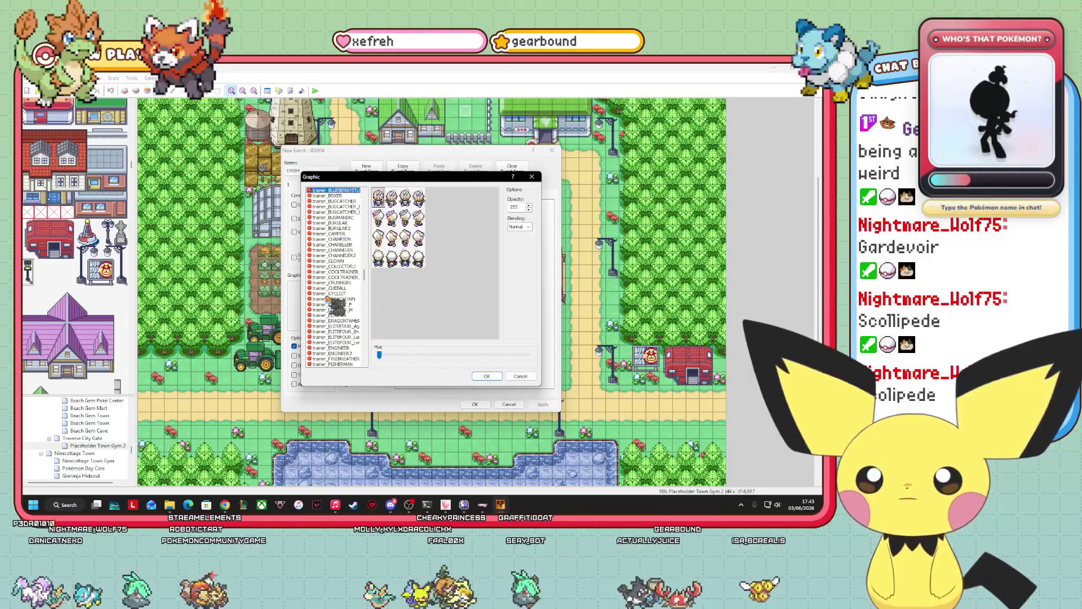
pyautogui.click(339, 234)
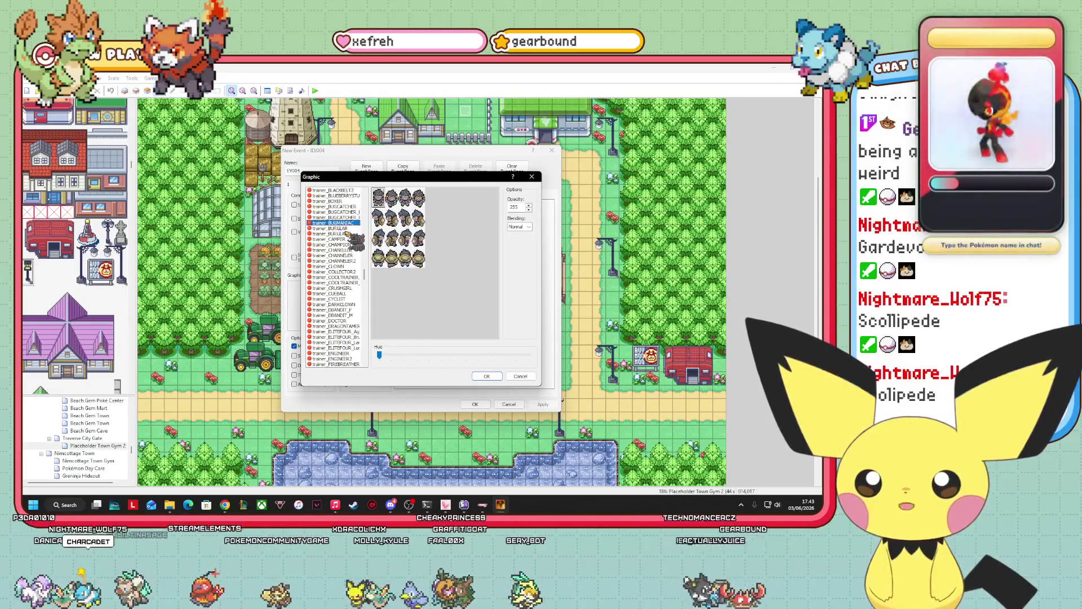
pyautogui.press('Up')
pyautogui.press('Up')
pyautogui.press('Up')
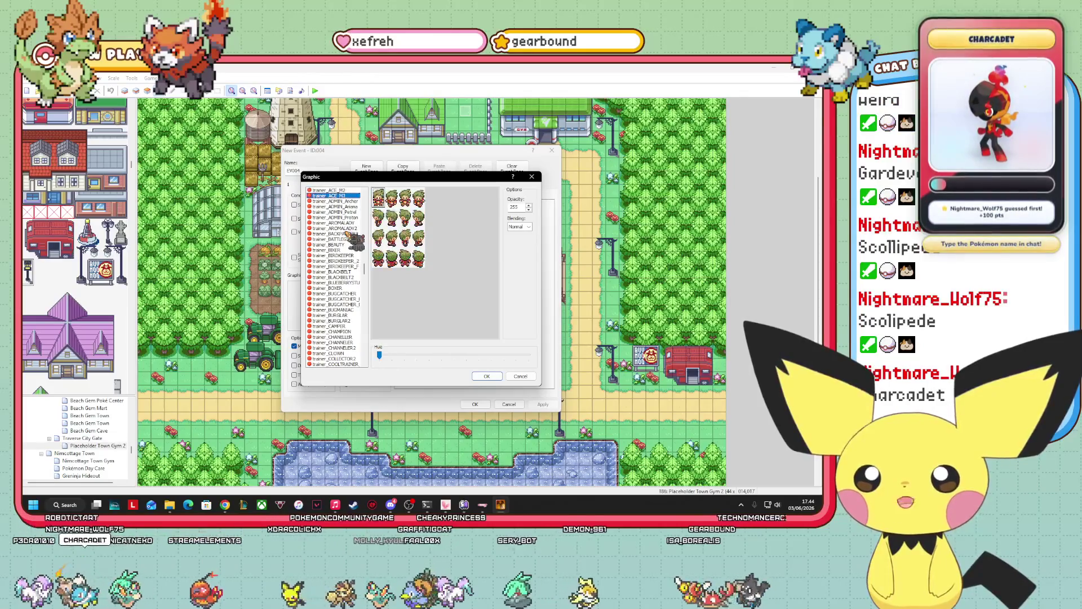
pyautogui.click(341, 233)
pyautogui.press('Down')
pyautogui.press('Down')
pyautogui.press('Down')
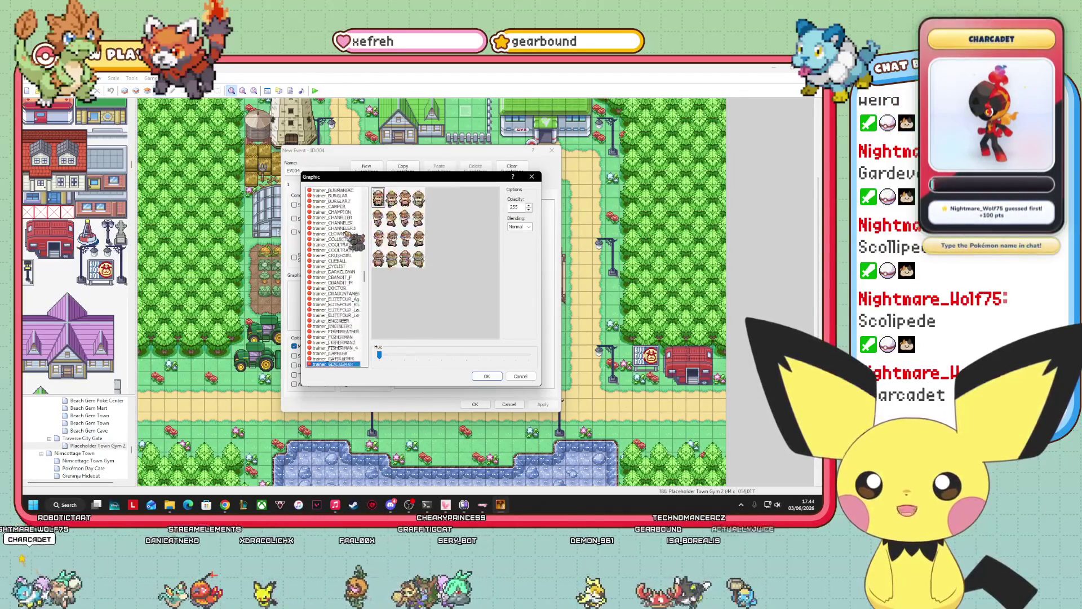
pyautogui.press('Down')
pyautogui.press('Down')
pyautogui.press('Down')
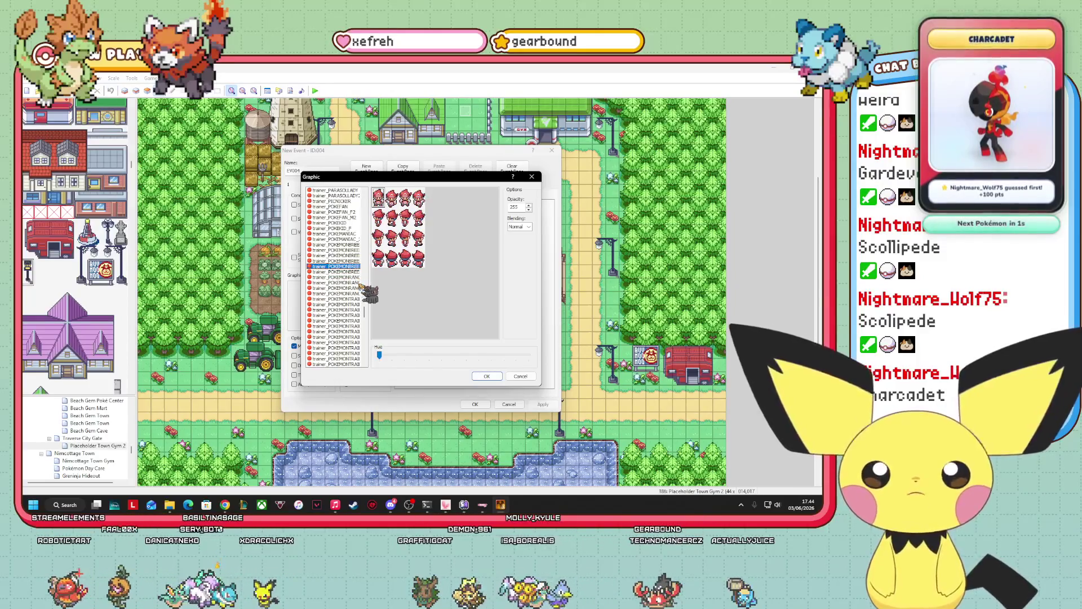
pyautogui.press('Up')
pyautogui.press('Up')
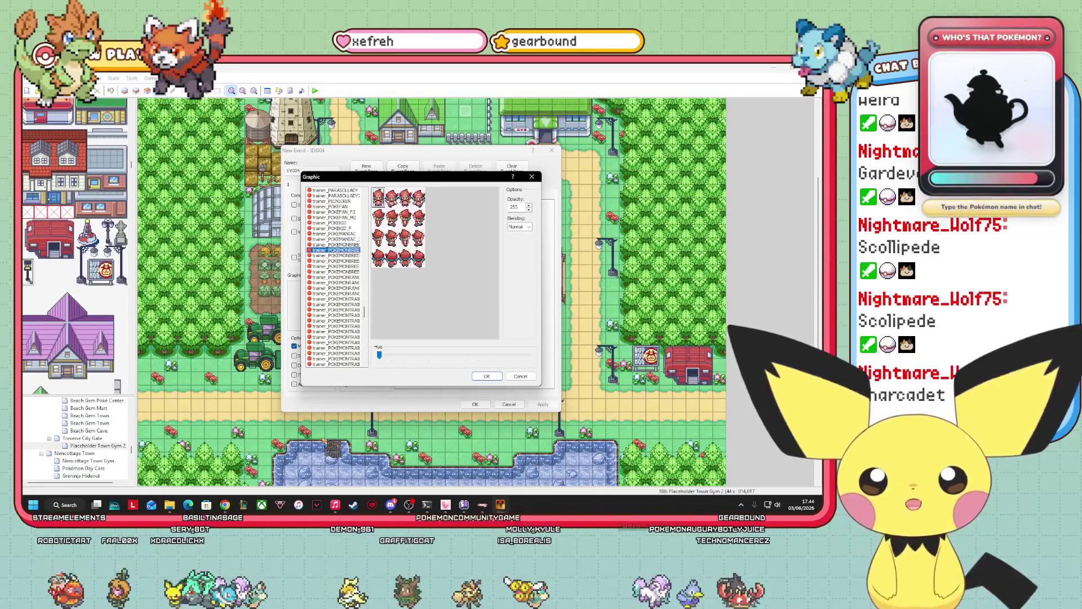
pyautogui.press('Down')
pyautogui.press('Down')
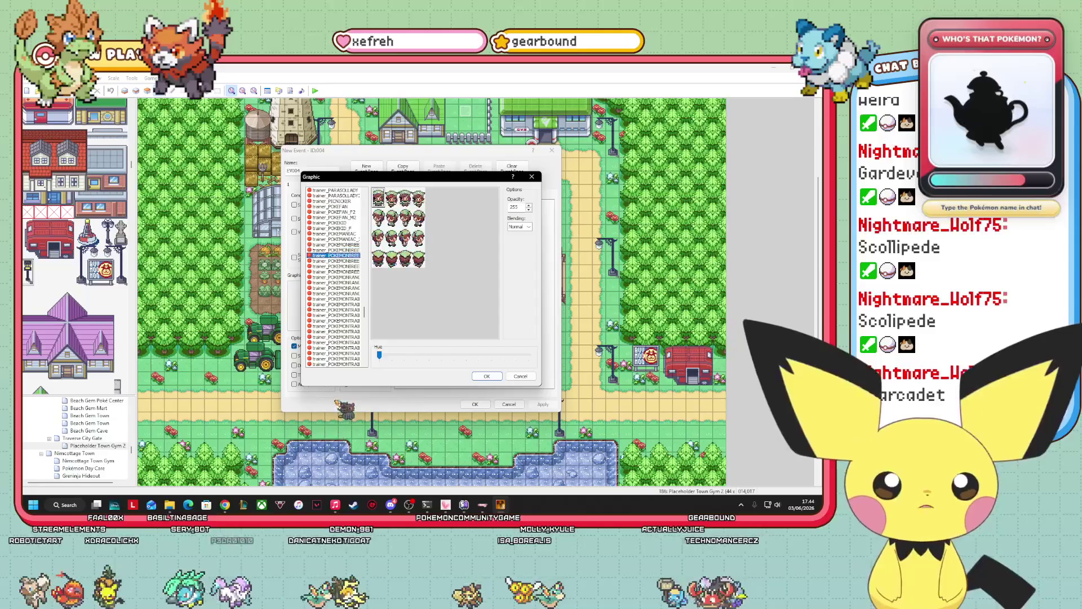
pyautogui.click(485, 376)
pyautogui.click(475, 404)
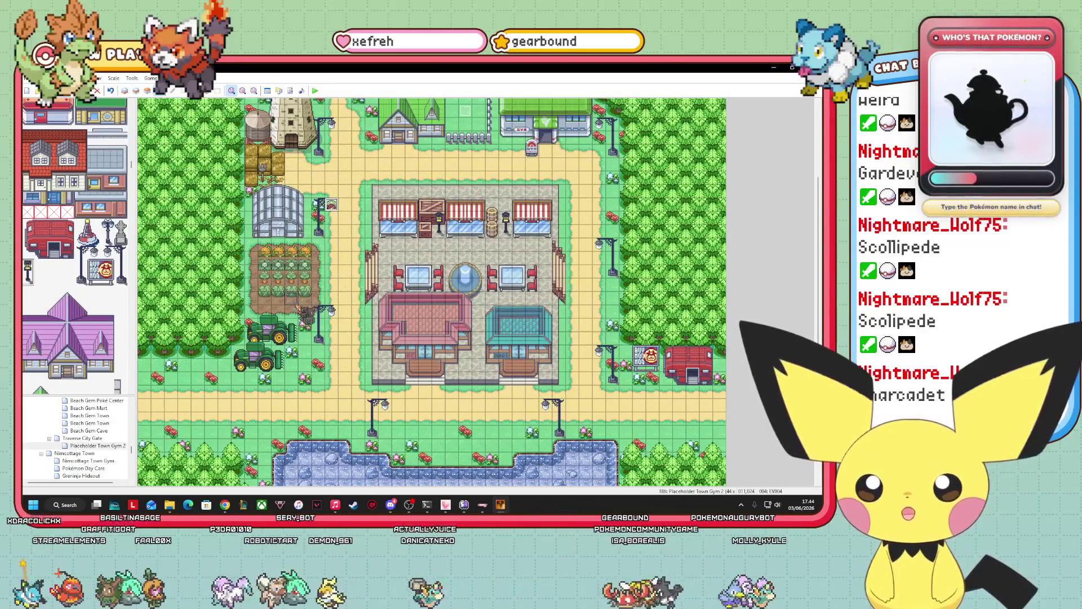
# - Open event EV004 and set its autonomous movement type to Custom
pyautogui.click(291, 299)
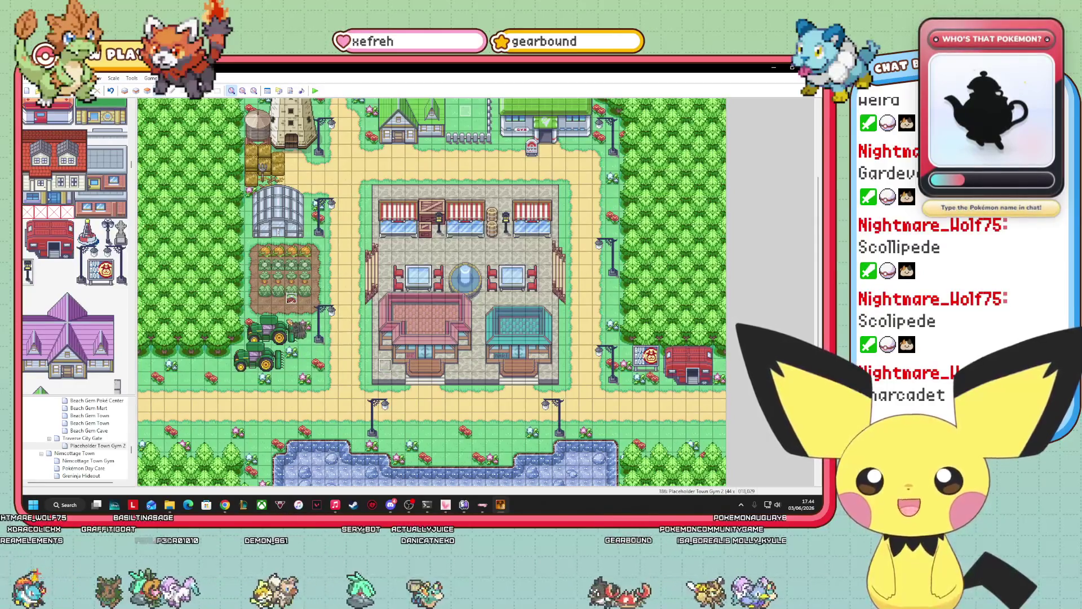
pyautogui.click(344, 339)
pyautogui.doubleClick(291, 299)
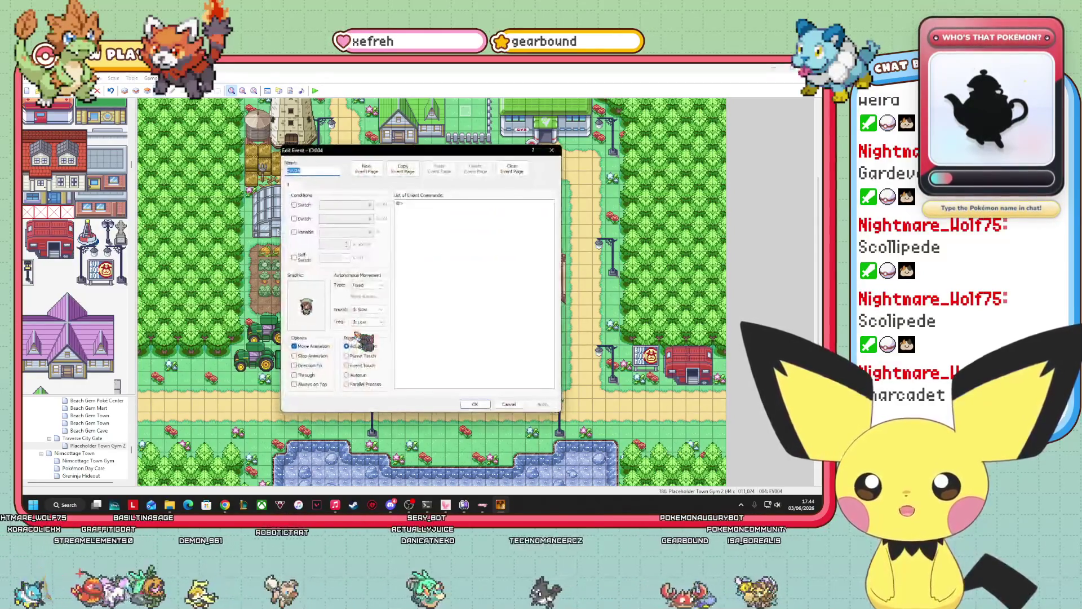
pyautogui.click(377, 285)
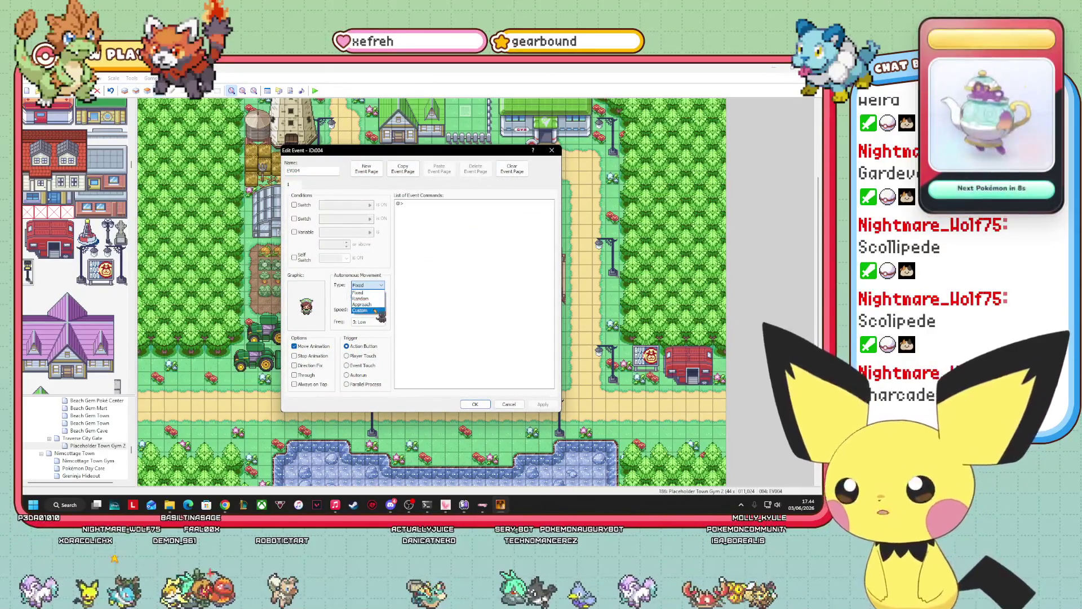
pyautogui.click(390, 330)
pyautogui.click(367, 285)
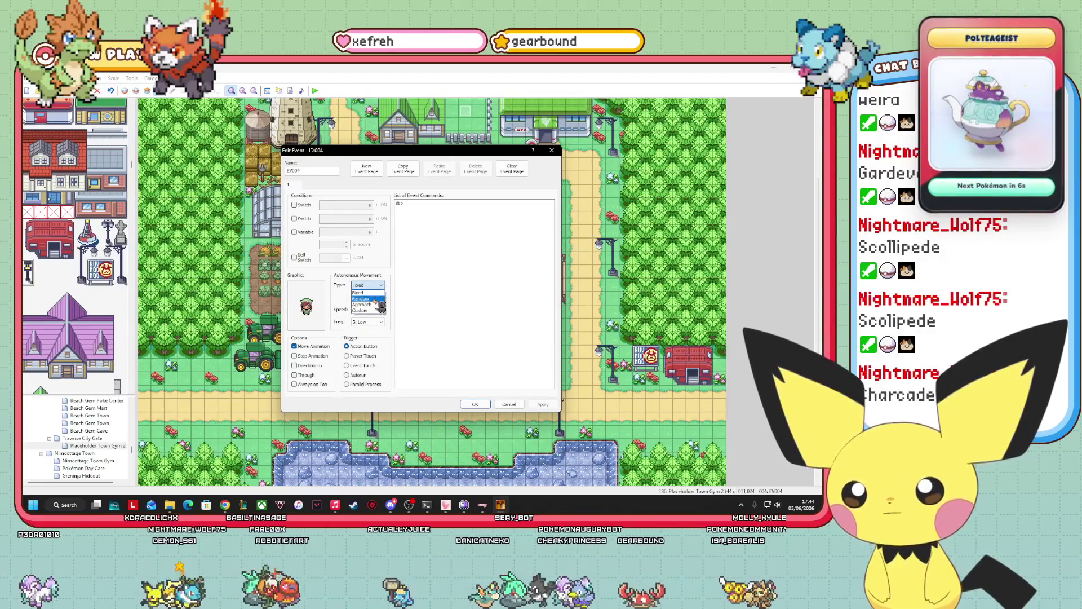
pyautogui.click(371, 304)
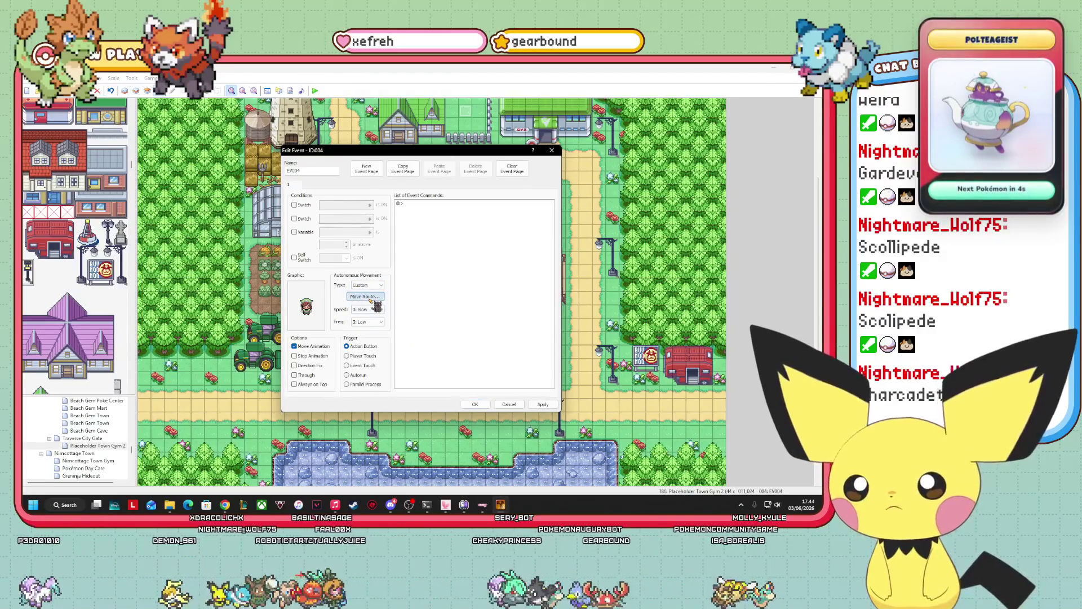
pyautogui.click(366, 297)
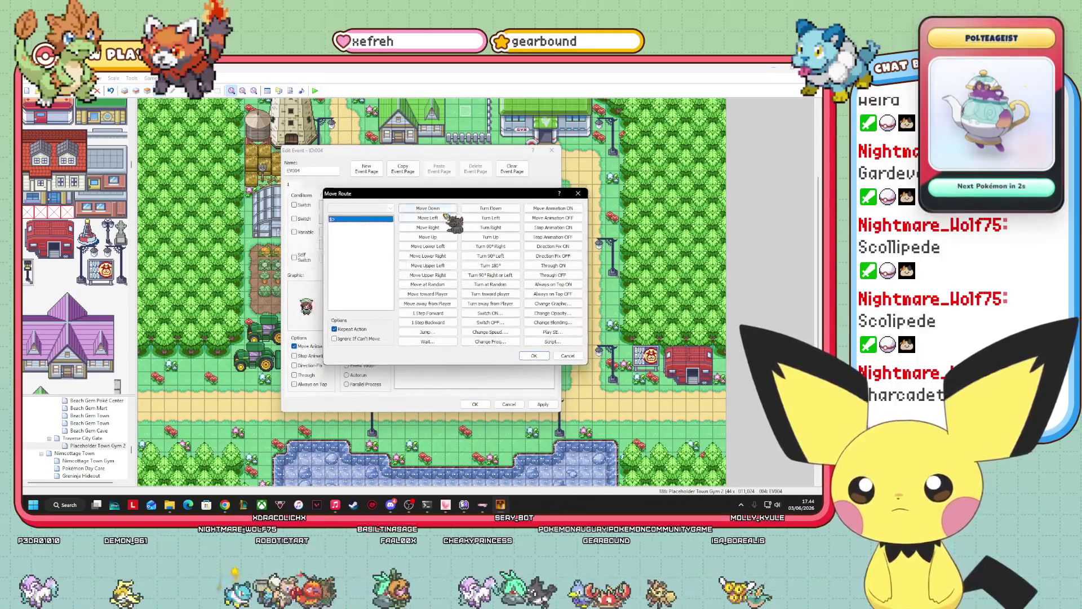
# - Add four Move Left steps to the route, with Turn Up and Turn Down after the first
pyautogui.click(443, 220)
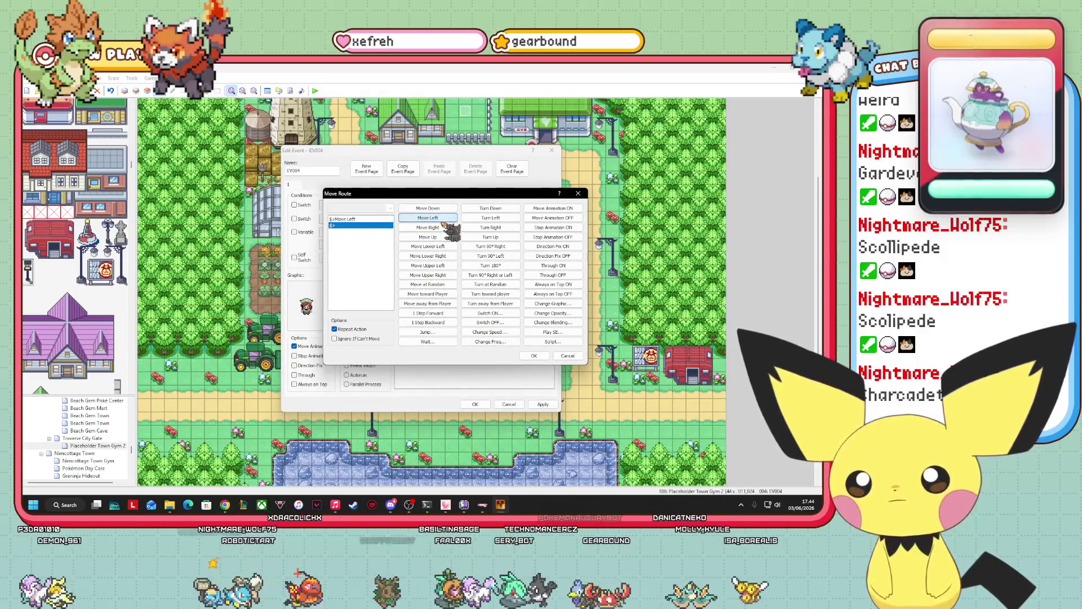
pyautogui.click(440, 220)
pyautogui.click(438, 220)
pyautogui.click(438, 221)
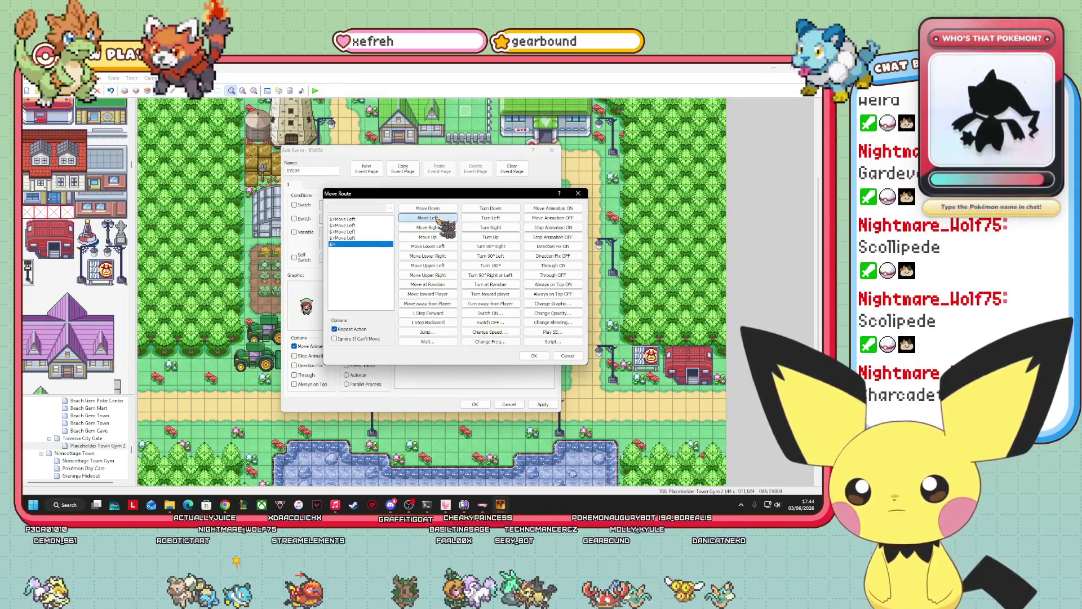
pyautogui.click(344, 225)
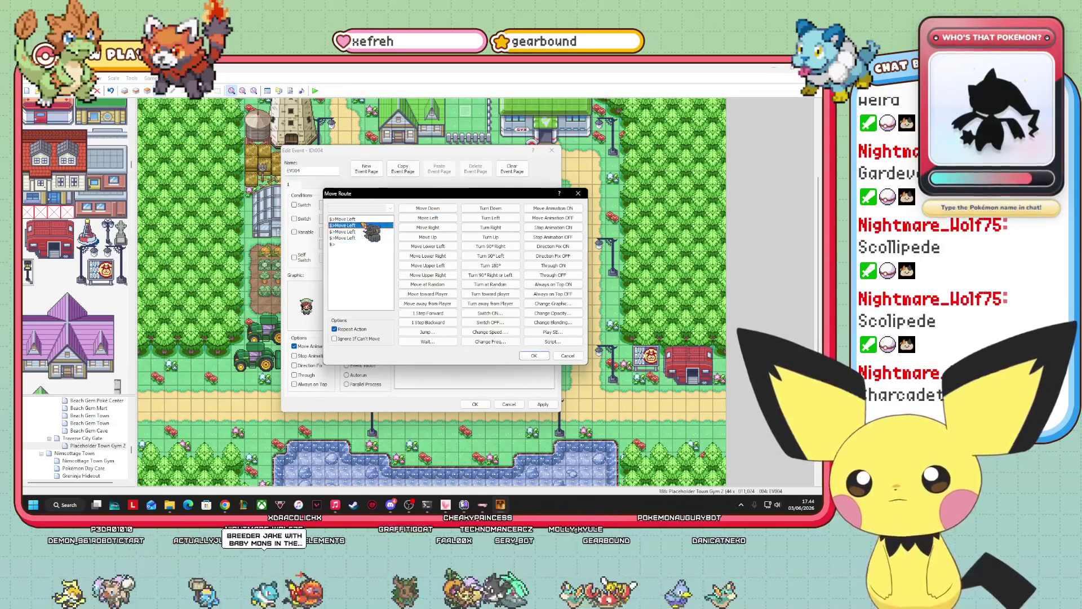
pyautogui.click(506, 238)
pyautogui.click(490, 208)
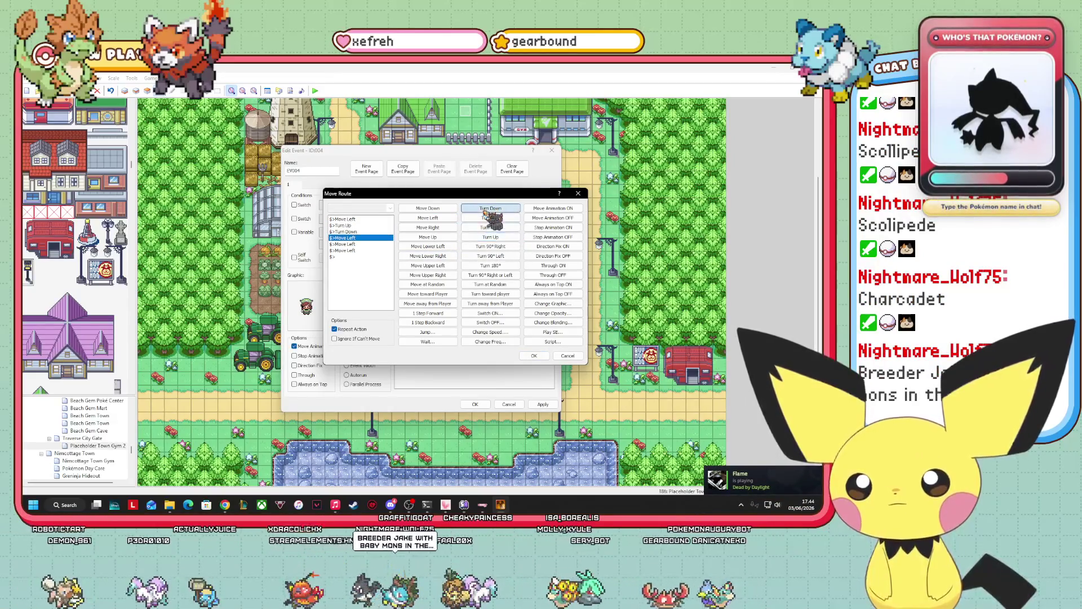
# - Insert more Turn Up/Turn Down pairs between the left steps and at the route's end
pyautogui.click(357, 244)
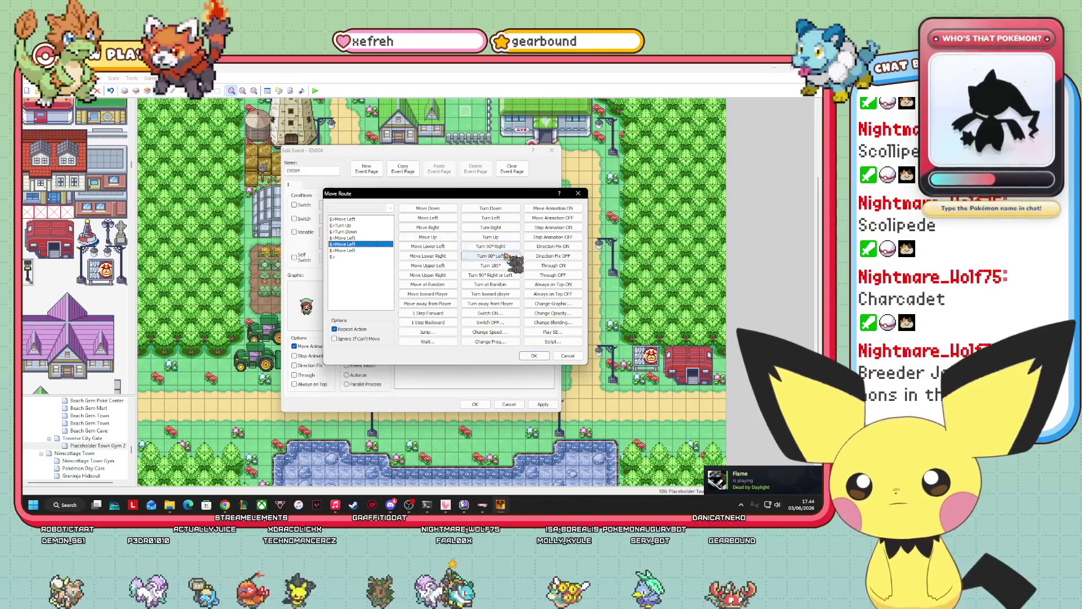
pyautogui.click(499, 237)
pyautogui.click(491, 208)
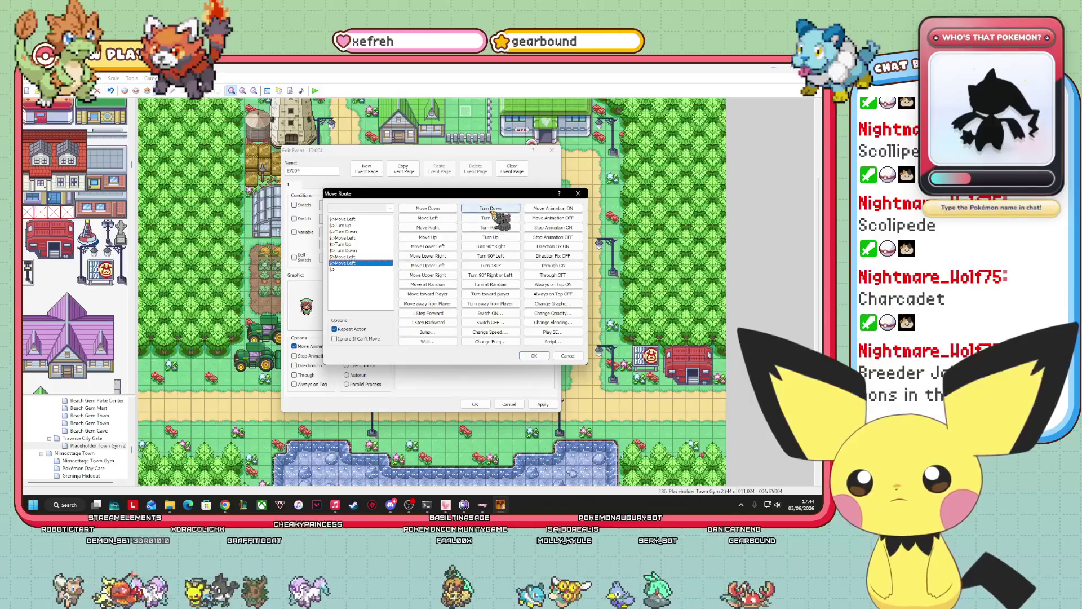
pyautogui.click(494, 208)
pyautogui.click(494, 237)
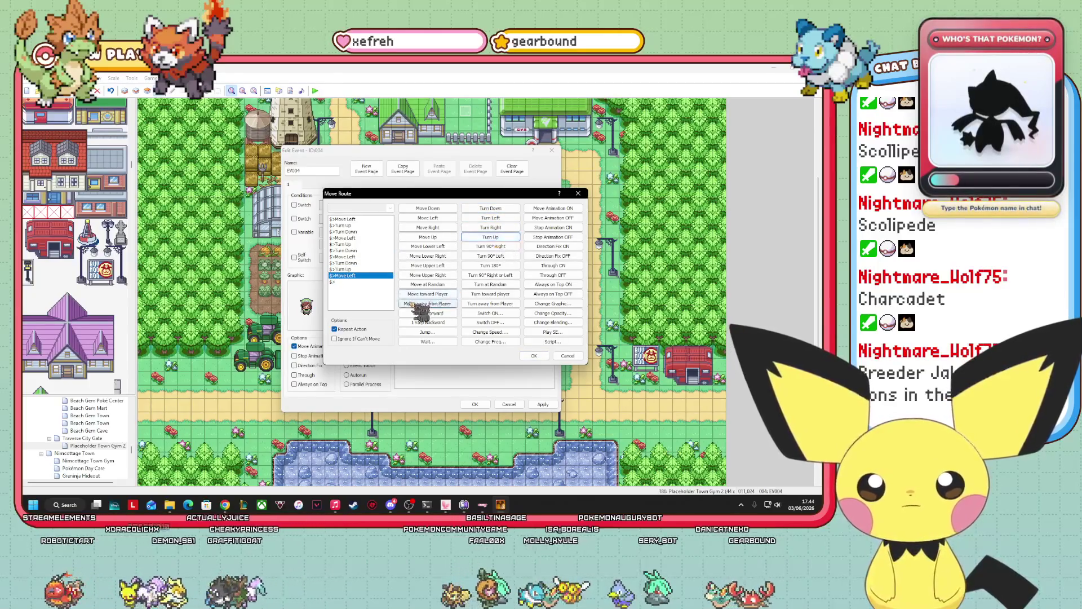
pyautogui.click(341, 282)
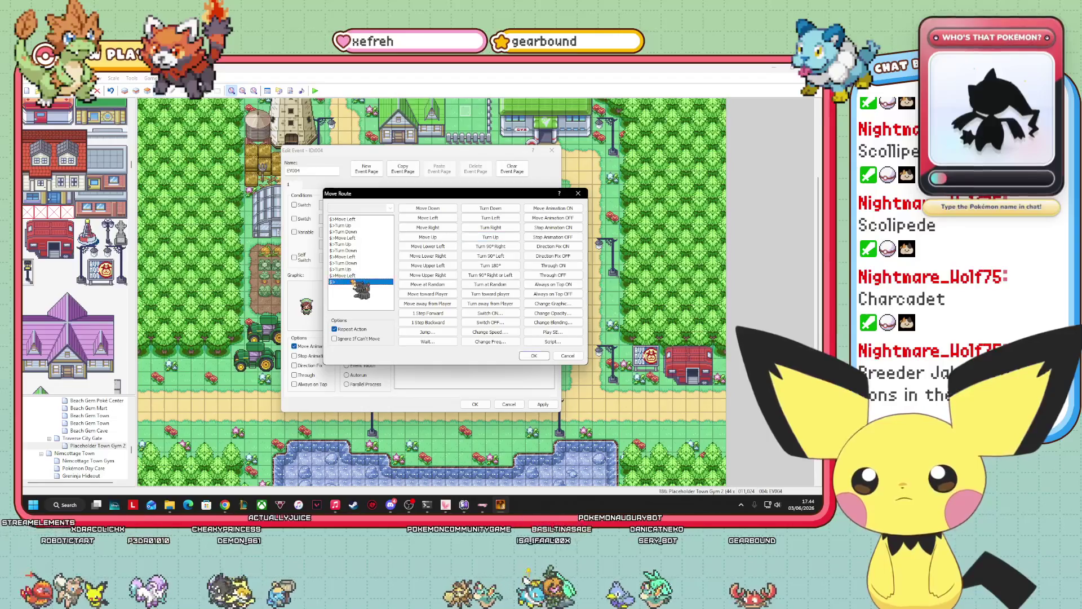
pyautogui.click(498, 236)
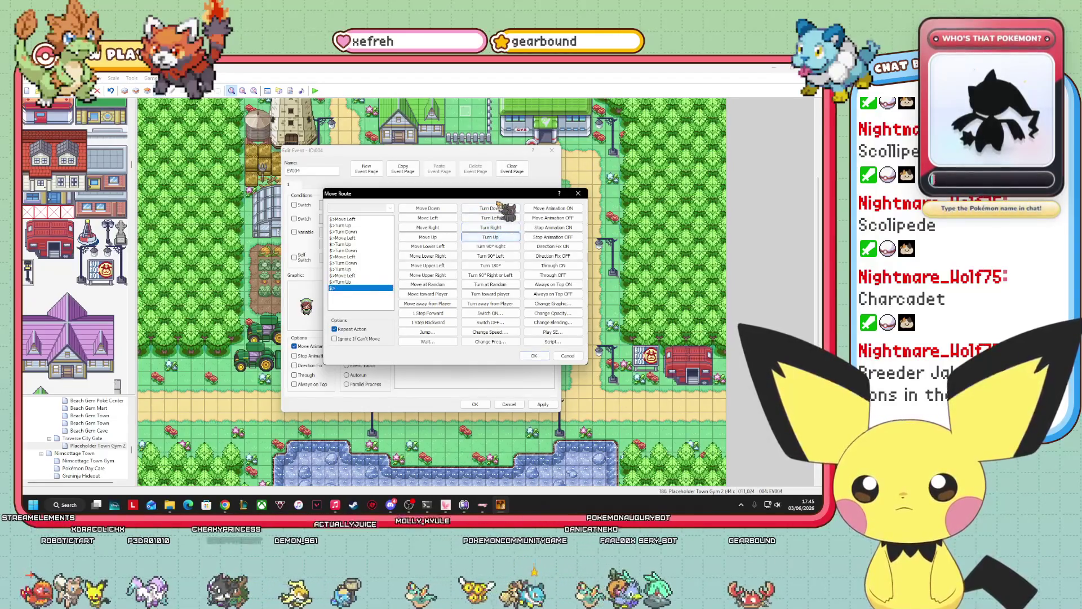
pyautogui.click(496, 210)
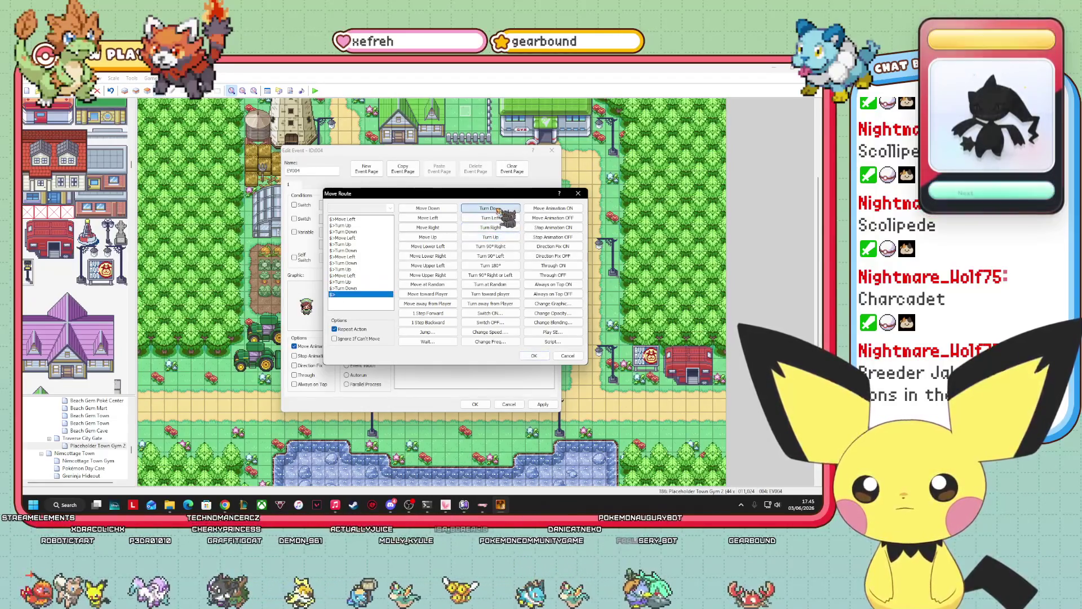
# - Append three Move Right steps, each followed by a Turn Up and Turn Down pair
pyautogui.click(441, 227)
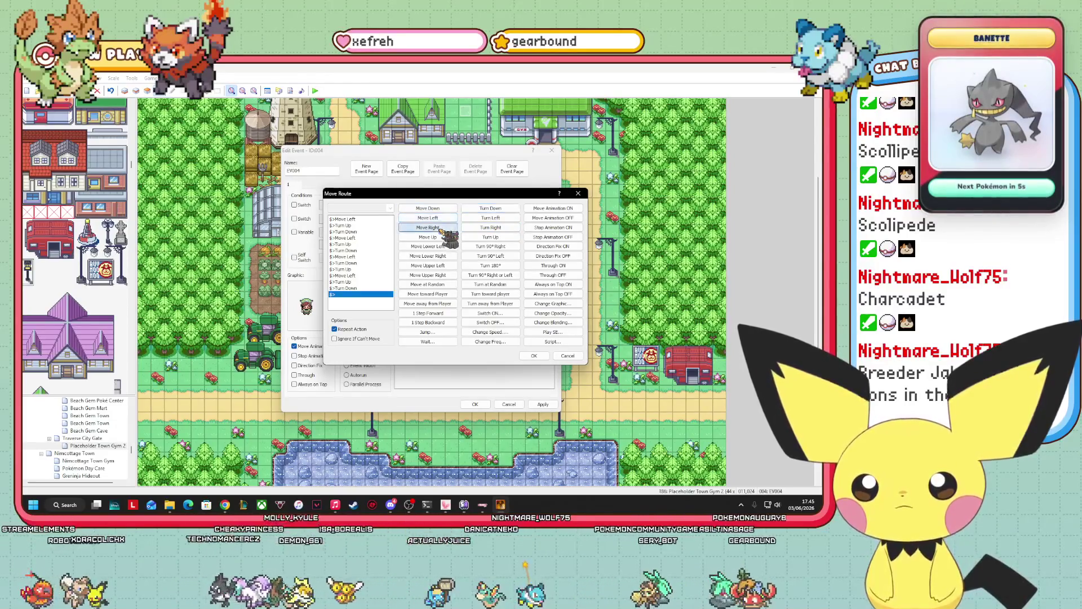
pyautogui.click(503, 236)
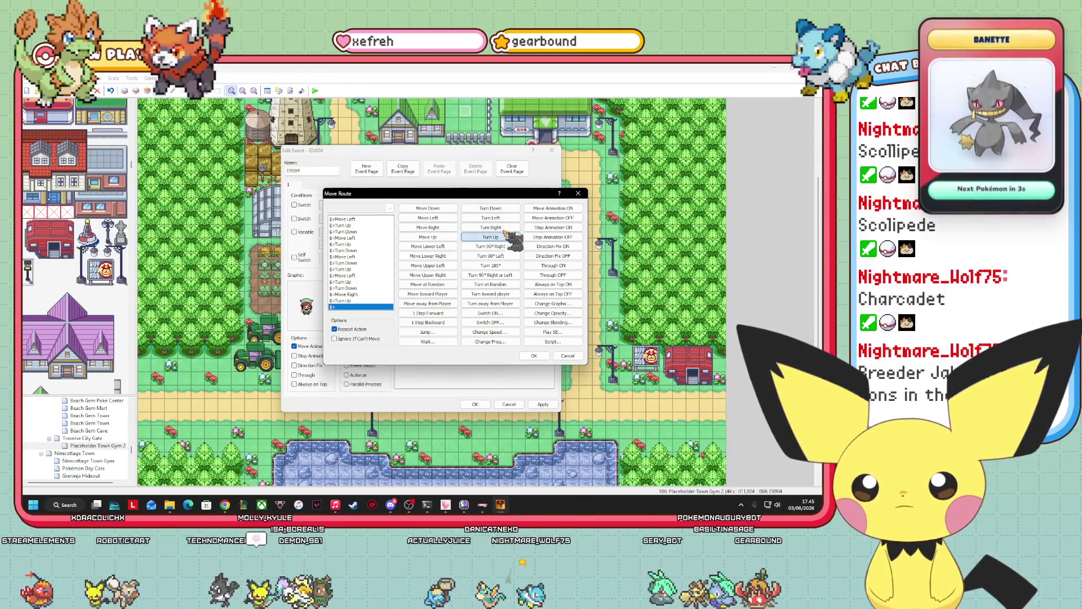
pyautogui.click(491, 209)
pyautogui.click(442, 227)
pyautogui.click(491, 237)
pyautogui.click(496, 209)
pyautogui.click(445, 228)
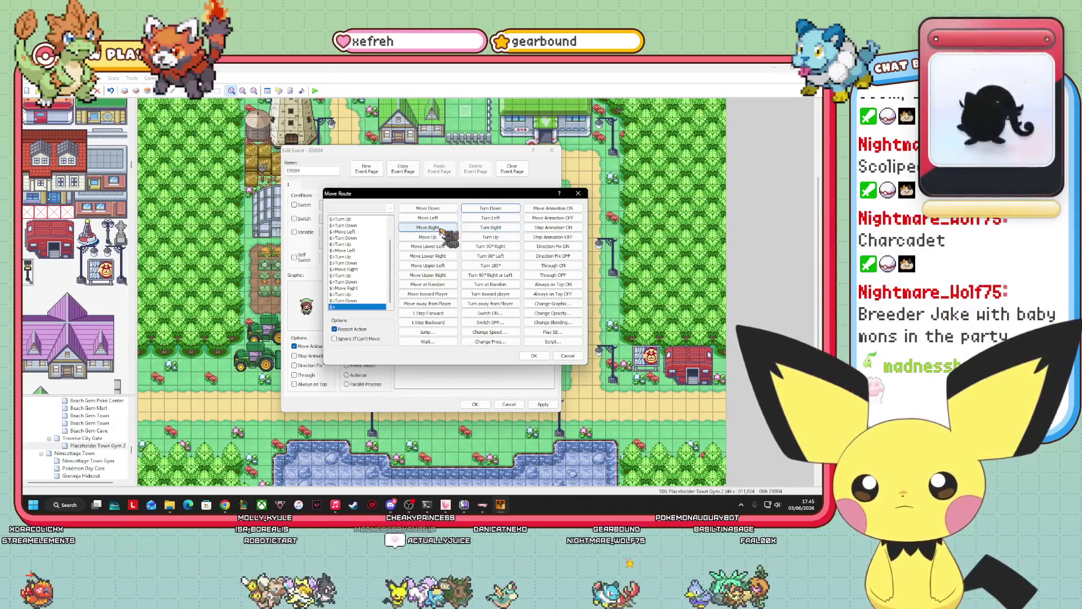
pyautogui.click(490, 208)
pyautogui.click(494, 237)
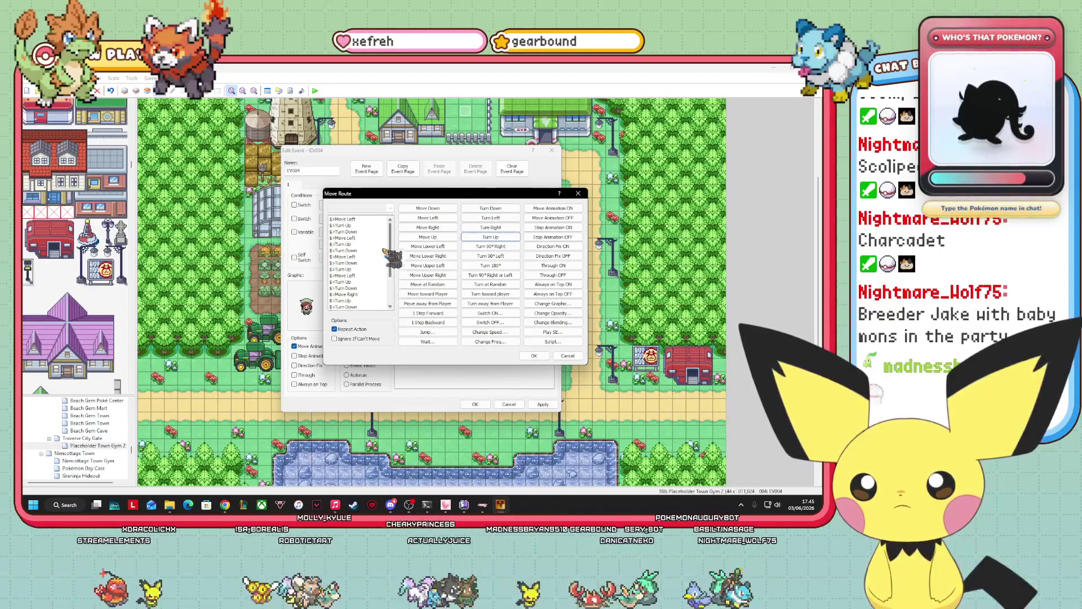
# - Review the route commands, append a final Turn Down, and accept the movement route
pyautogui.scroll(3, 380, 254)
pyautogui.click(355, 218)
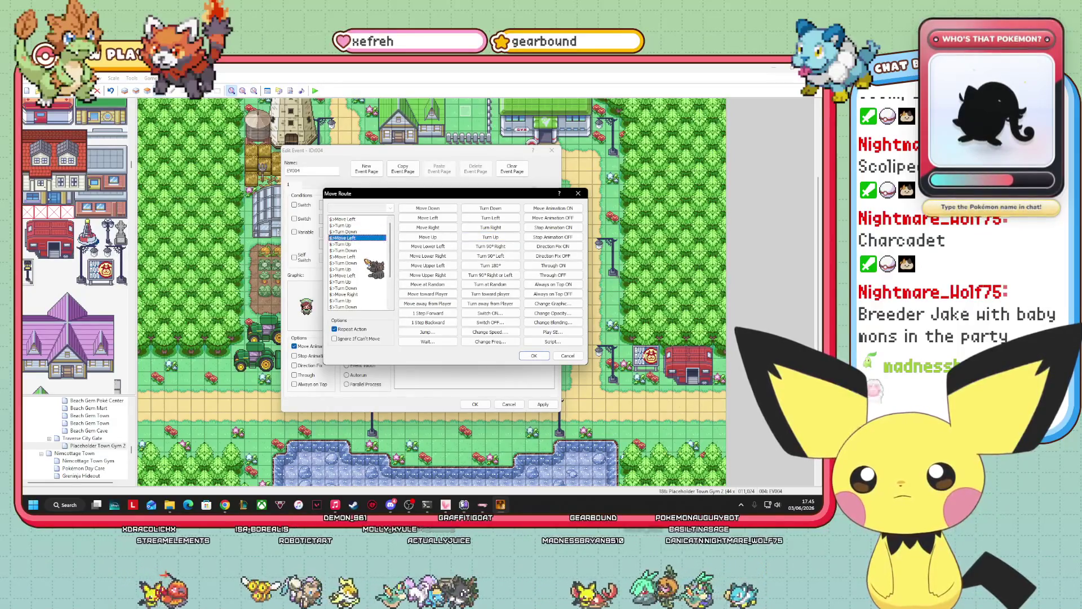
pyautogui.click(368, 275)
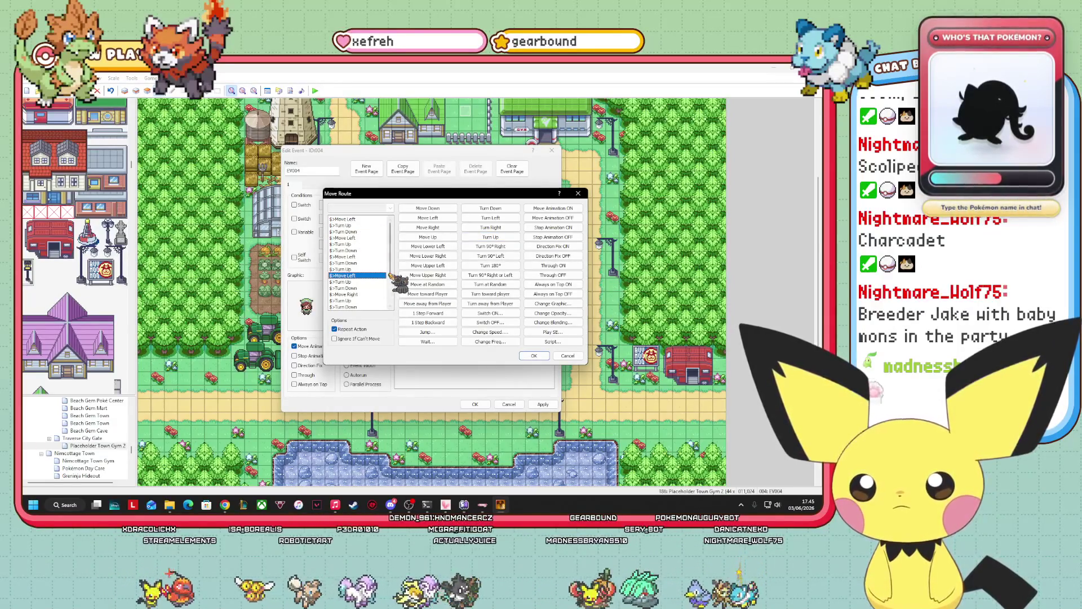
pyautogui.moveTo(390, 276); pyautogui.dragTo(388, 305)
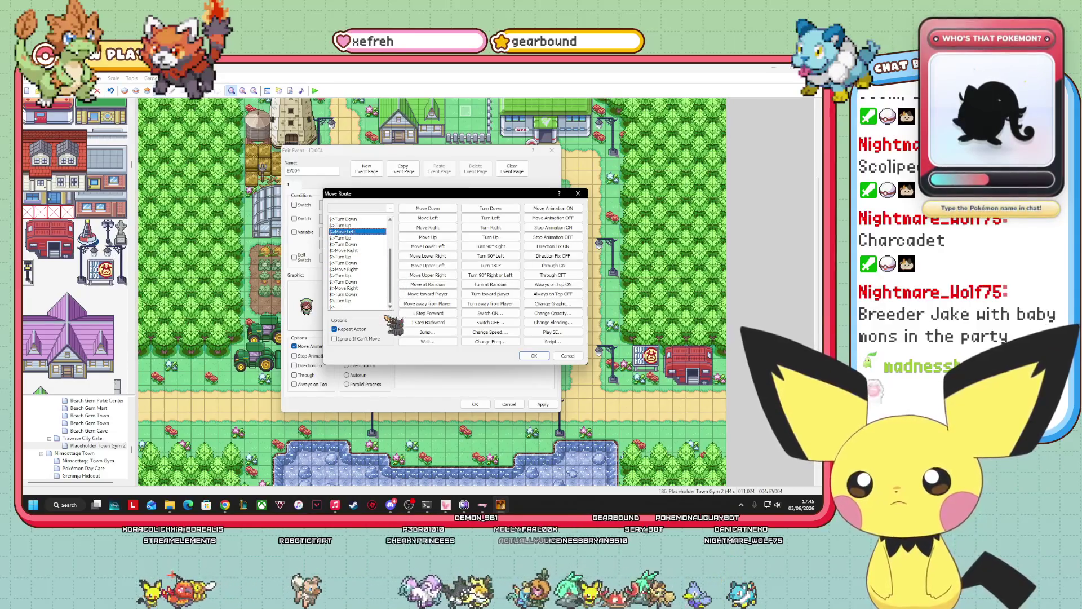
pyautogui.click(358, 245)
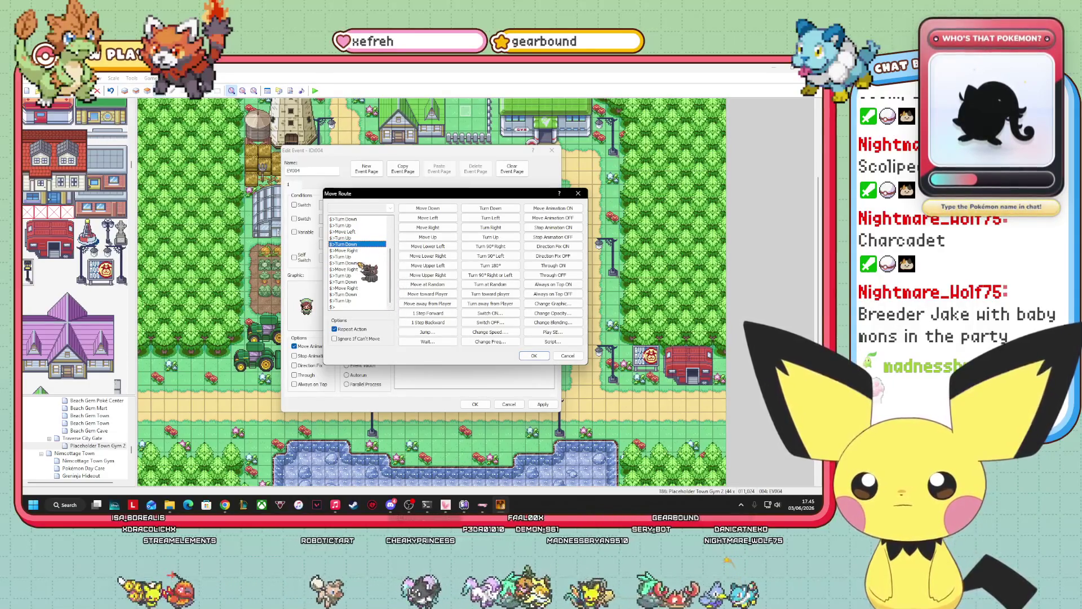
pyautogui.click(362, 281)
pyautogui.click(360, 294)
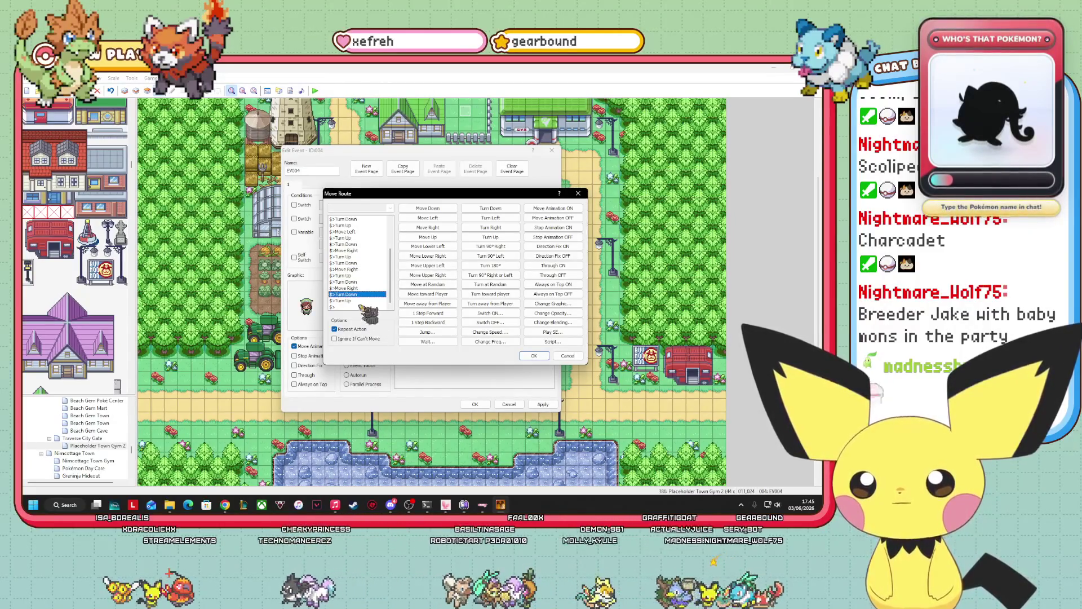
pyautogui.click(358, 307)
pyautogui.click(488, 208)
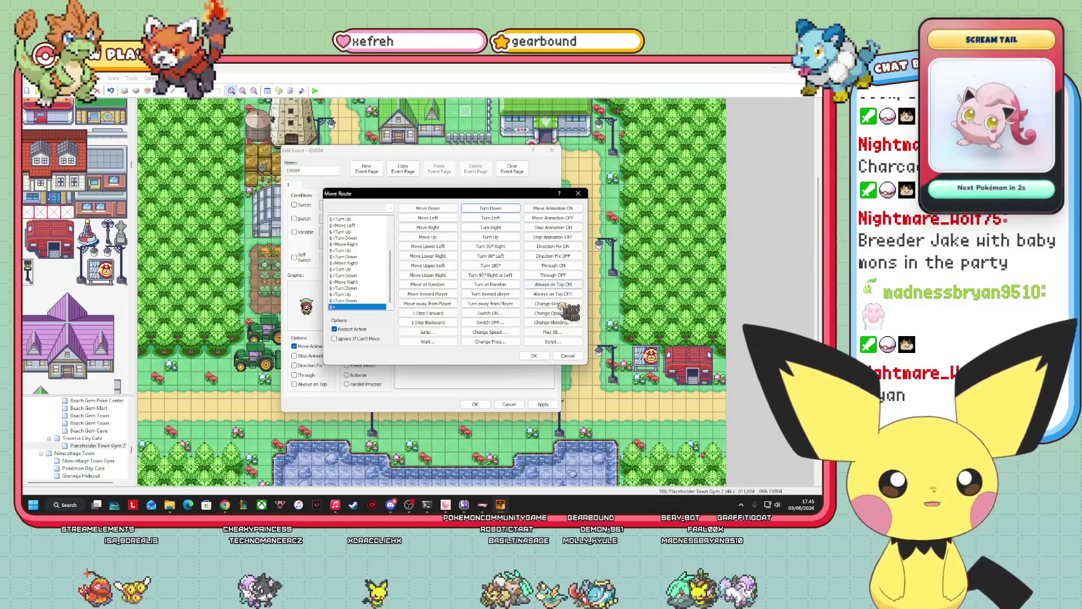
pyautogui.click(536, 355)
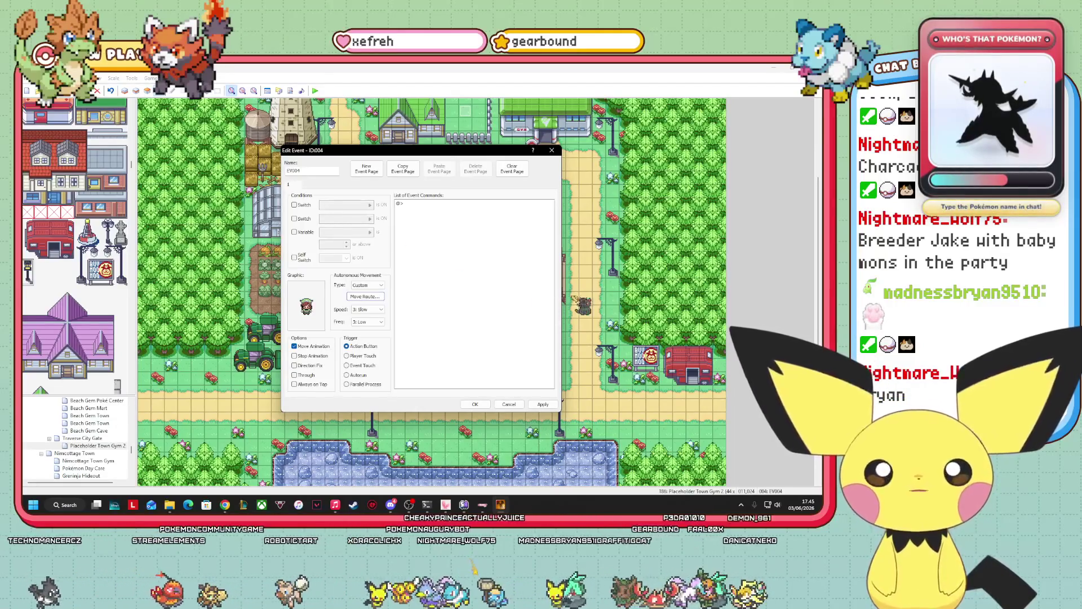
# - Apply the EV004 custom movement changes and close the Edit Event dialog with OK
pyautogui.click(543, 405)
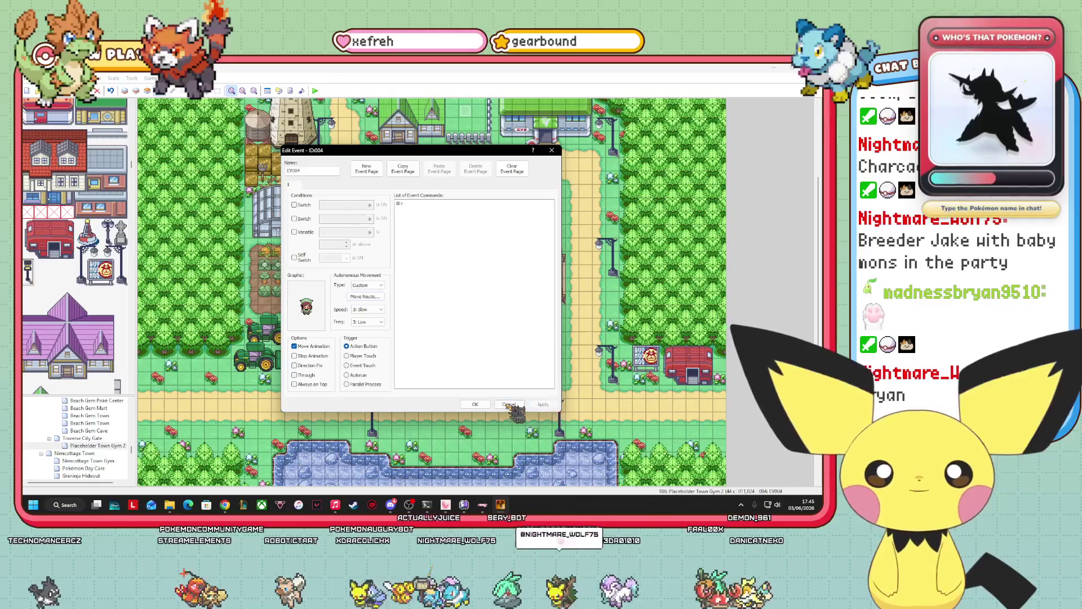
pyautogui.click(477, 405)
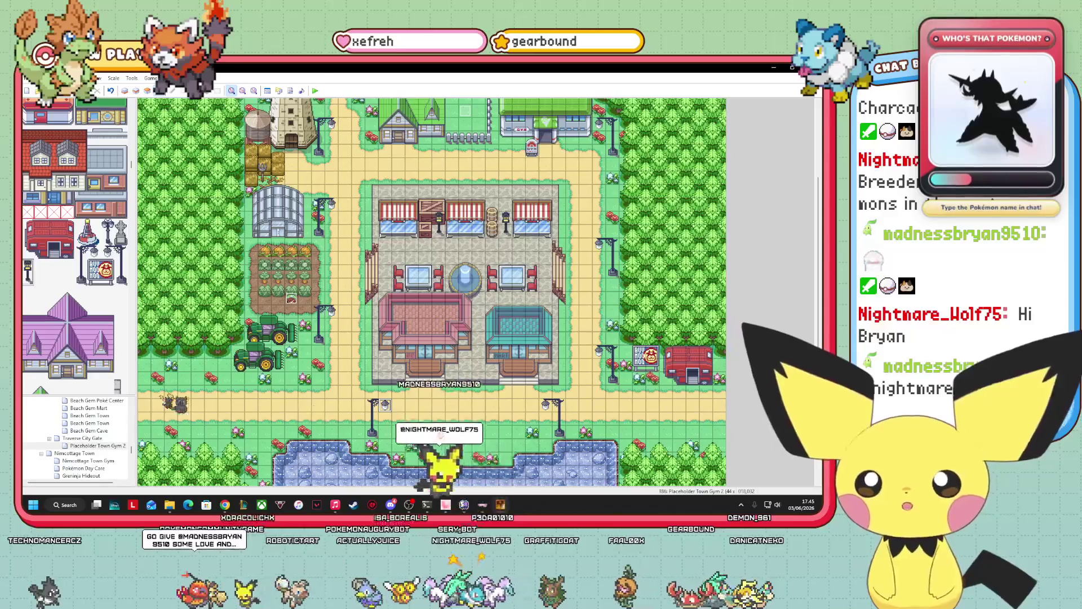
pyautogui.scroll(2, 79, 440)
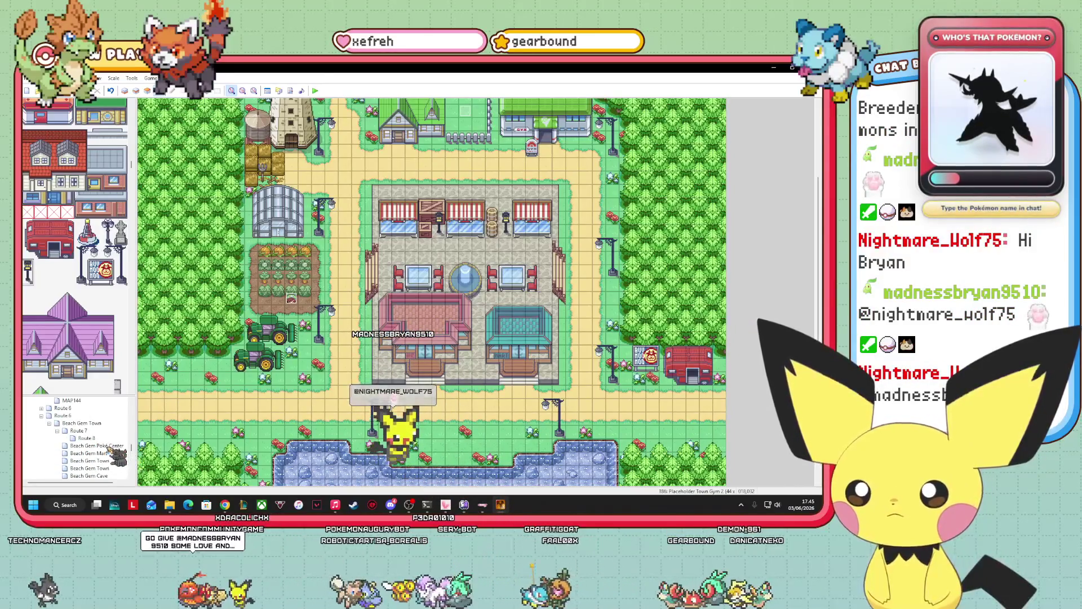
# - Paste a copy of the Beach Gem Poké Center map under Placeholder Town Gym 2
pyautogui.click(112, 445)
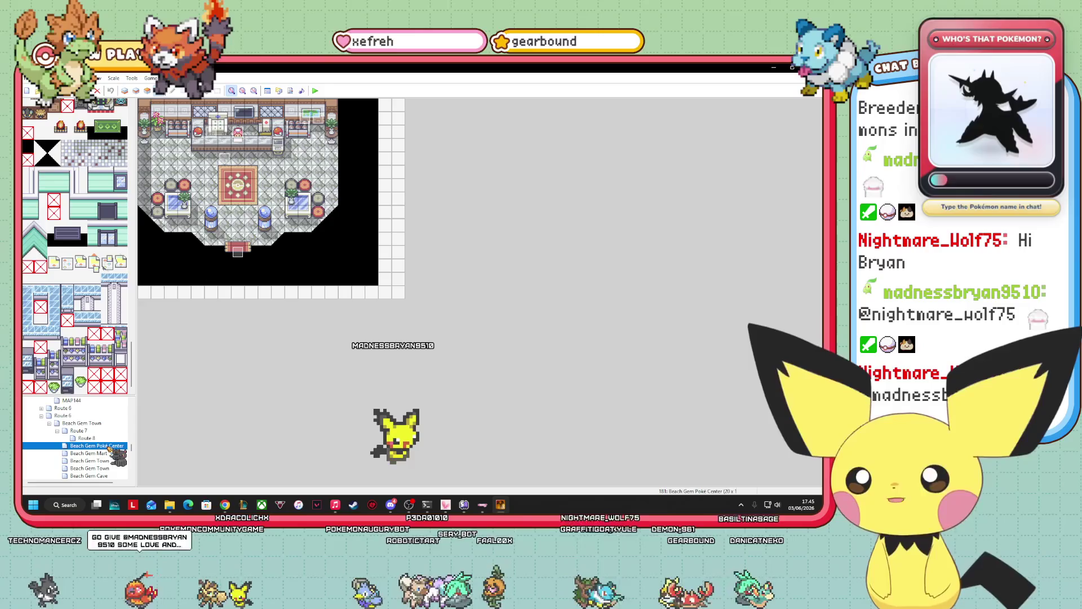
pyautogui.rightClick(118, 446)
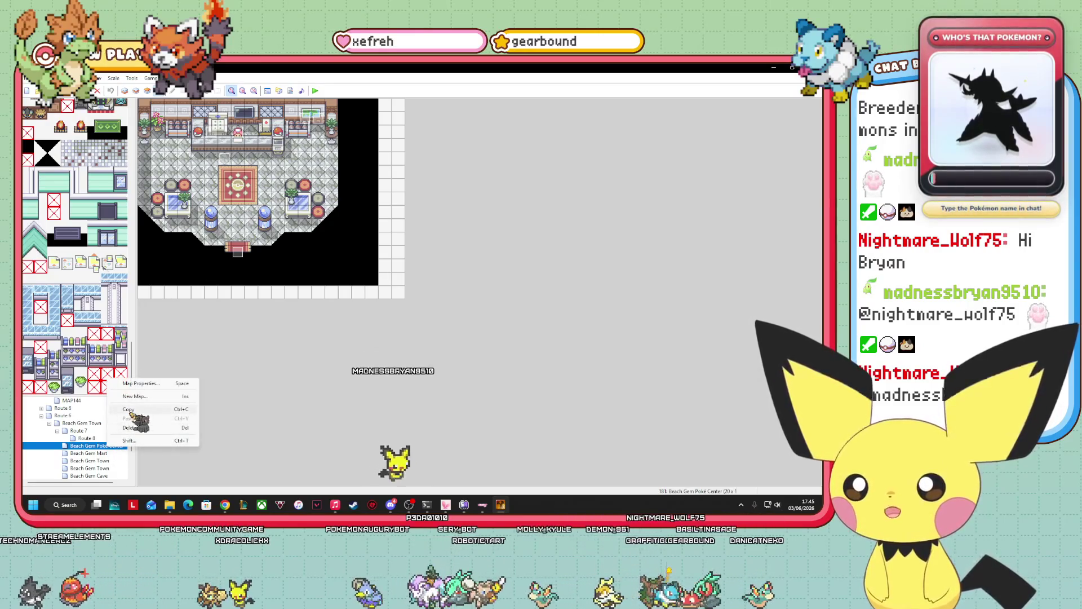
pyautogui.press('Escape')
pyautogui.scroll(-3, 113, 451)
pyautogui.click(93, 423)
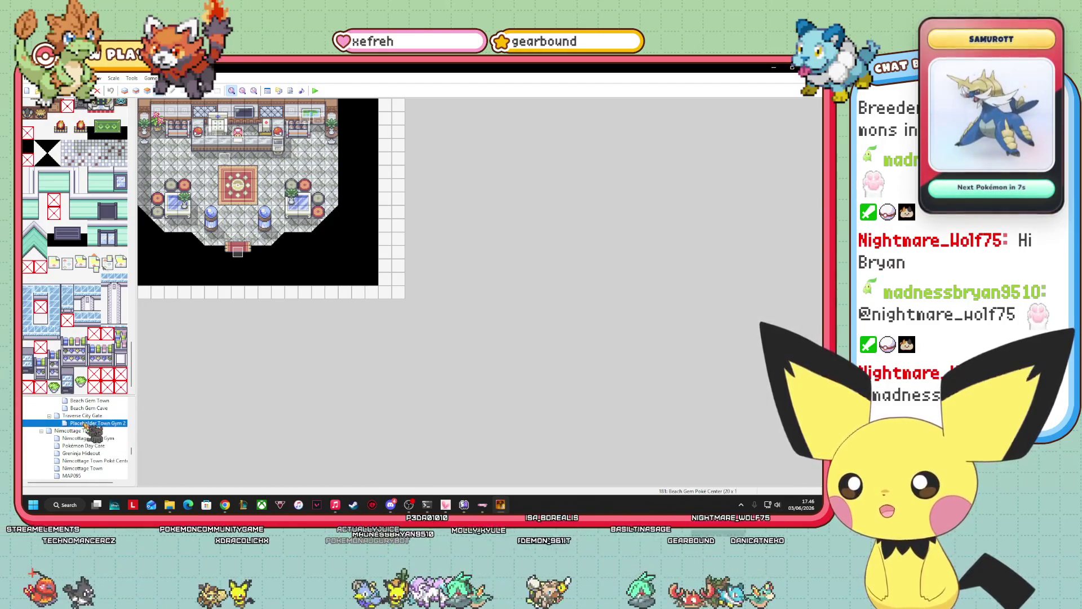
pyautogui.rightClick(84, 424)
pyautogui.click(113, 464)
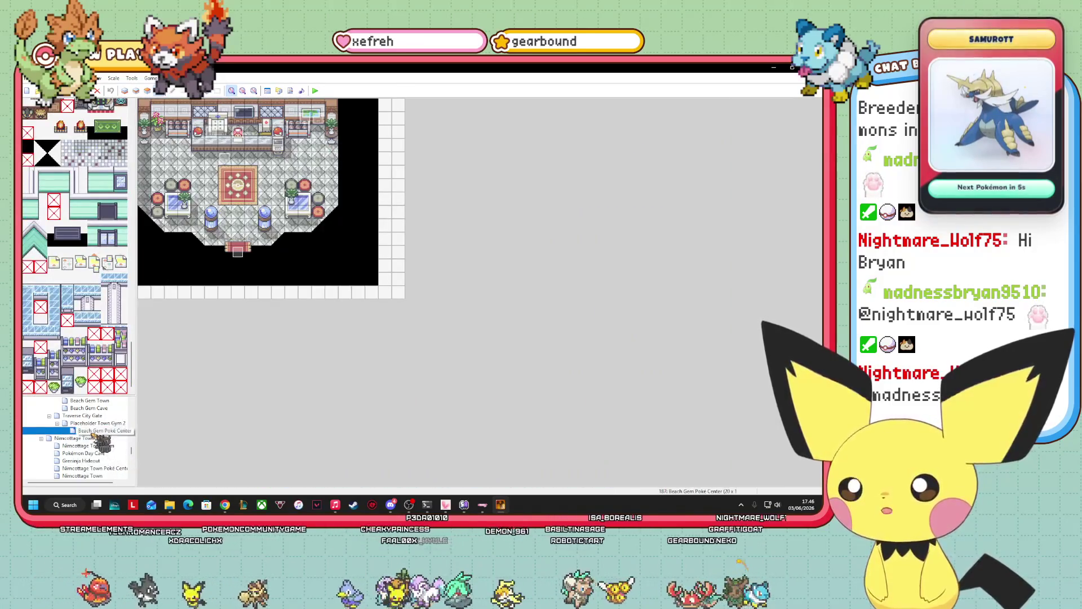
# - Copy the Beach Gem Mart map and paste it under Placeholder Town Gym 2 too
pyautogui.scroll(2, 110, 451)
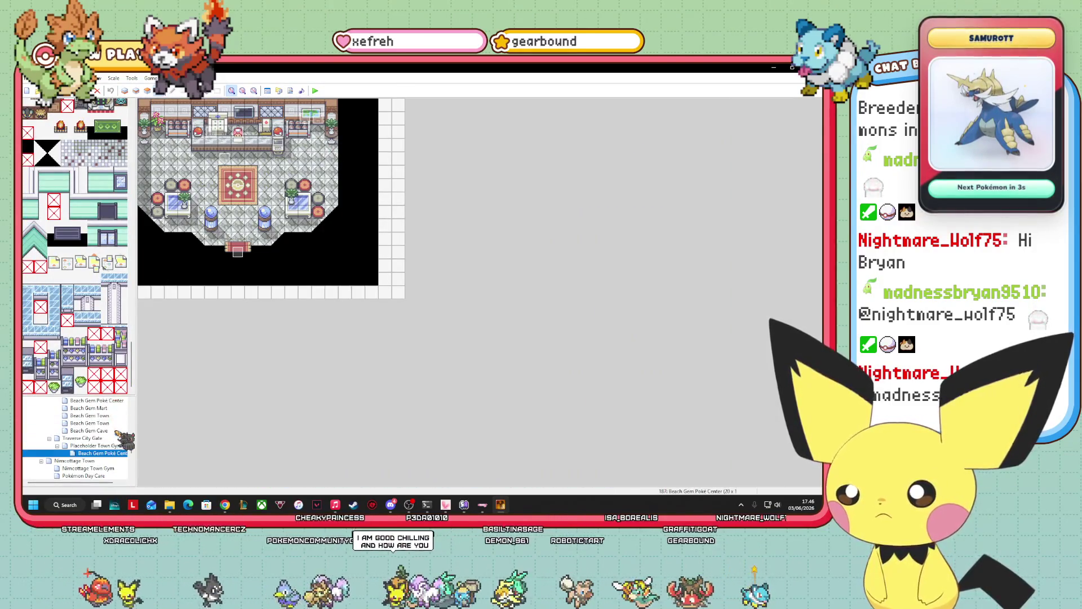
pyautogui.click(90, 430)
pyautogui.rightClick(116, 433)
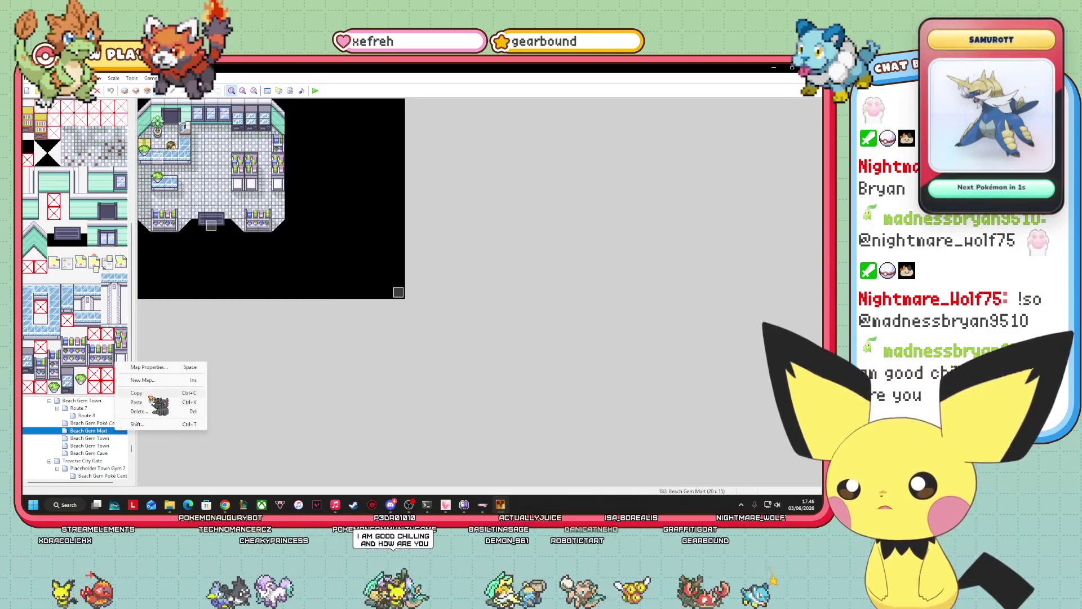
pyautogui.click(146, 408)
pyautogui.scroll(-1, 110, 448)
pyautogui.rightClick(65, 445)
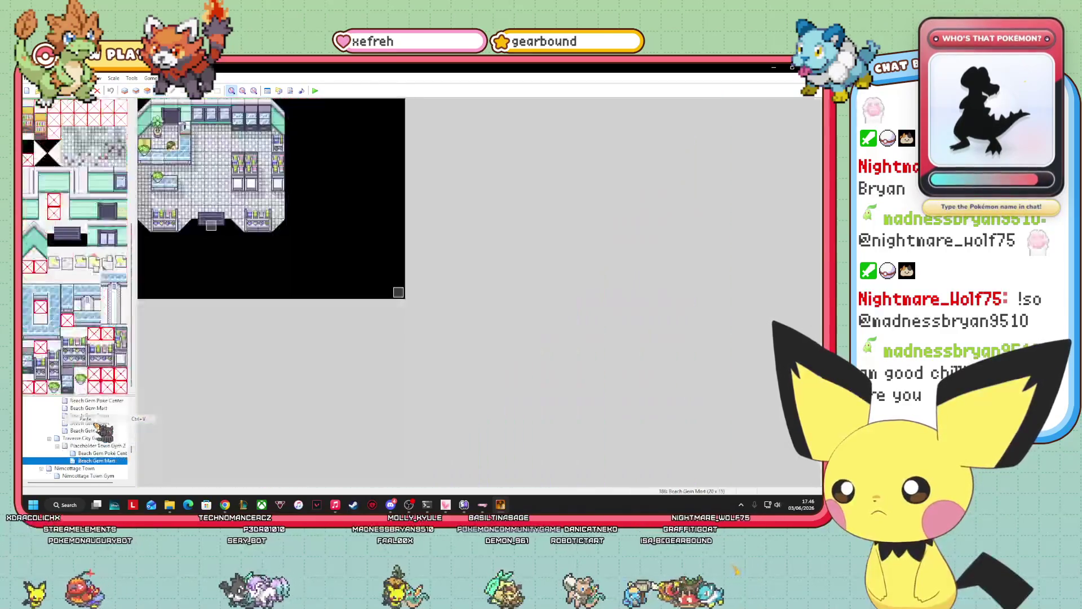
pyautogui.click(86, 418)
pyautogui.press('Up')
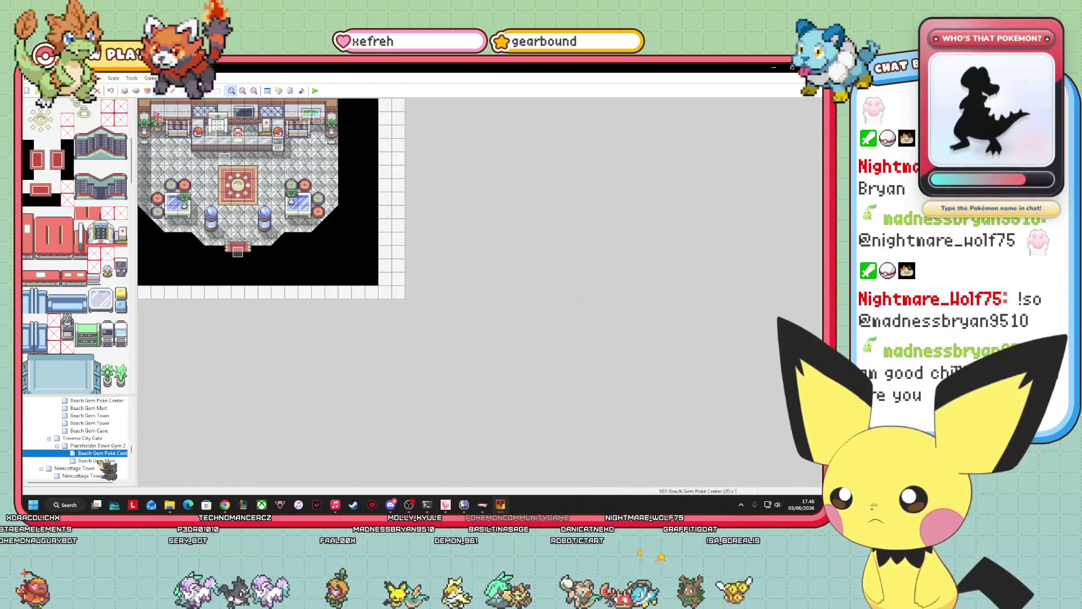
pyautogui.press('Down')
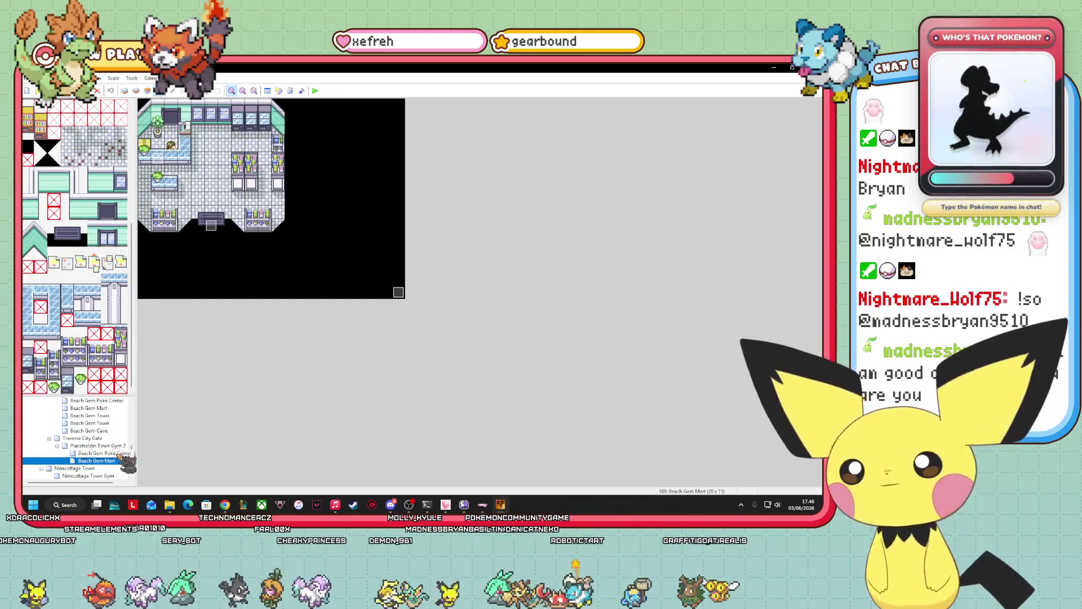
pyautogui.press('Up')
pyautogui.press('Down')
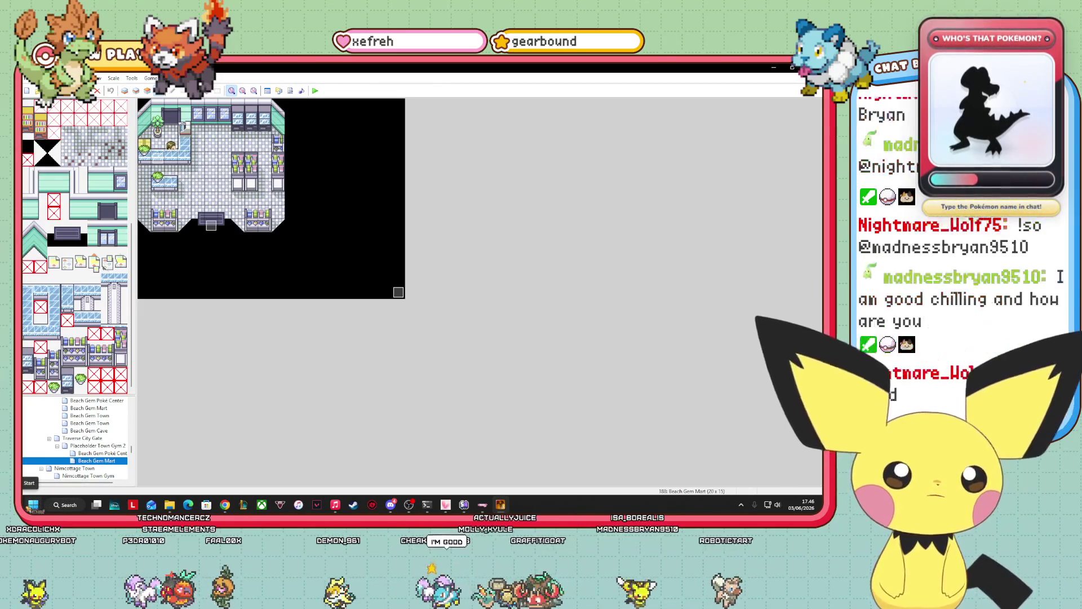
pyautogui.moveTo(169, 505)
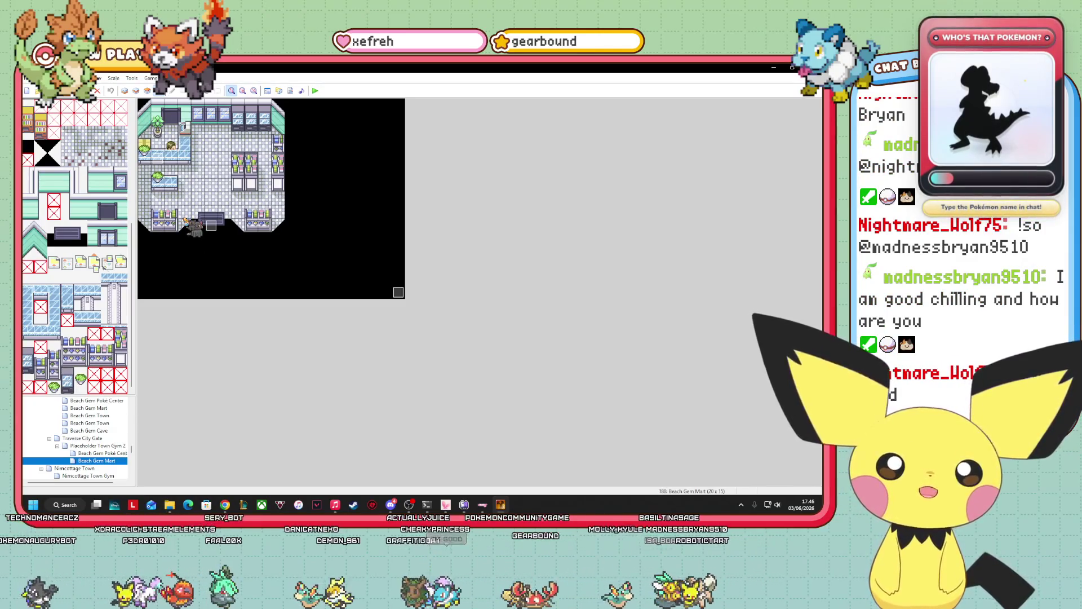
pyautogui.hotkey('alt', 'Tab')
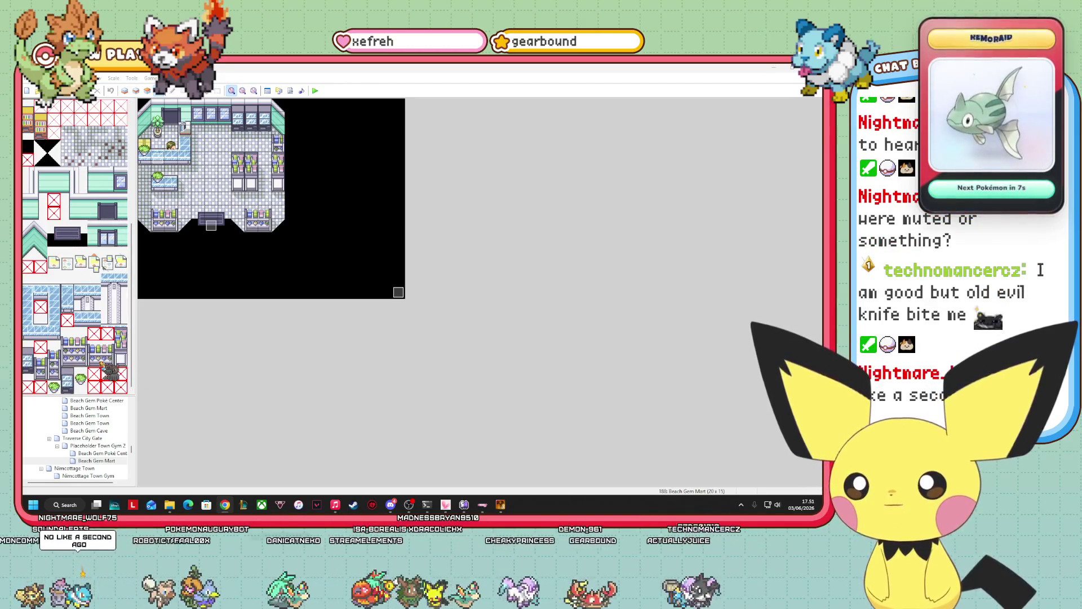
# - Scroll the map tree past Traverse City Gate and load the Placeholder Town Gym 2 map
pyautogui.moveTo(133, 372); pyautogui.dragTo(164, 205)
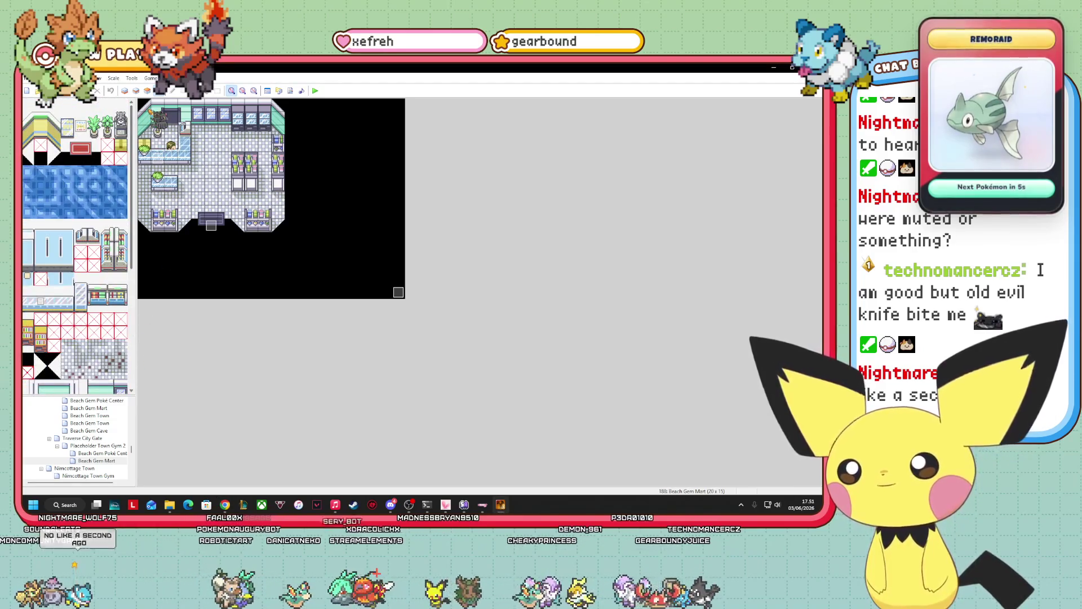
pyautogui.scroll(-10, 186, 293)
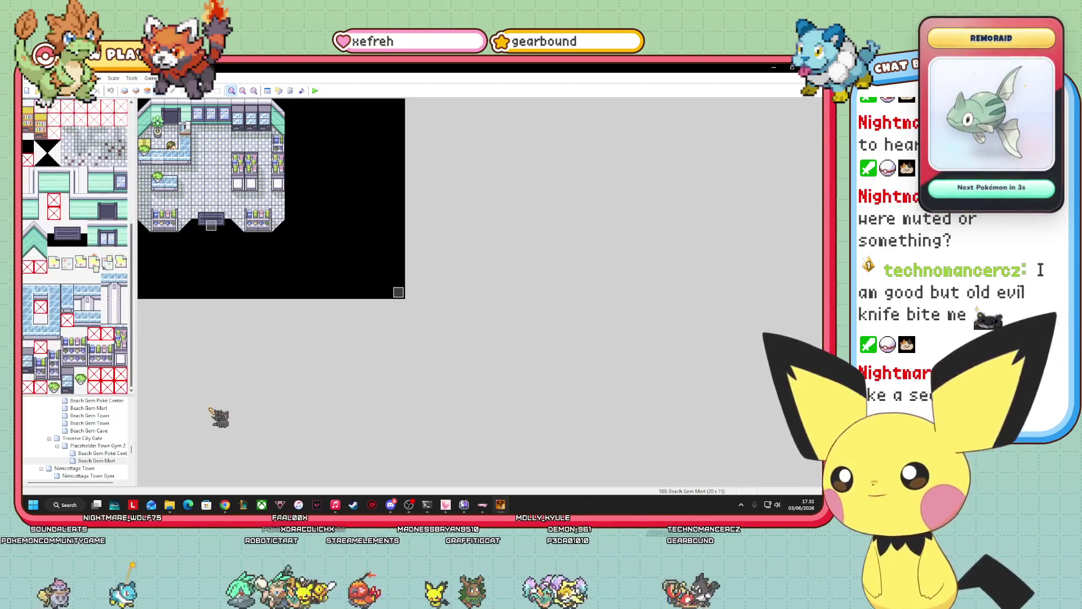
pyautogui.scroll(-1, 56, 420)
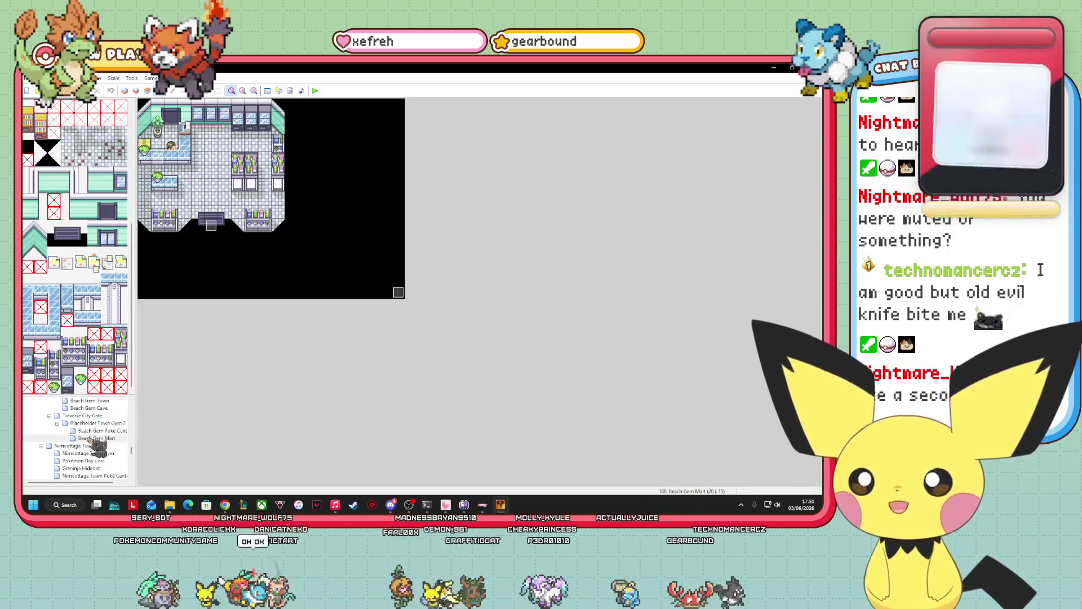
pyautogui.click(91, 416)
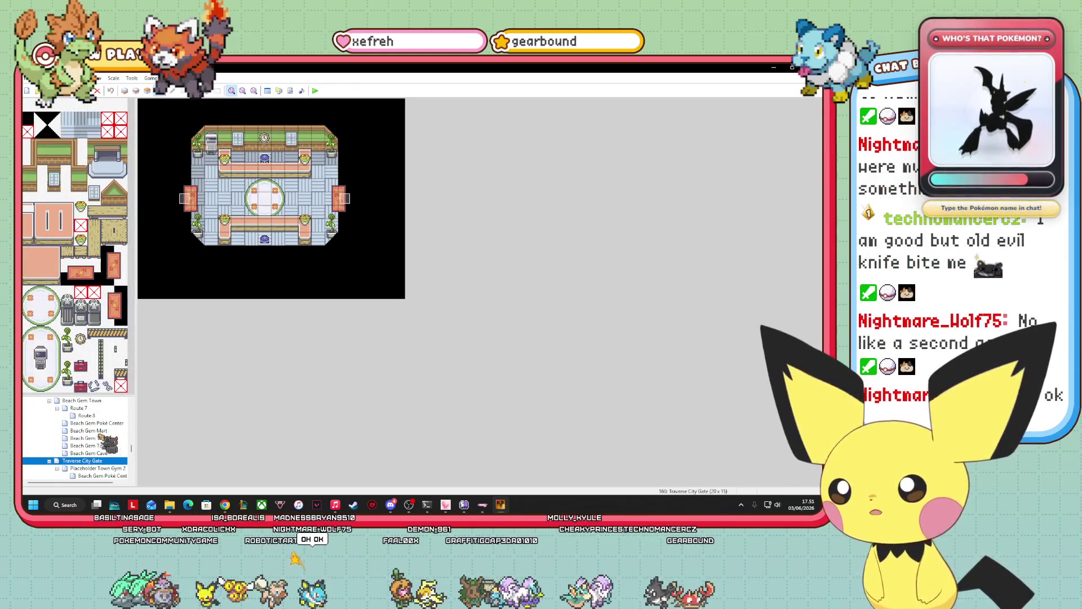
pyautogui.scroll(1, 113, 424)
pyautogui.click(92, 446)
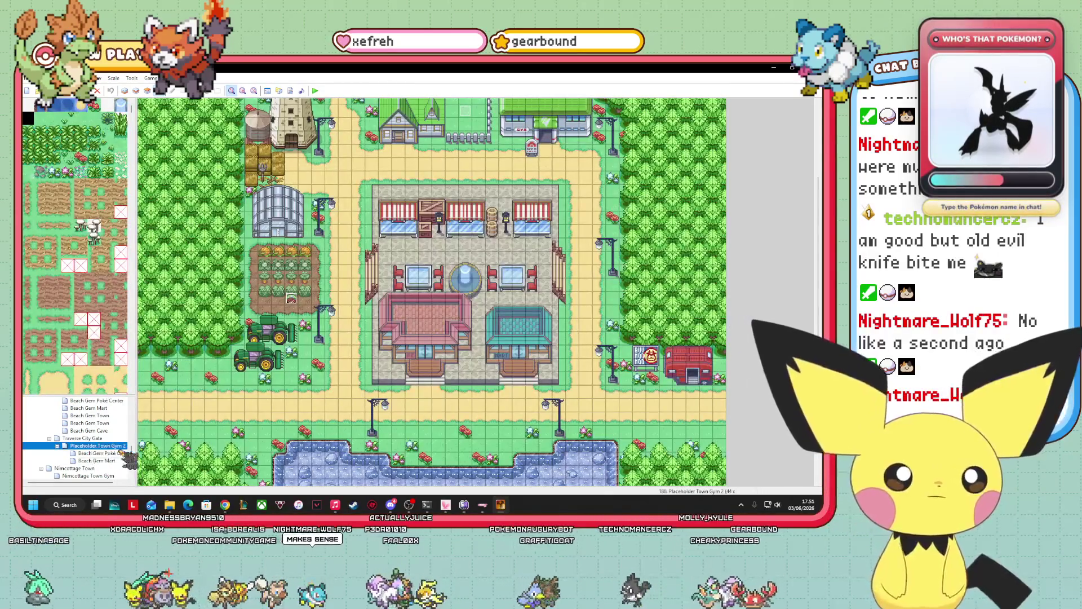
# - Retype the Placeholder Town Gym 2 map's name as 'Moo Moo Town' in Map Properties
pyautogui.rightClick(91, 446)
pyautogui.click(127, 384)
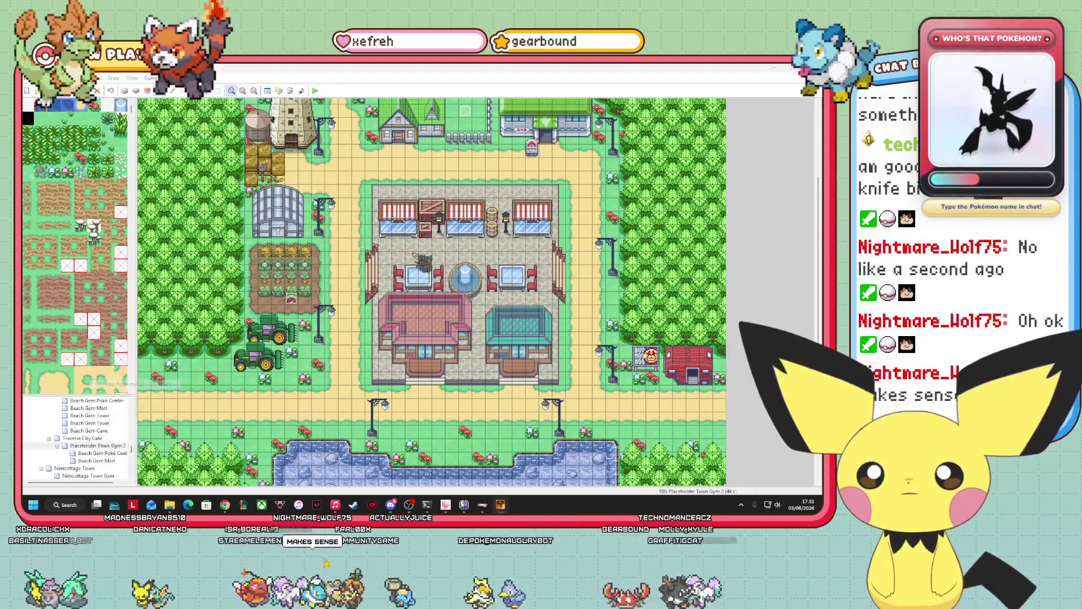
pyautogui.press('BackSpace')
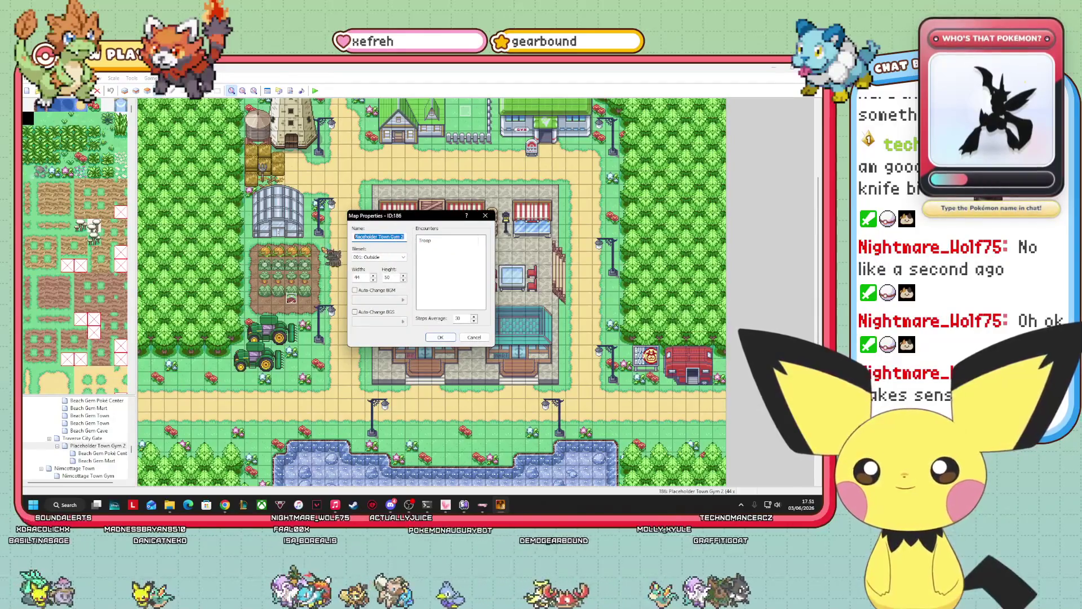
pyautogui.write('Moo Moo Town')
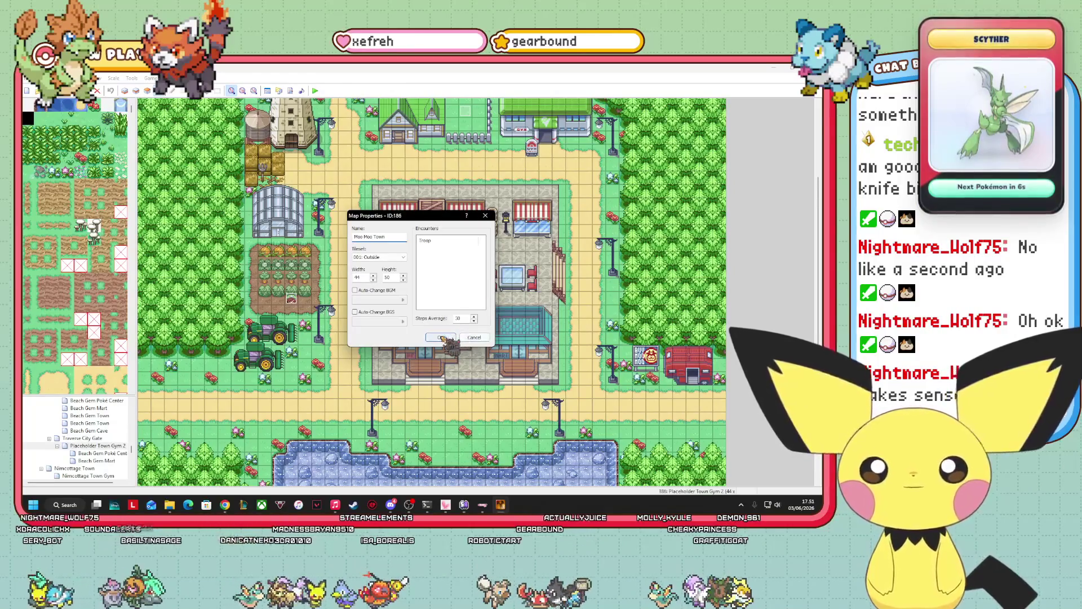
pyautogui.press('Return')
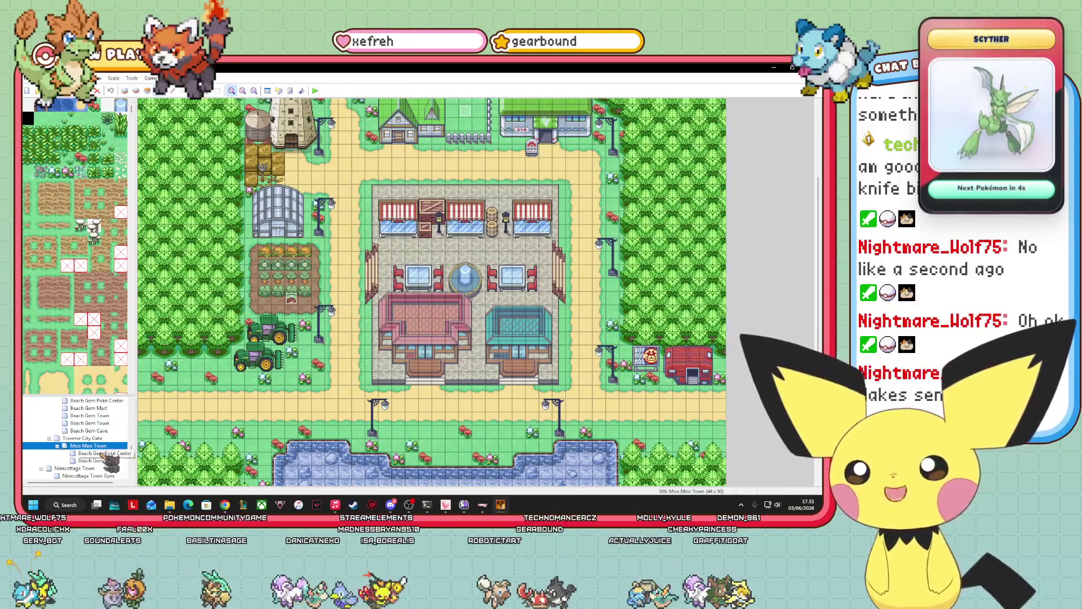
# - Rename the copied Beach Gem Poké Center map to 'Moo Moo Poké Center'
pyautogui.rightClick(113, 452)
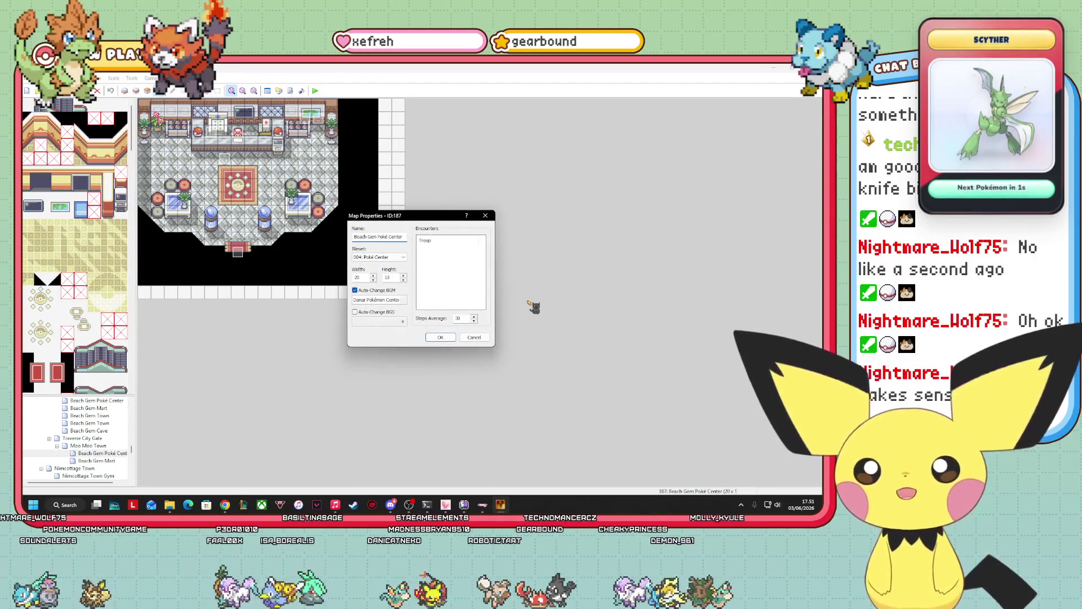
pyautogui.press('BackSpace')
pyautogui.press('BackSpace')
pyautogui.press('BackSpace')
pyautogui.write('Moo Mo')
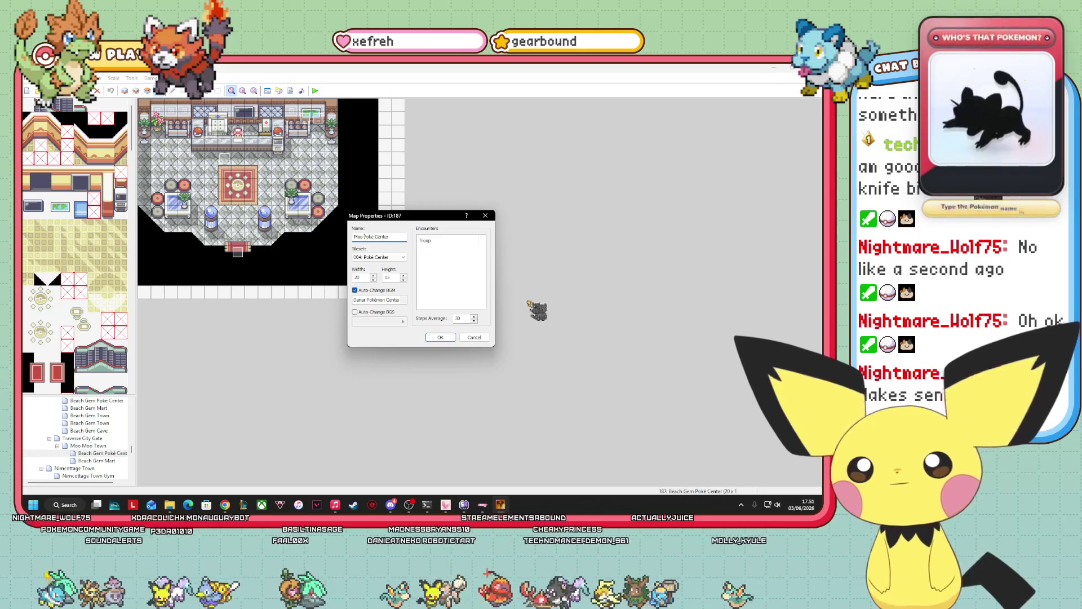
pyautogui.write('o')
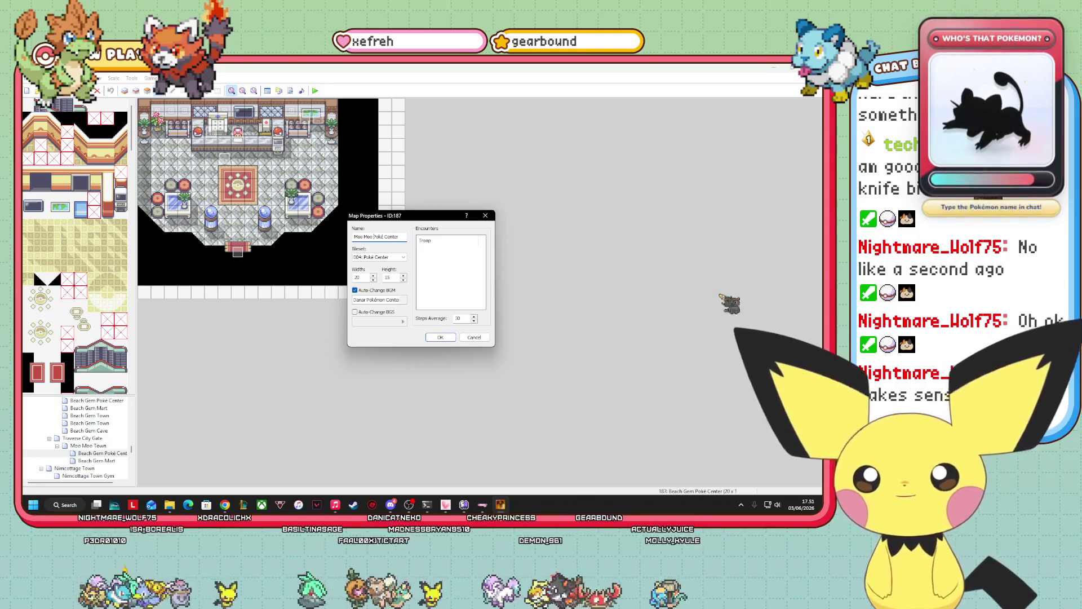
pyautogui.click(440, 337)
# - Rename the copied Beach Gem Mart map to 'Moo Moo Mart' and reopen the Moo Moo Town map
pyautogui.click(97, 461)
pyautogui.rightClick(109, 459)
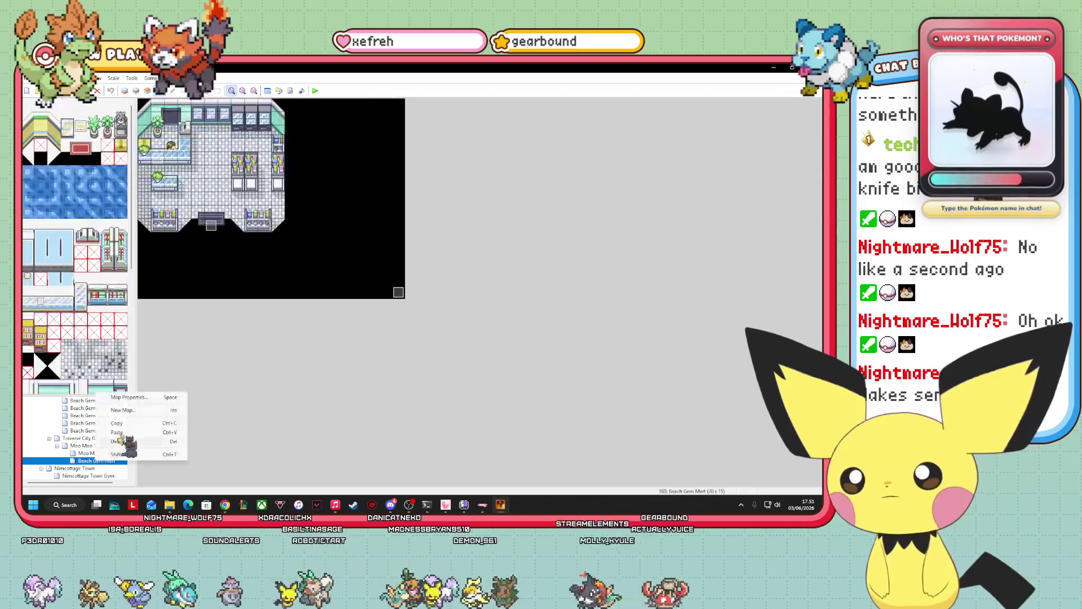
pyautogui.click(137, 398)
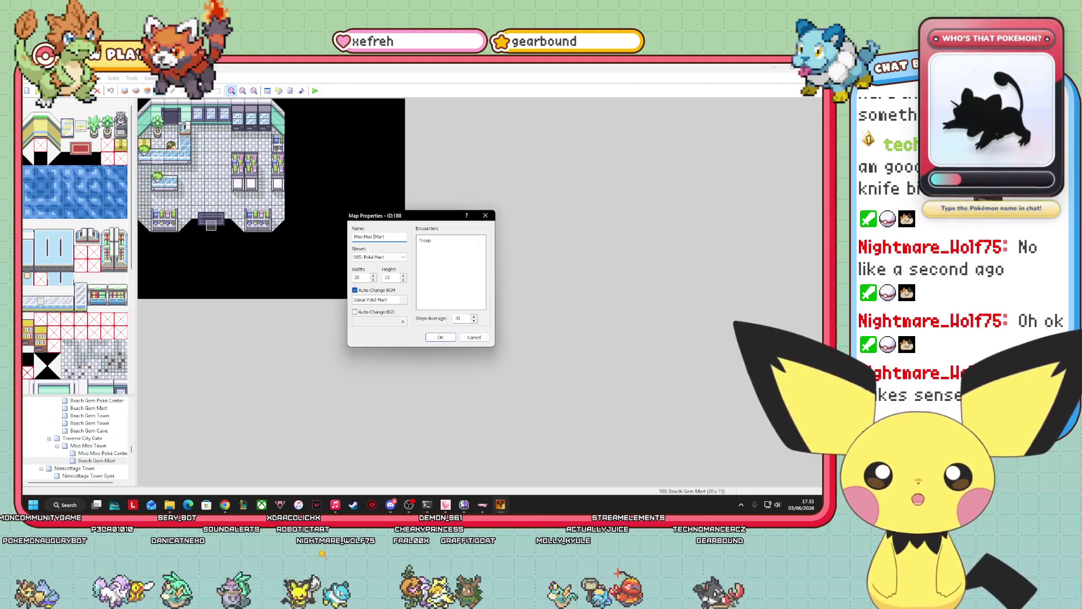
pyautogui.click(441, 337)
pyautogui.click(86, 445)
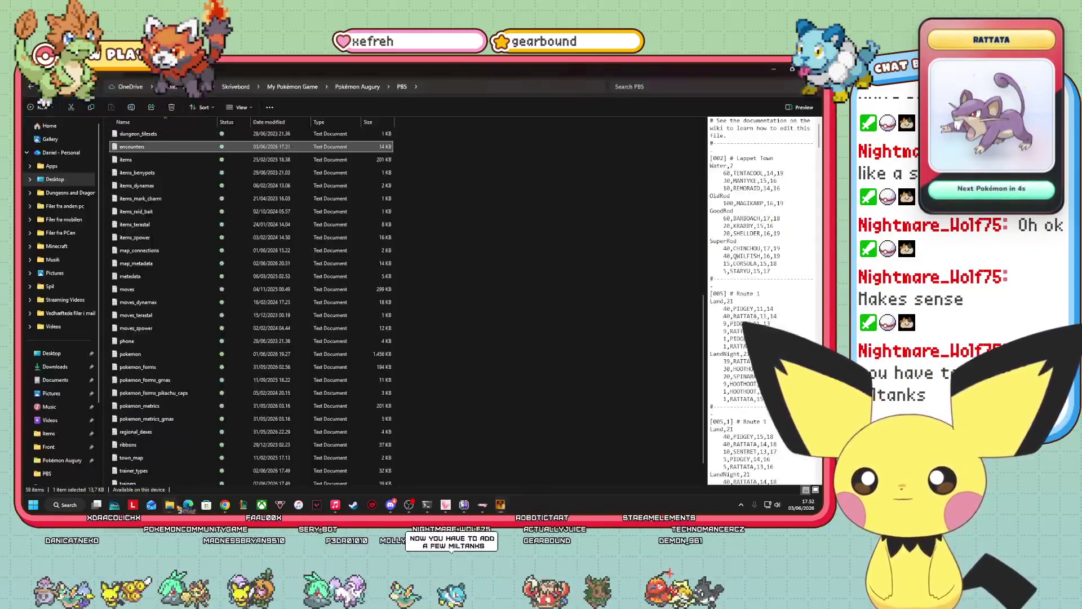
pyautogui.click(170, 505)
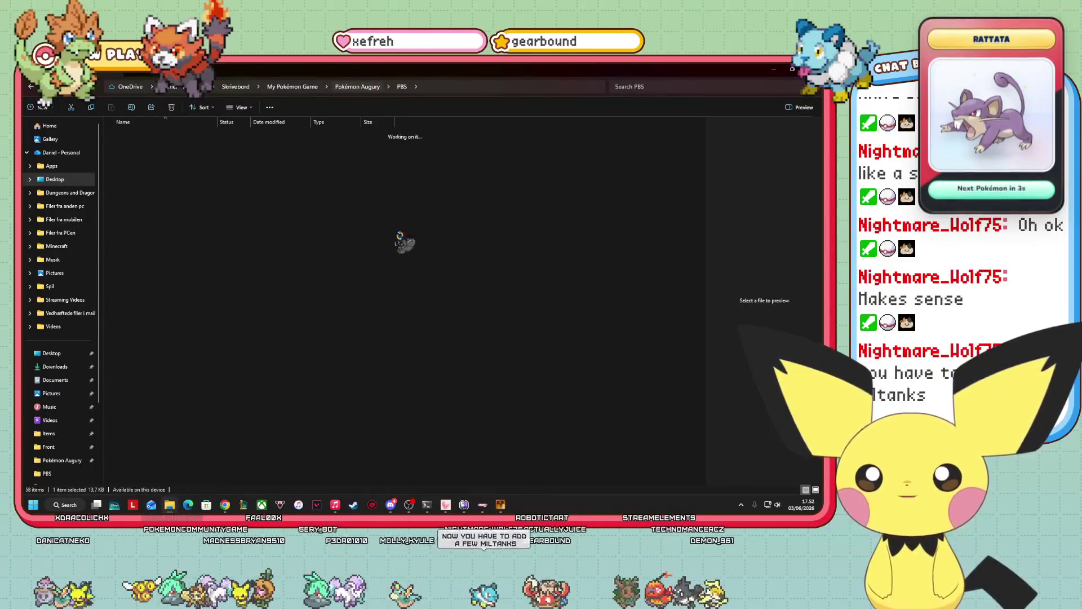
# - Open Graphics > Characters and scroll through the Overworld Pokémon sprite sheets
pyautogui.doubleClick(169, 174)
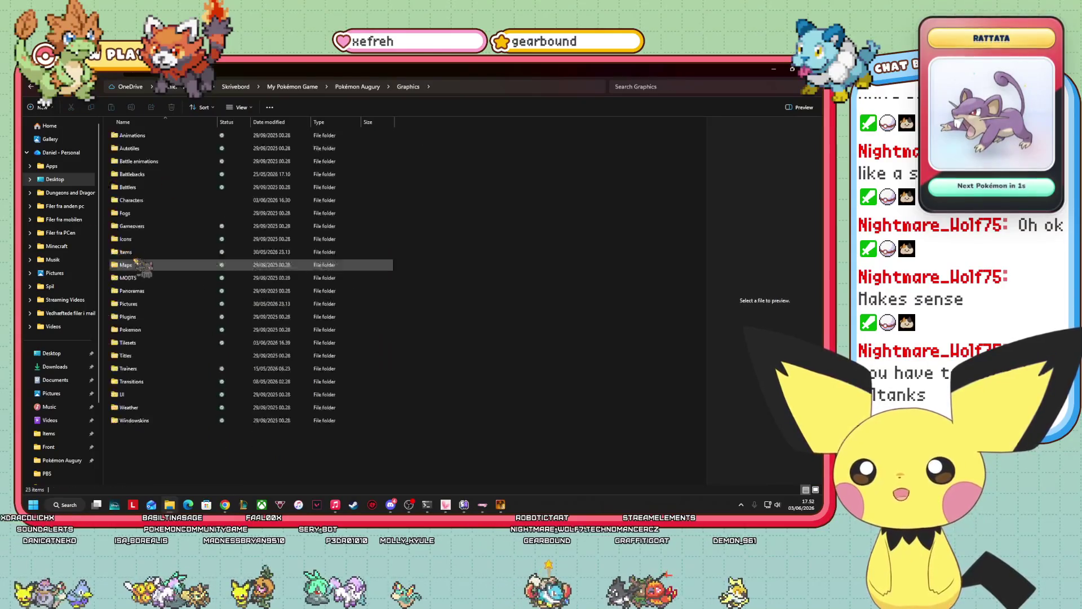
pyautogui.doubleClick(162, 202)
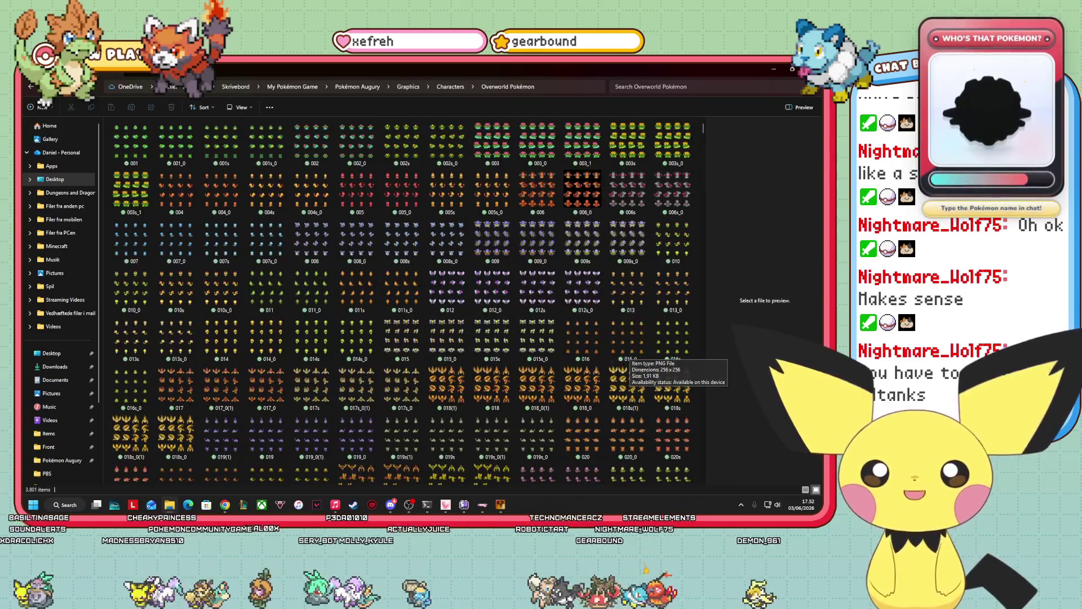
pyautogui.scroll(-3, 581, 352)
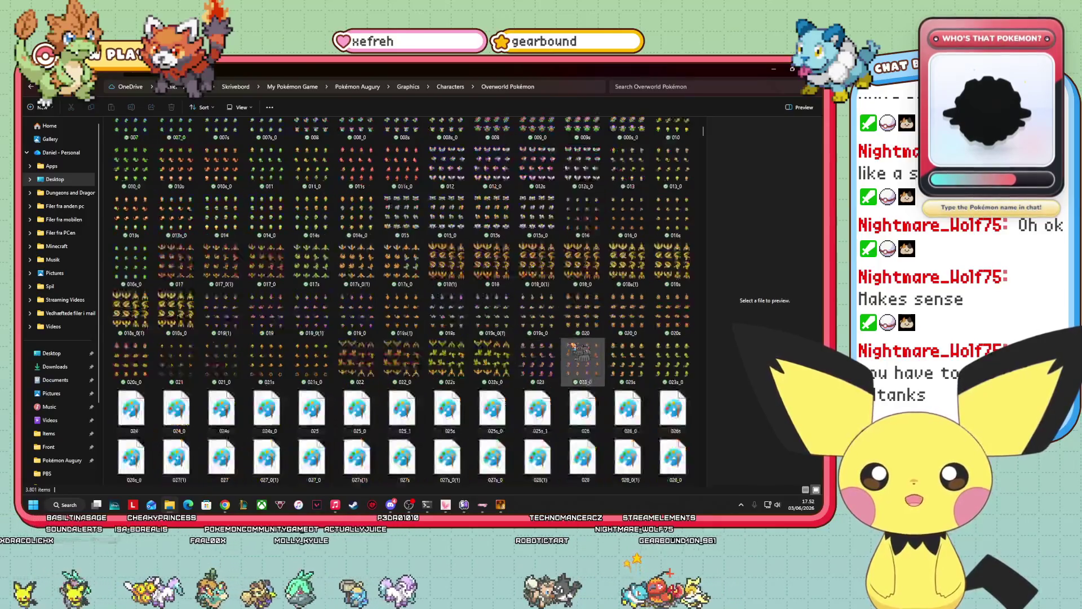
pyautogui.scroll(-20, 571, 345)
pyautogui.scroll(-20, 571, 349)
pyautogui.scroll(-10, 563, 365)
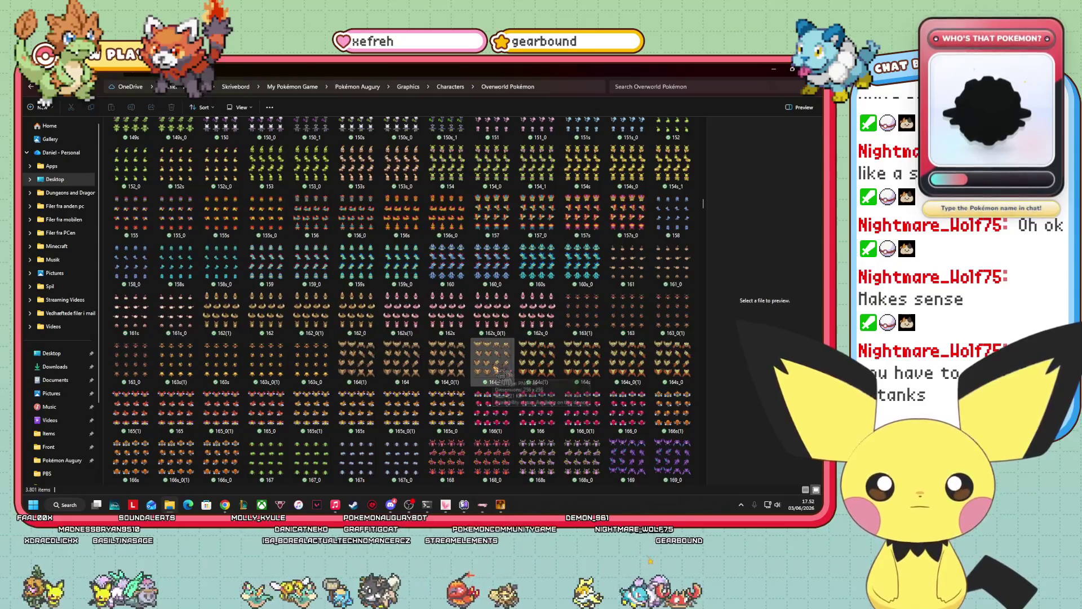
pyautogui.scroll(-5, 496, 370)
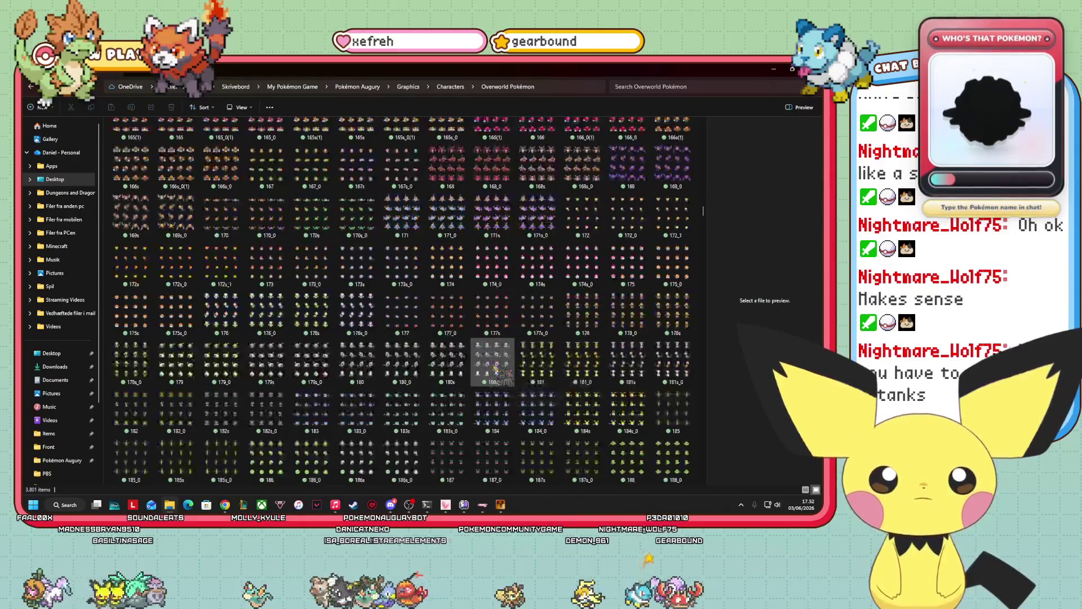
pyautogui.scroll(-3, 477, 417)
# - Preview the 189s, 199_0, 209s_0, 211s, 209 and 210s_0 sprite sheets
pyautogui.click(312, 362)
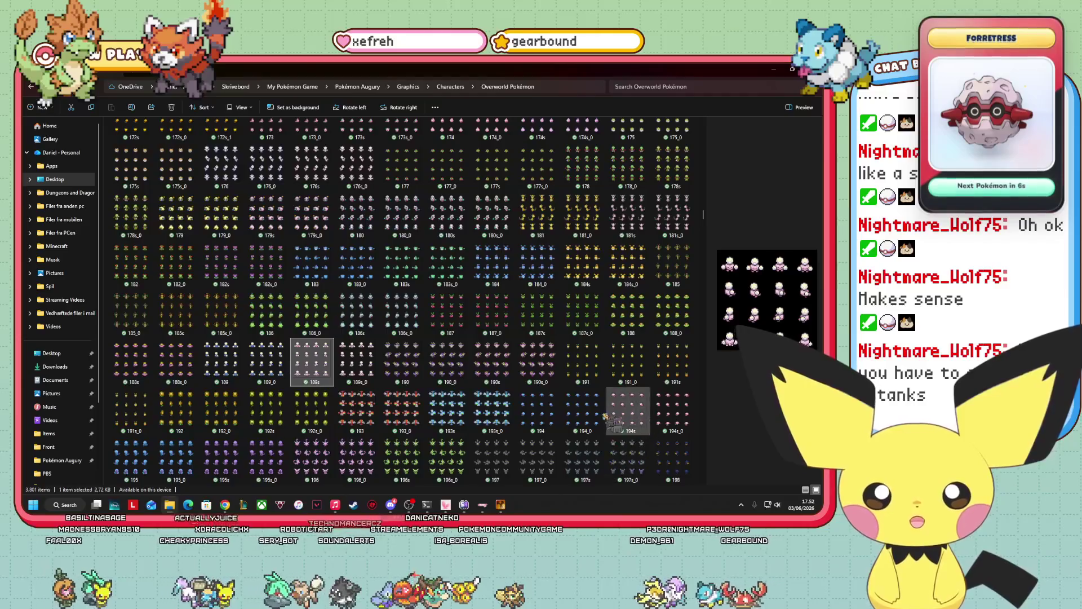
pyautogui.scroll(-3, 620, 451)
pyautogui.click(312, 361)
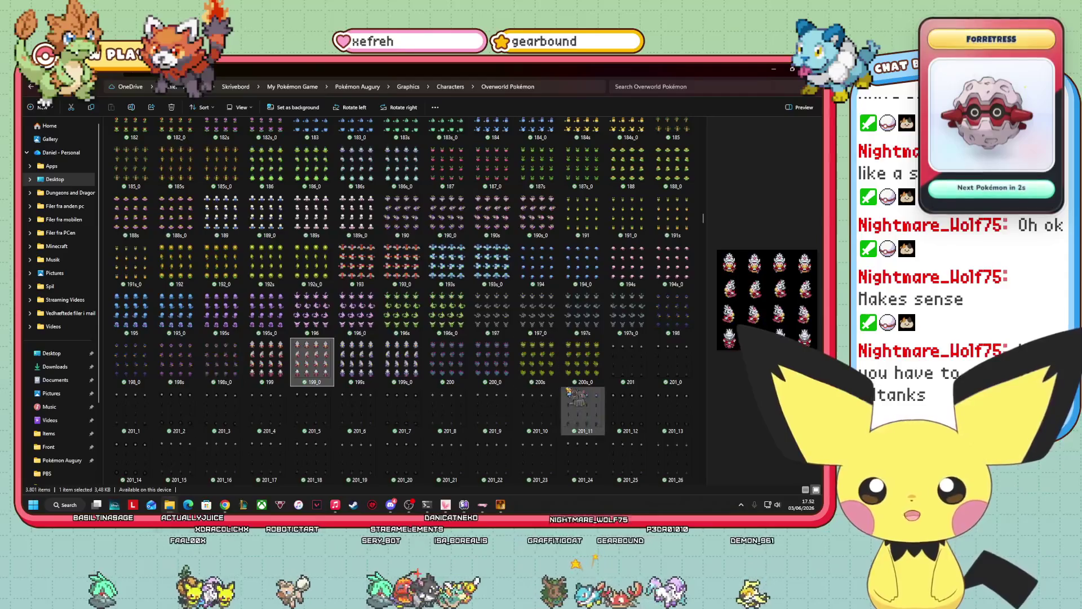
pyautogui.scroll(-3, 648, 389)
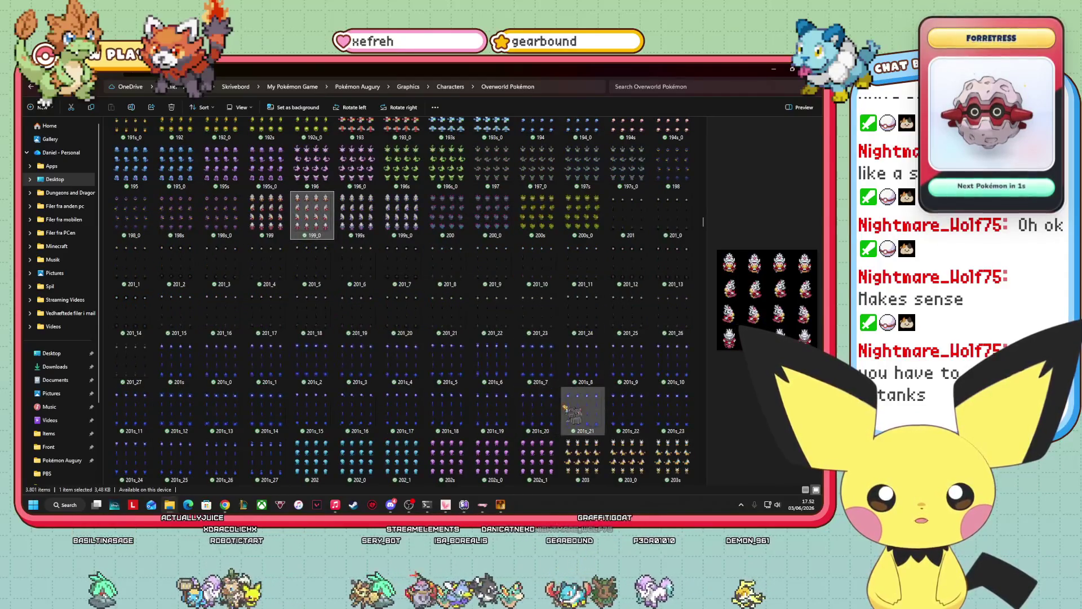
pyautogui.scroll(-3, 326, 446)
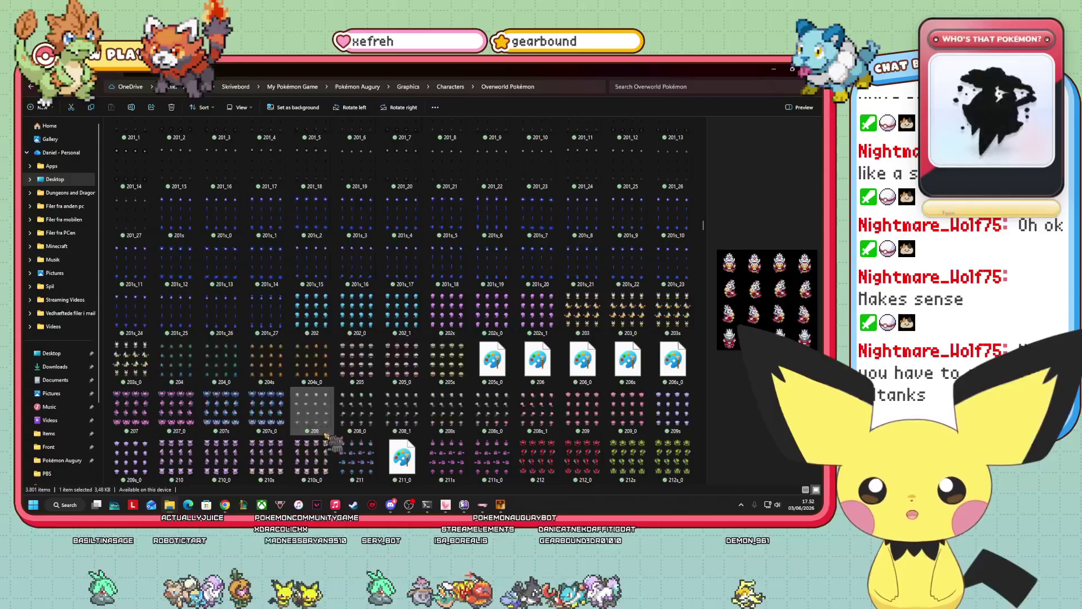
pyautogui.click(131, 458)
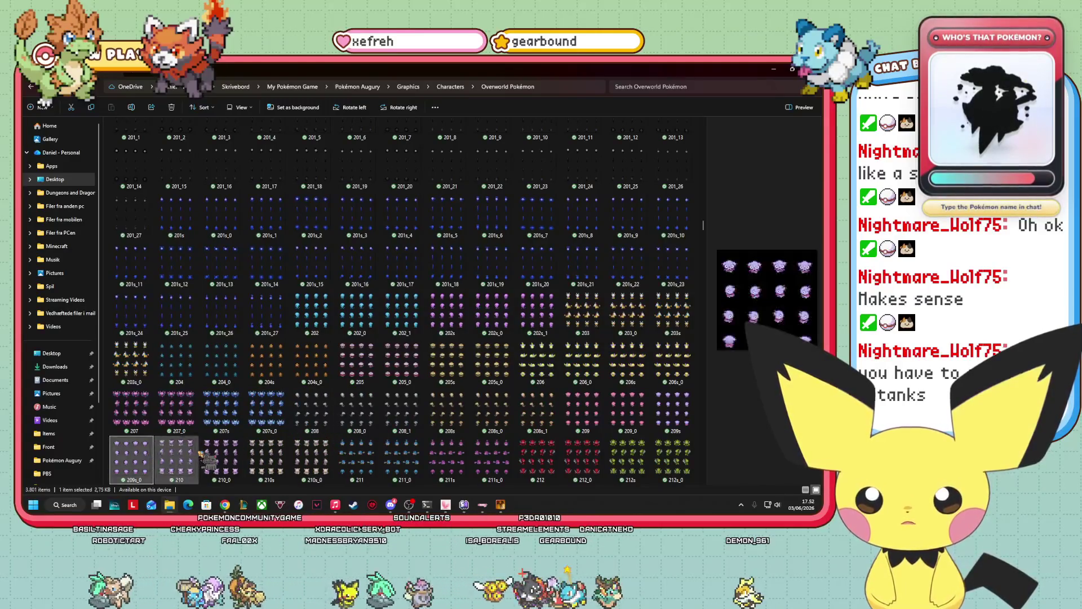
pyautogui.click(450, 458)
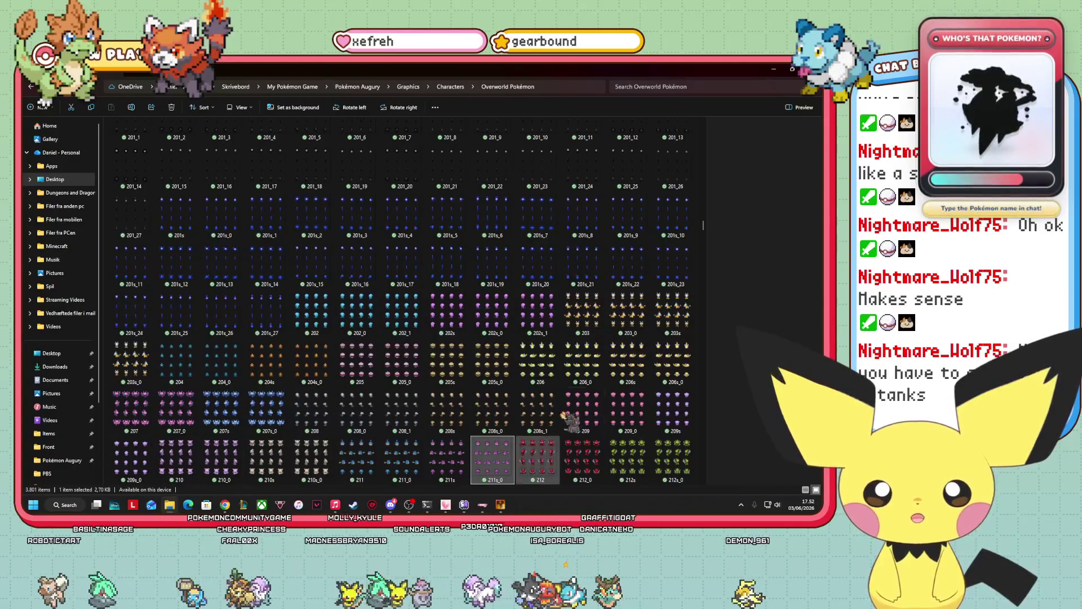
pyautogui.click(569, 409)
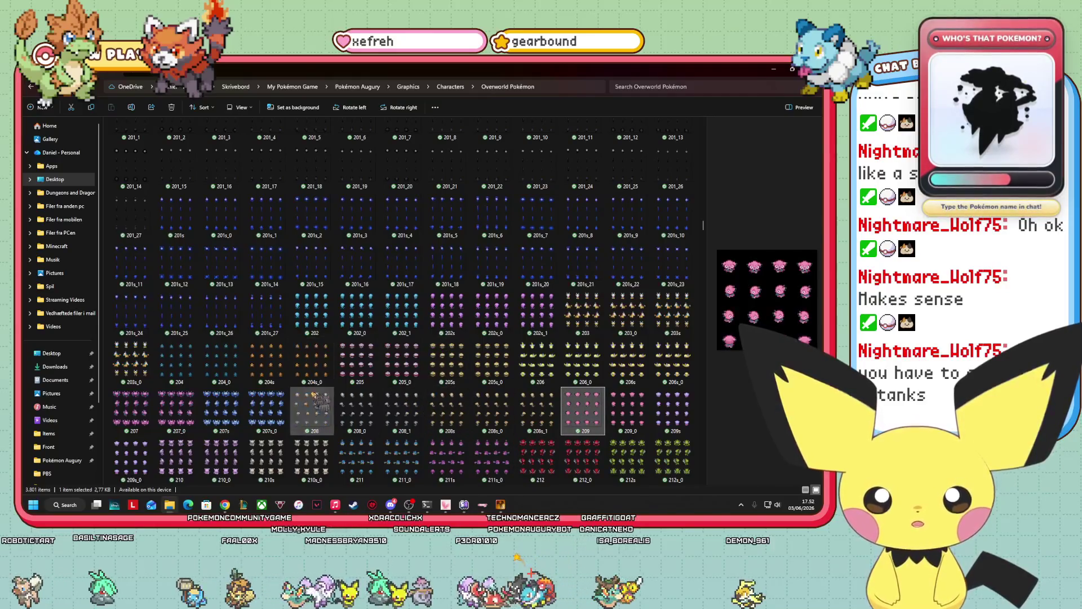
pyautogui.scroll(-3, 178, 420)
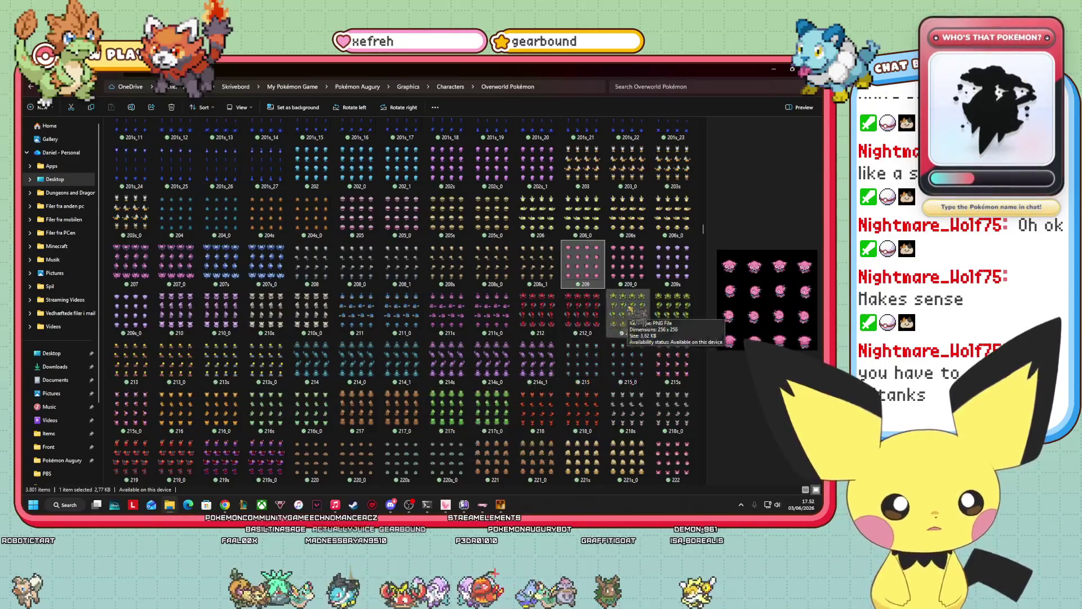
pyautogui.click(311, 313)
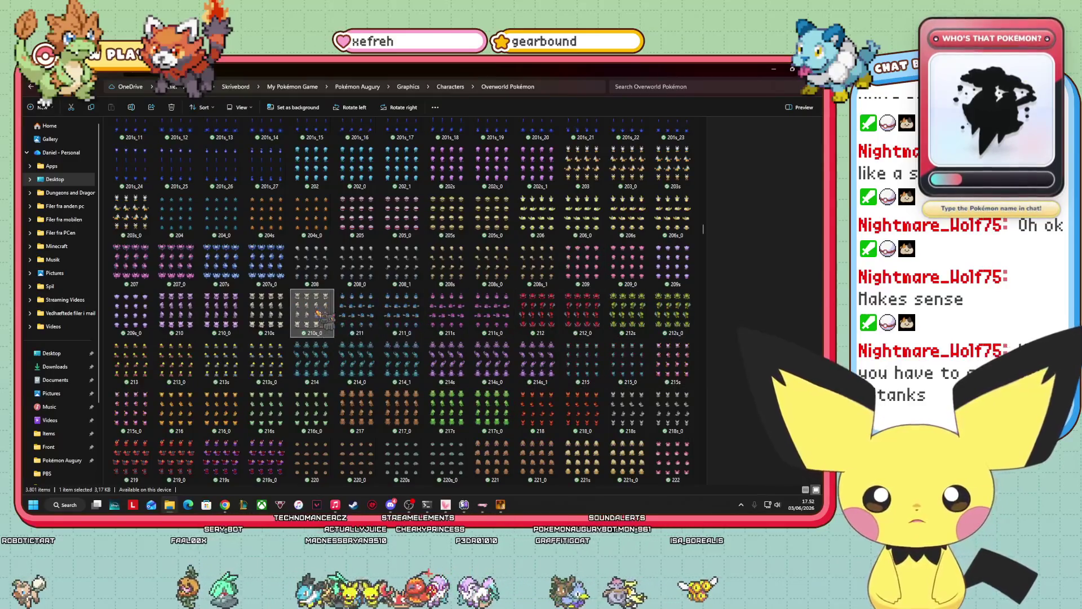
# - Scroll down to 241.png and copy it
pyautogui.scroll(-3, 398, 367)
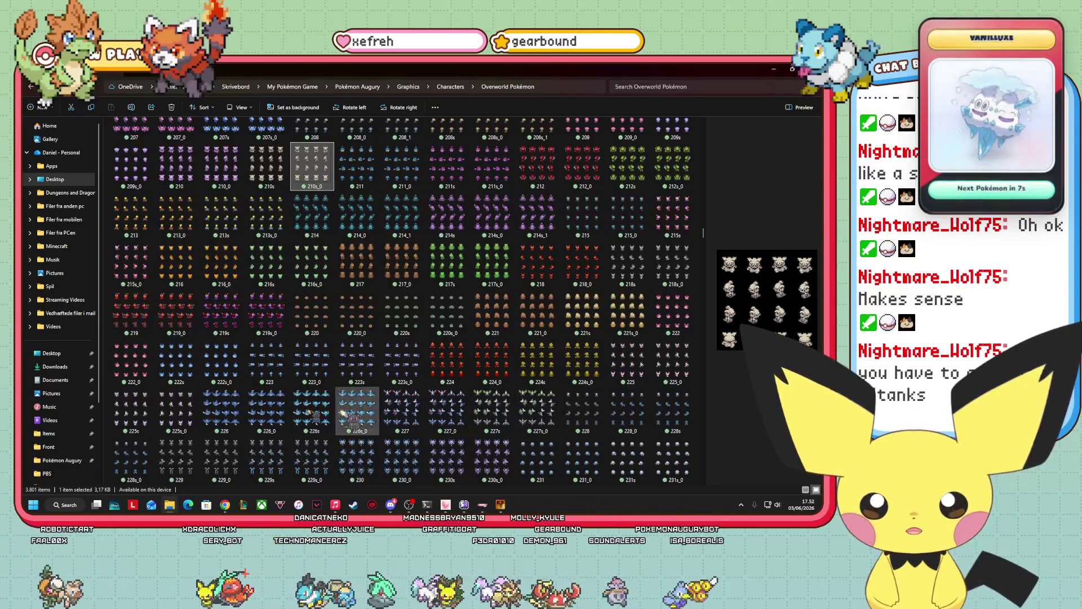
pyautogui.scroll(-3, 188, 434)
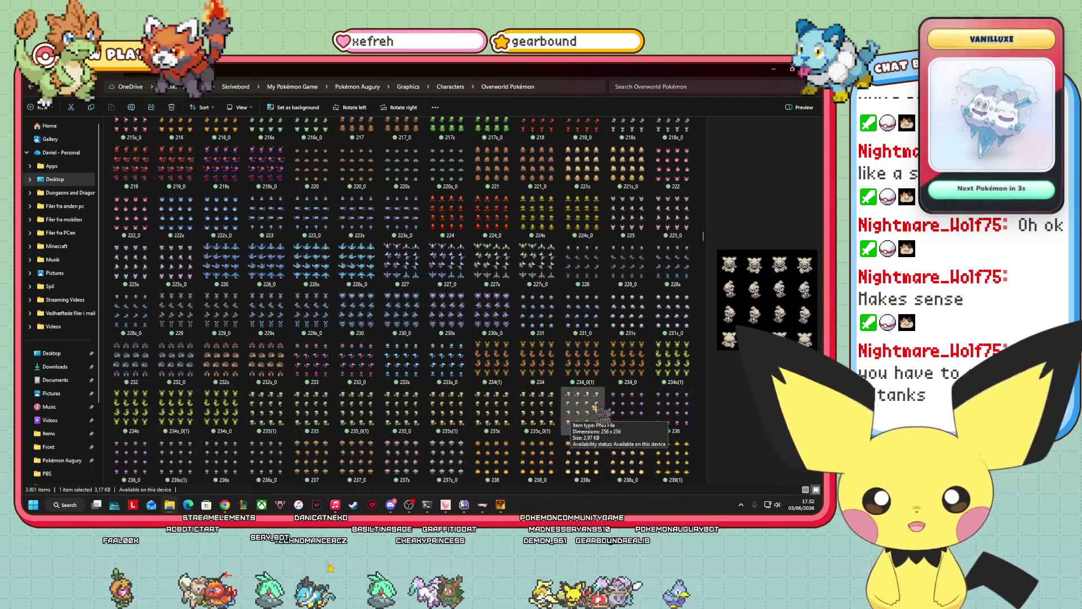
pyautogui.scroll(-3, 558, 411)
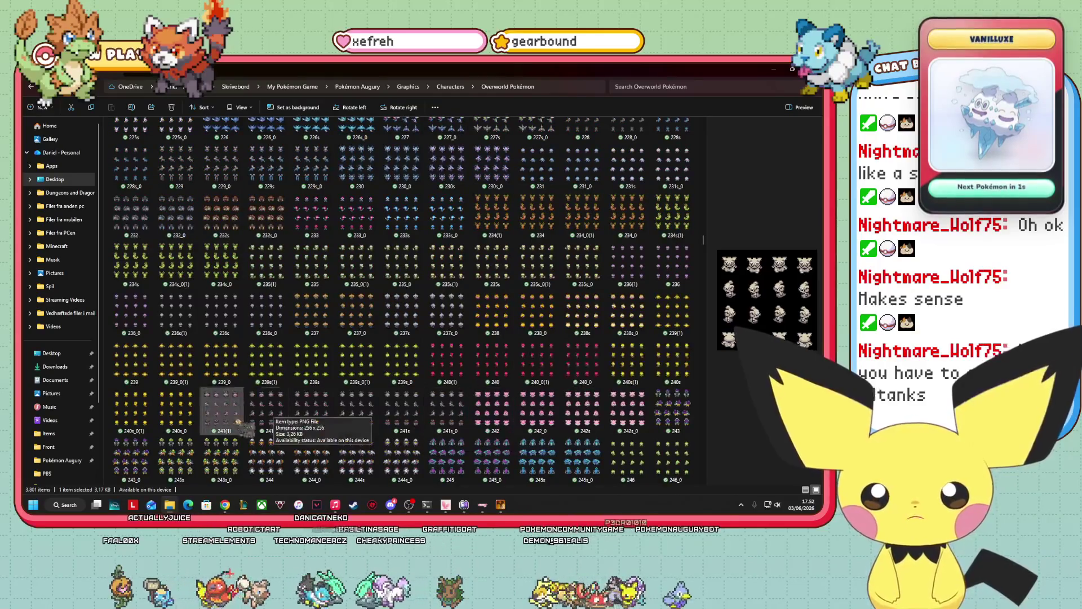
pyautogui.scroll(-3, 665, 370)
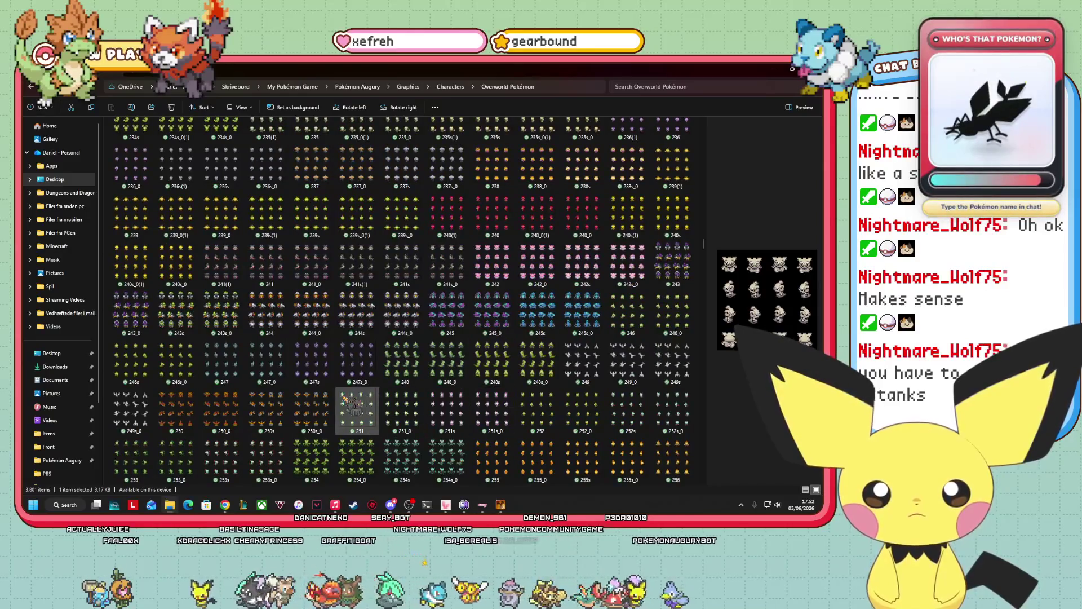
pyautogui.scroll(-3, 461, 411)
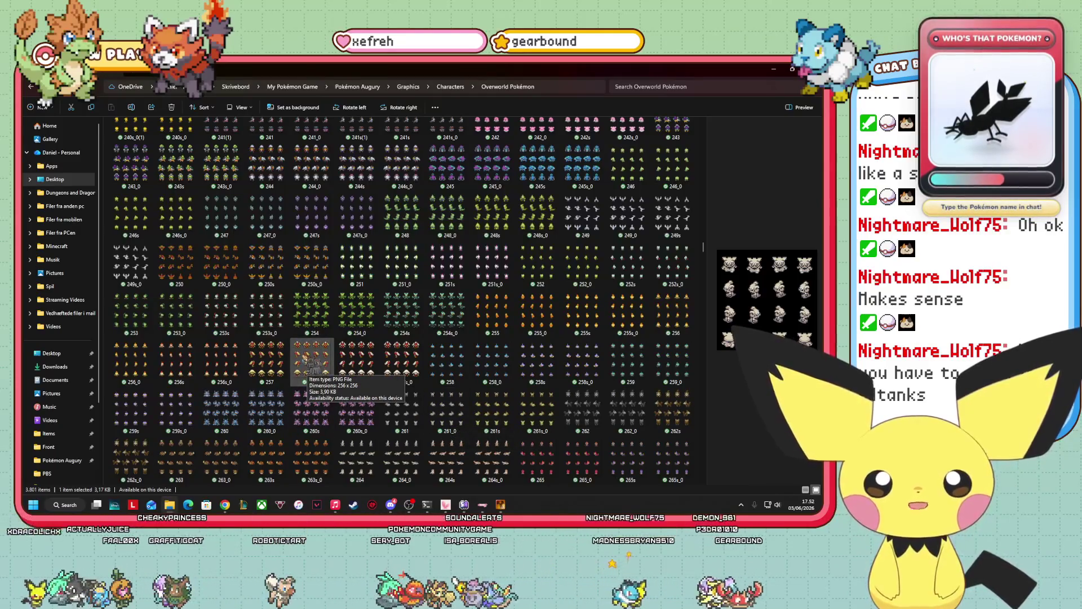
pyautogui.scroll(2, 306, 361)
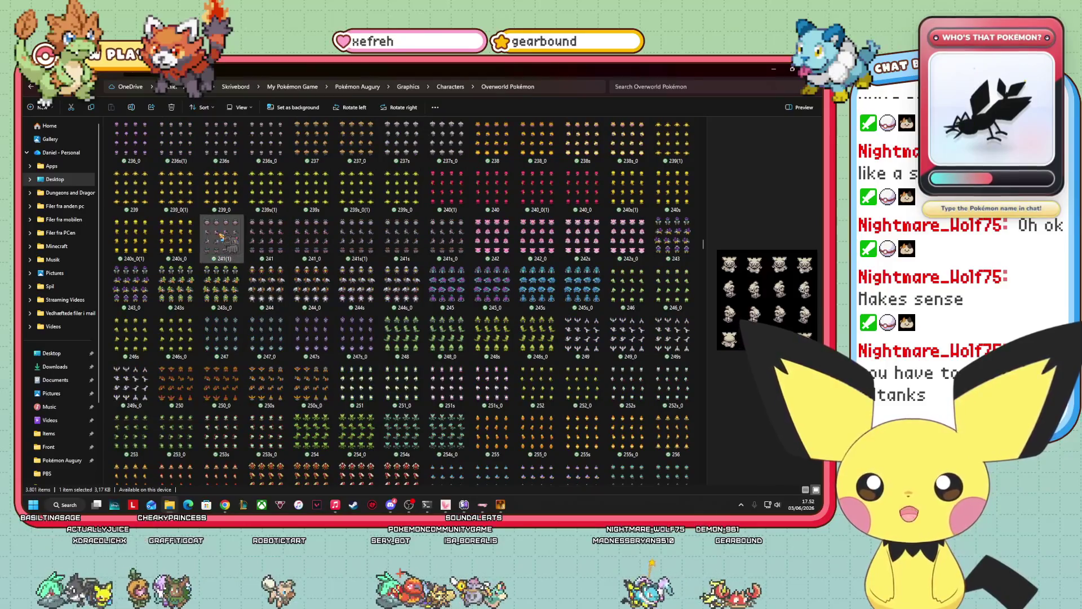
pyautogui.click(262, 240)
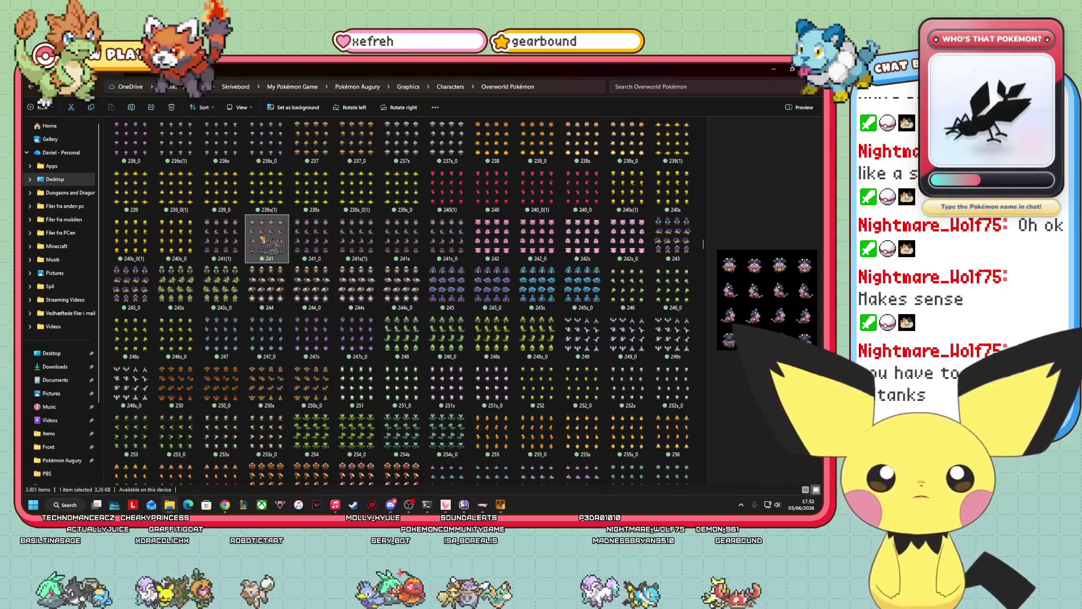
pyautogui.rightClick(262, 240)
pyautogui.click(308, 127)
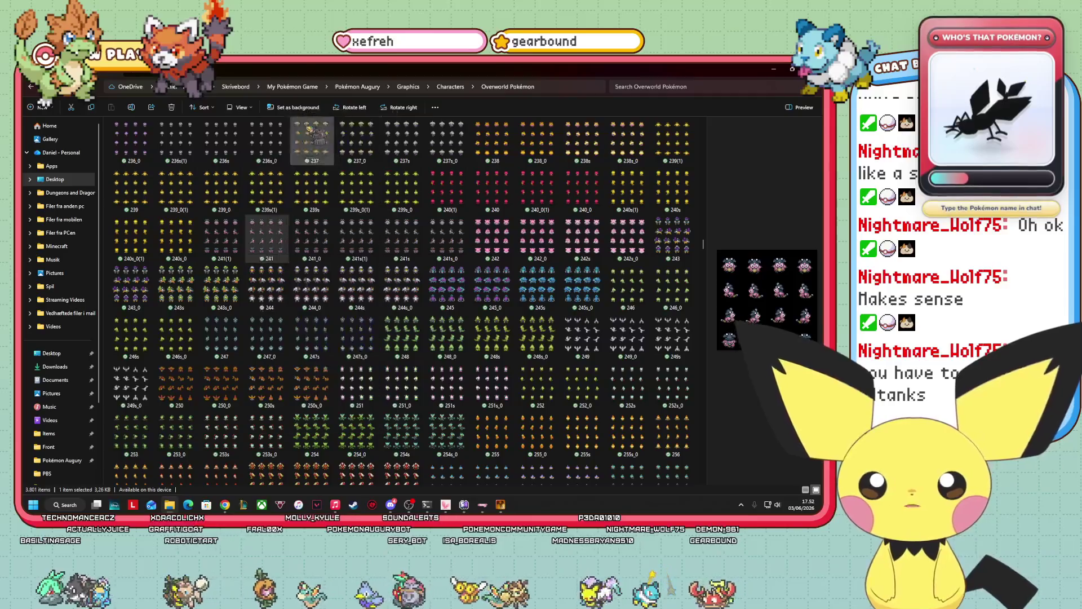
# - Paste the copied 241.png into the parent Characters folder
pyautogui.hotkey('alt', 'Up')
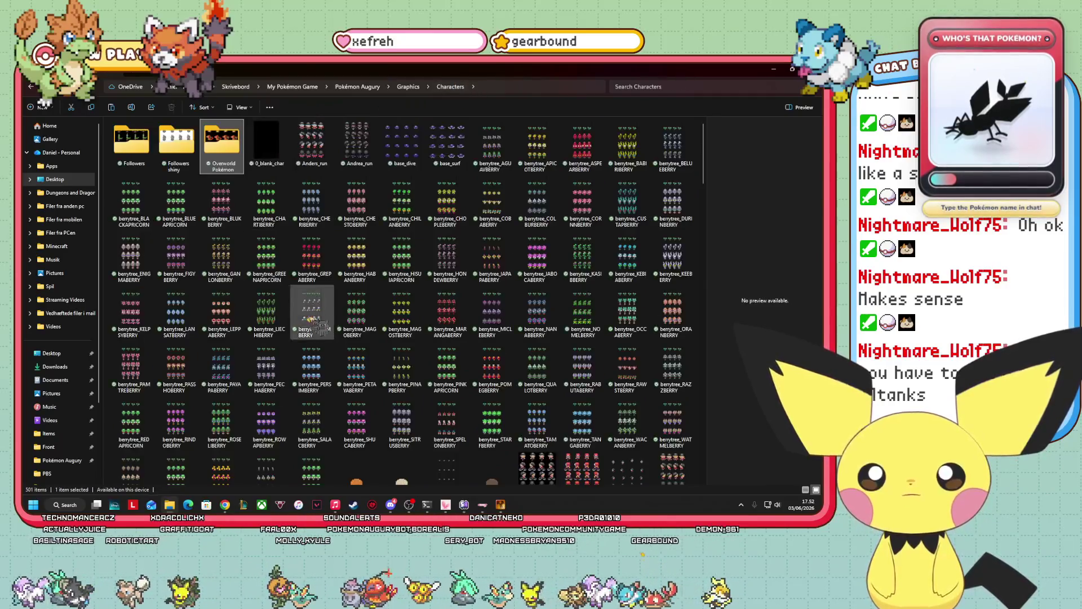
pyautogui.rightClick(299, 354)
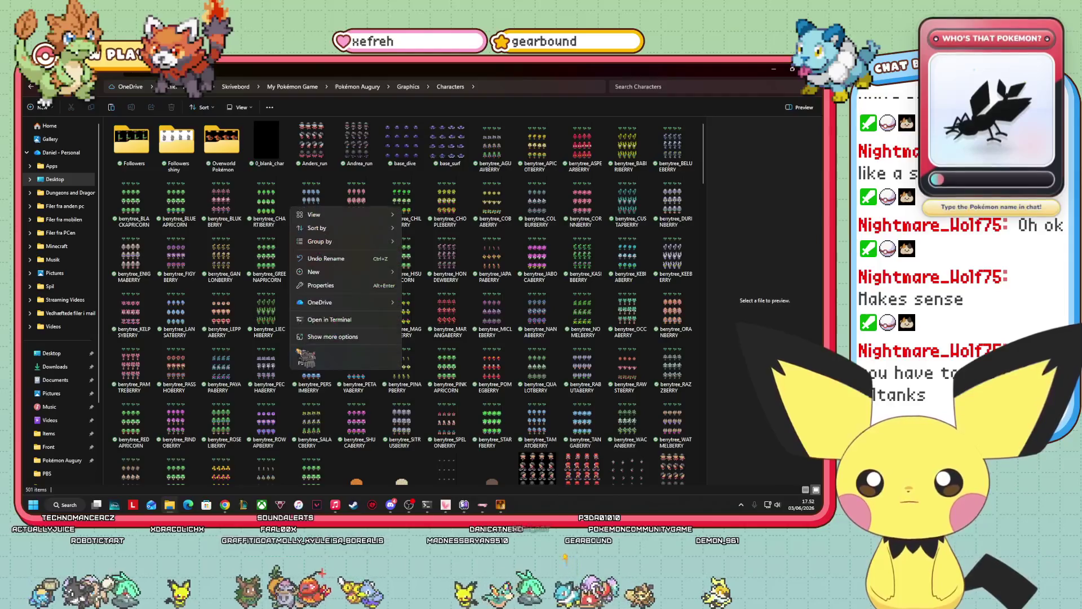
pyautogui.click(308, 284)
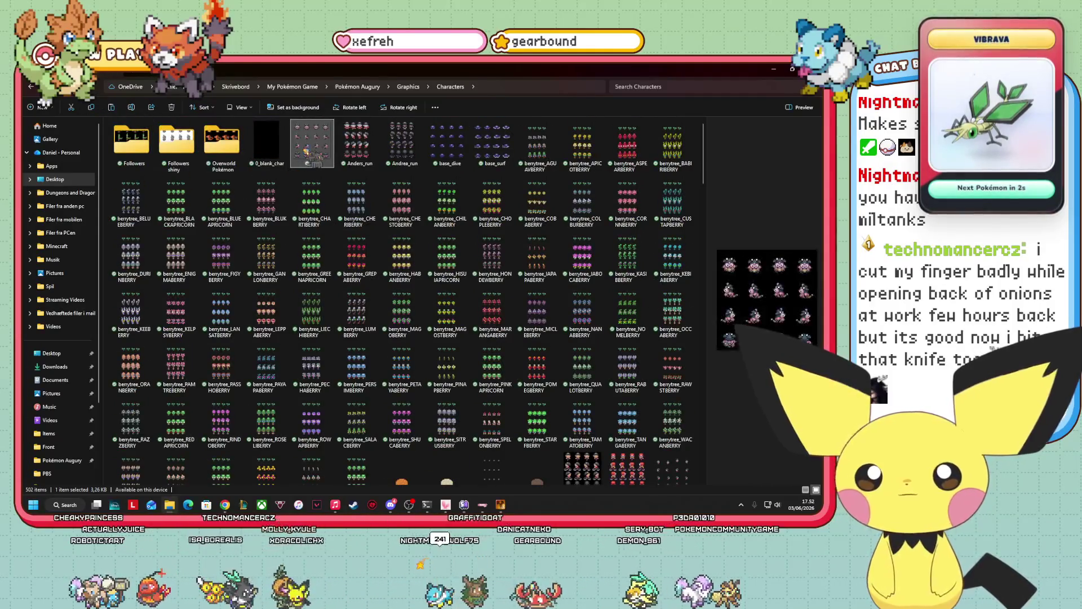
# - Rename the pasted copy to MILTANK (2), then return to the Moo Moo Town map
pyautogui.rightClick(307, 151)
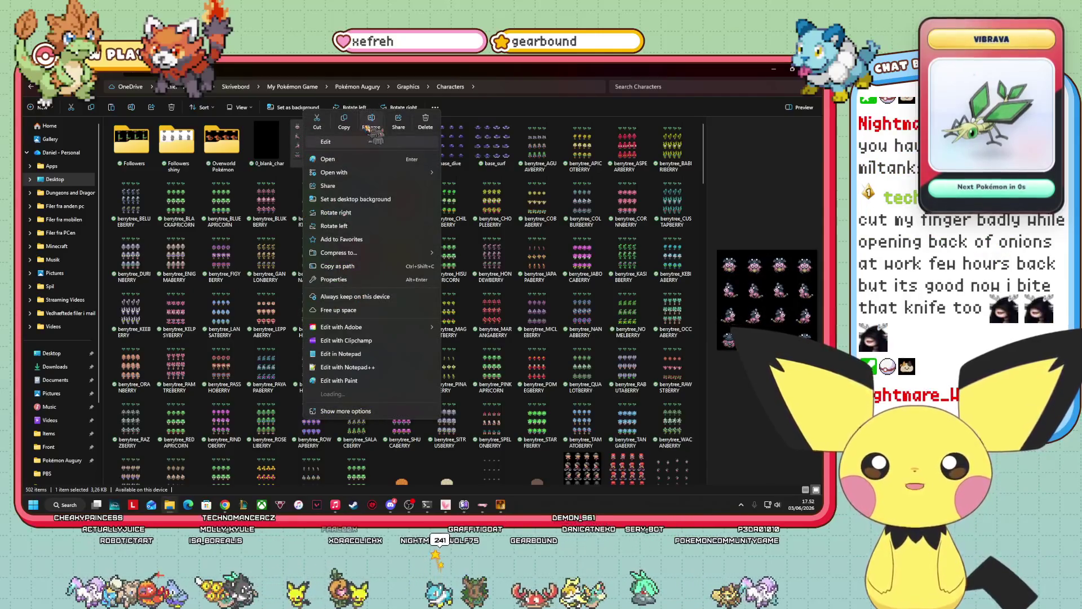
pyautogui.click(370, 126)
pyautogui.write('MILTANK')
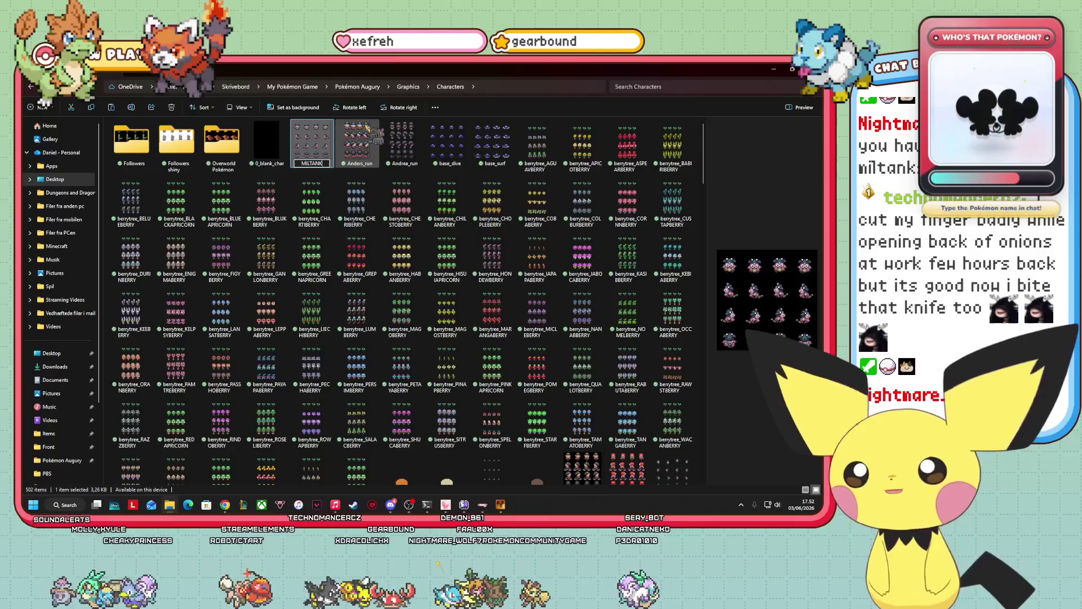
pyautogui.press('Return')
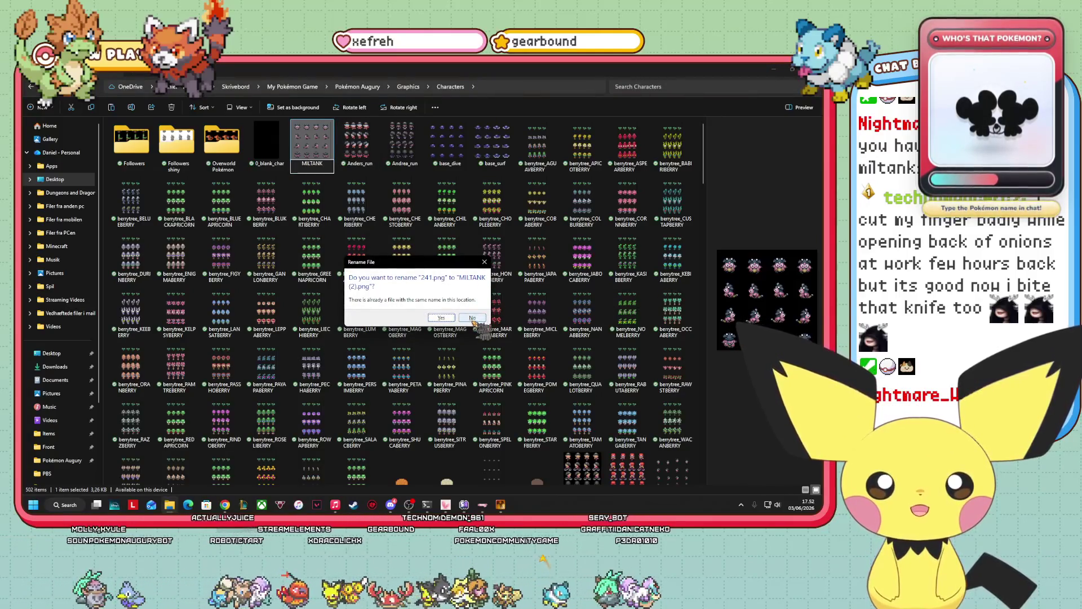
pyautogui.click(441, 318)
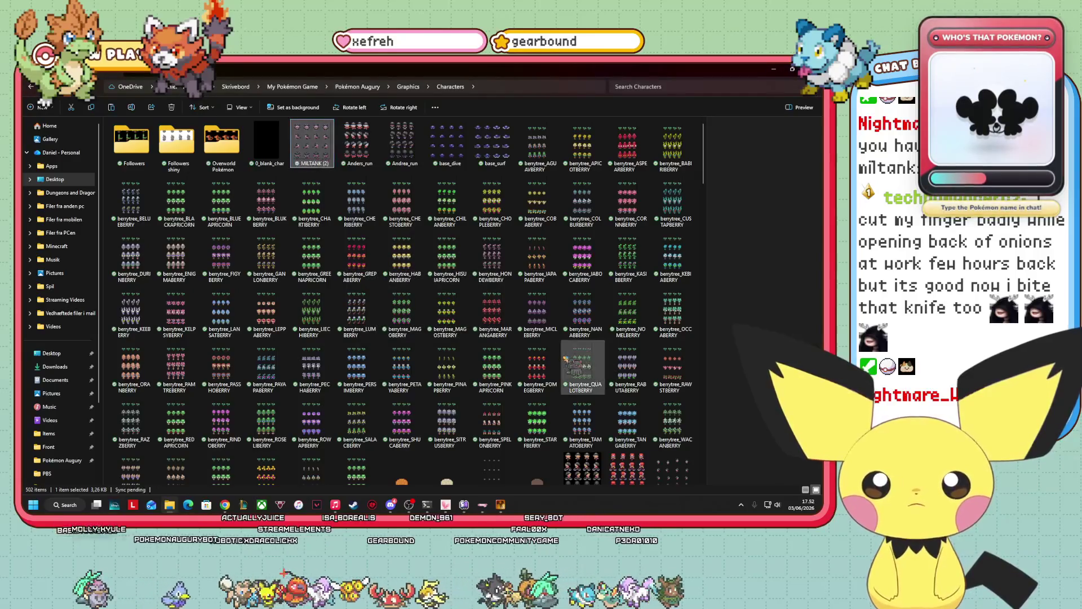
pyautogui.click(90, 86)
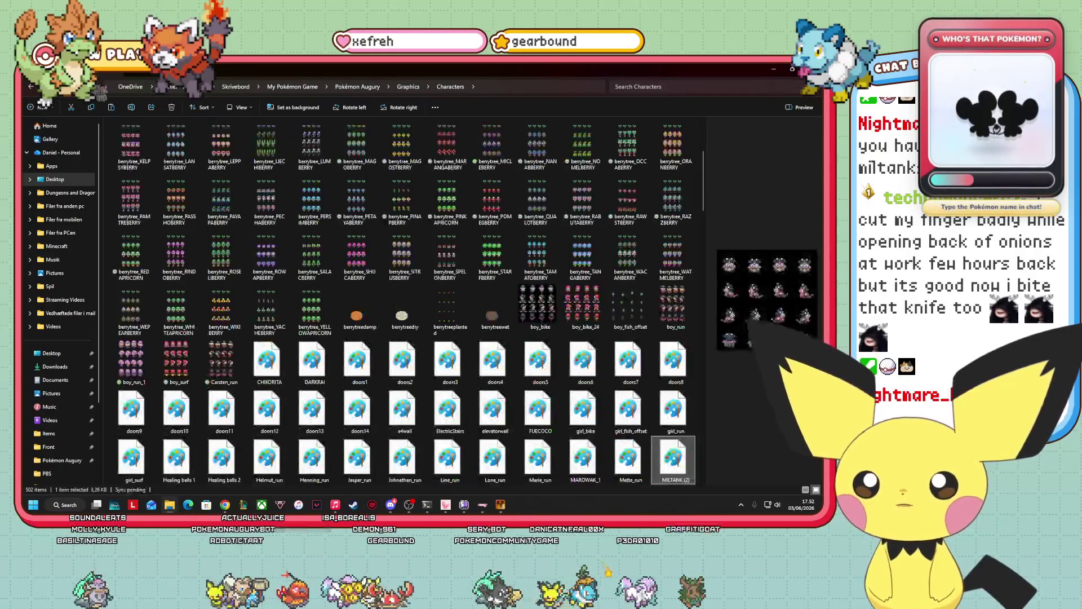
pyautogui.scroll(-3, 626, 395)
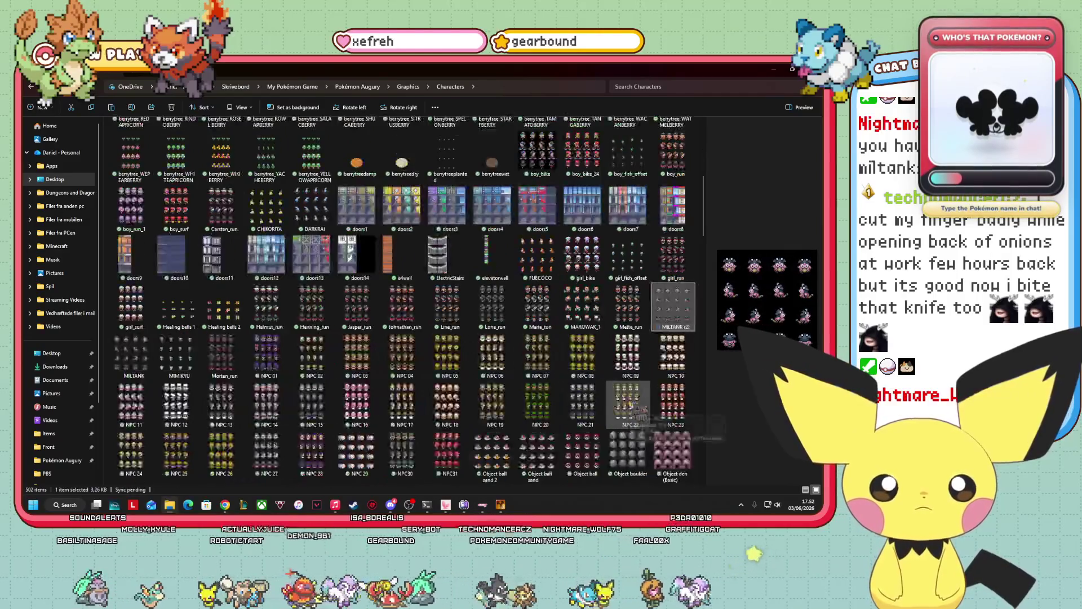
pyautogui.click(131, 355)
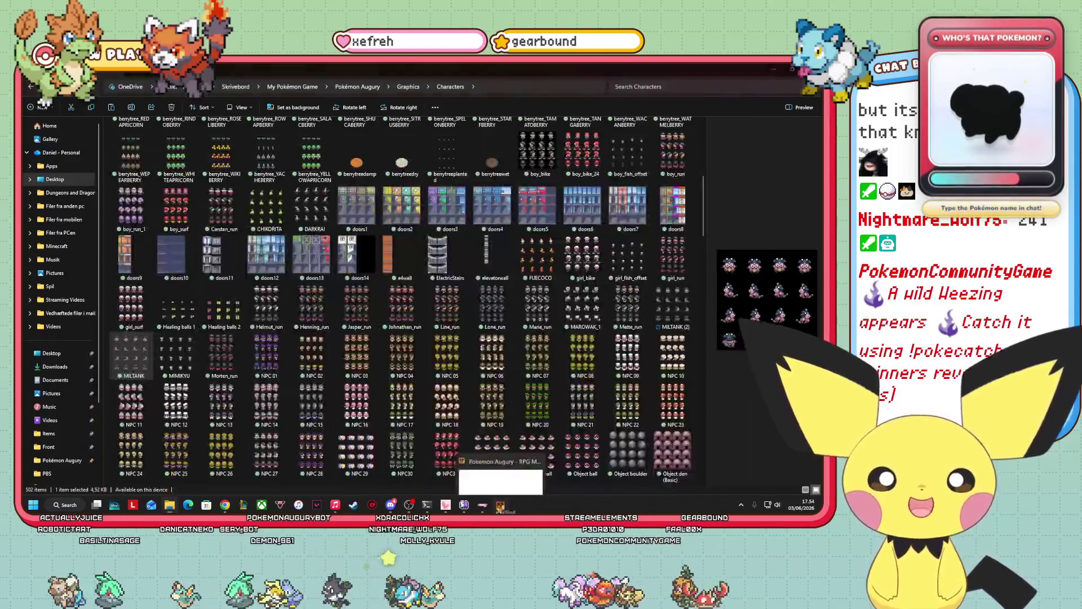
pyautogui.click(500, 505)
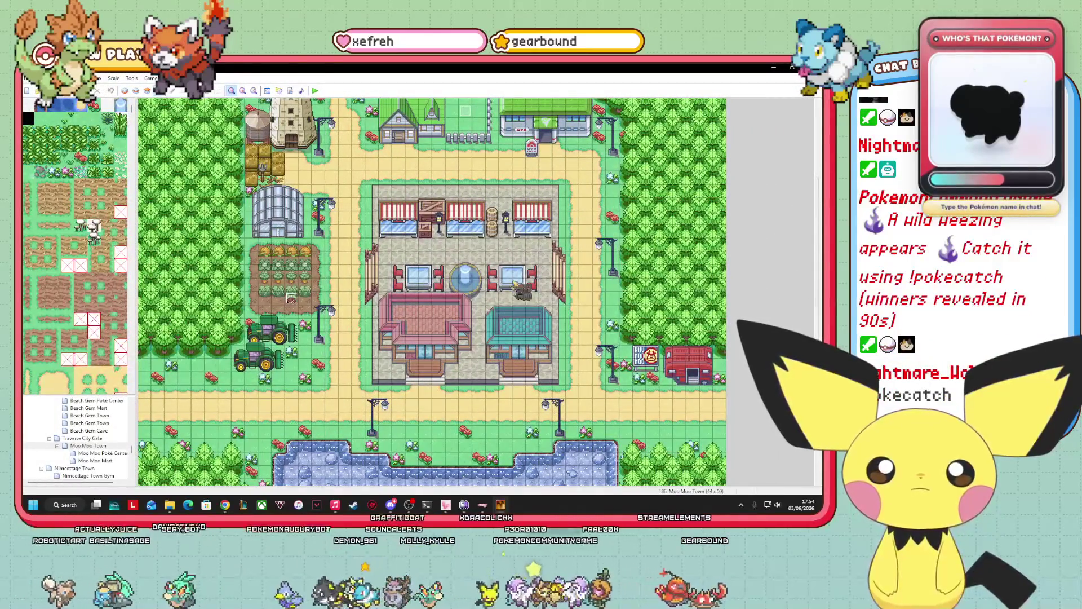
# - Create event EV005 on a Moo Moo Town tile using the MILTANK graphic
pyautogui.scroll(-2, 431, 292)
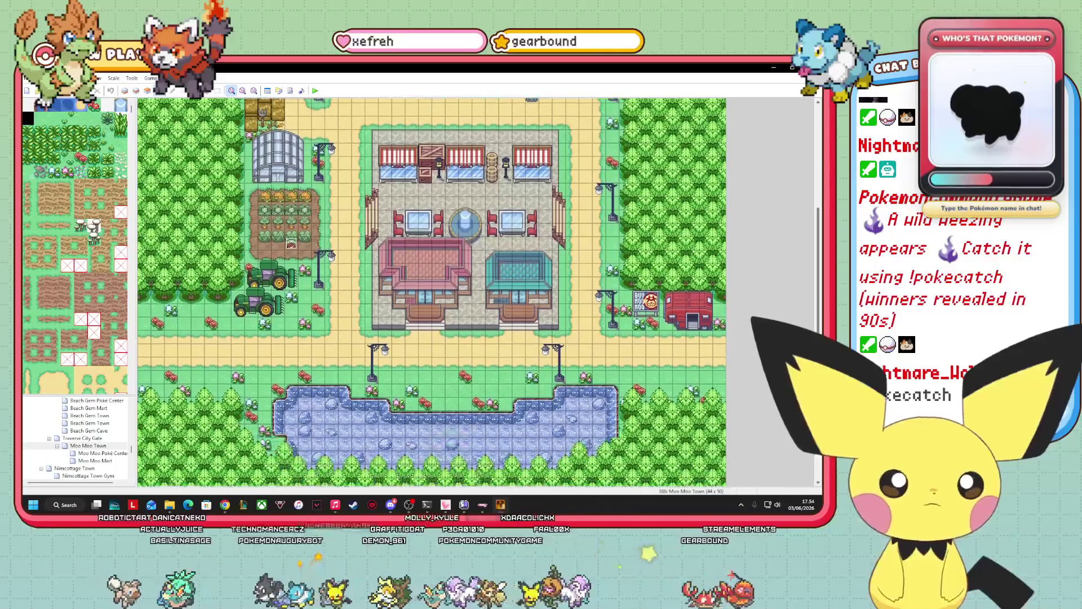
pyautogui.doubleClick(294, 333)
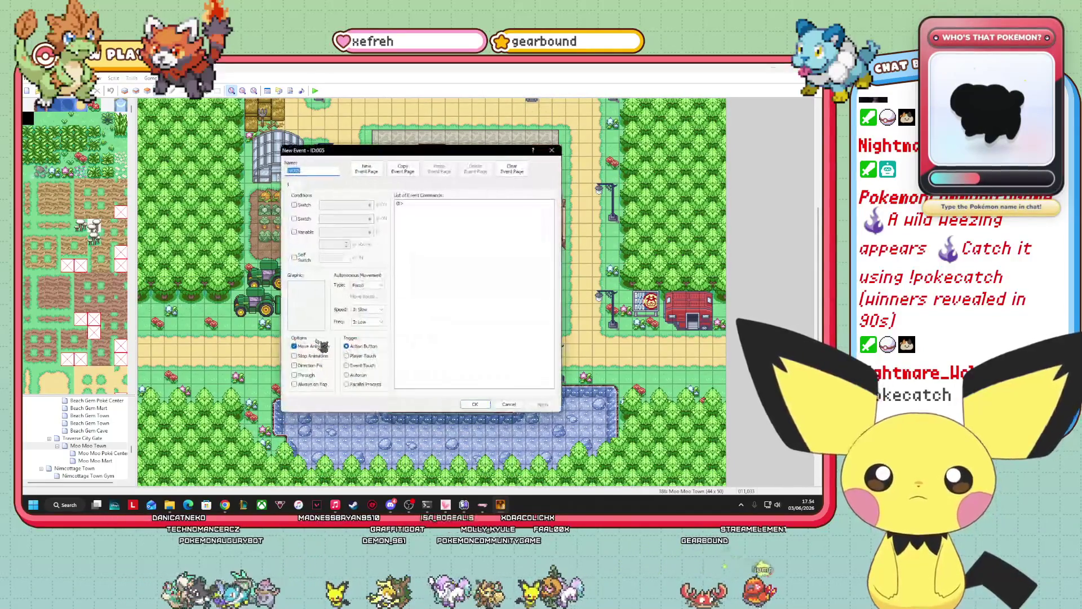
pyautogui.doubleClick(305, 306)
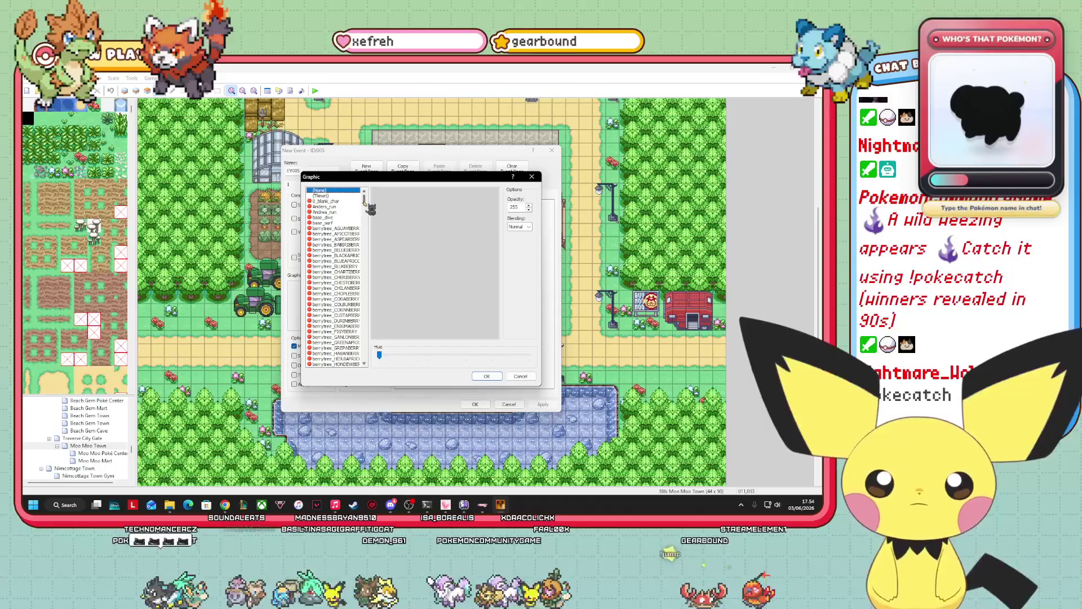
pyautogui.moveTo(365, 206)
pyautogui.mouseDown()
pyautogui.moveTo(365, 302)
pyautogui.moveTo(364, 259)
pyautogui.mouseUp()
pyautogui.scroll(6, 337, 327)
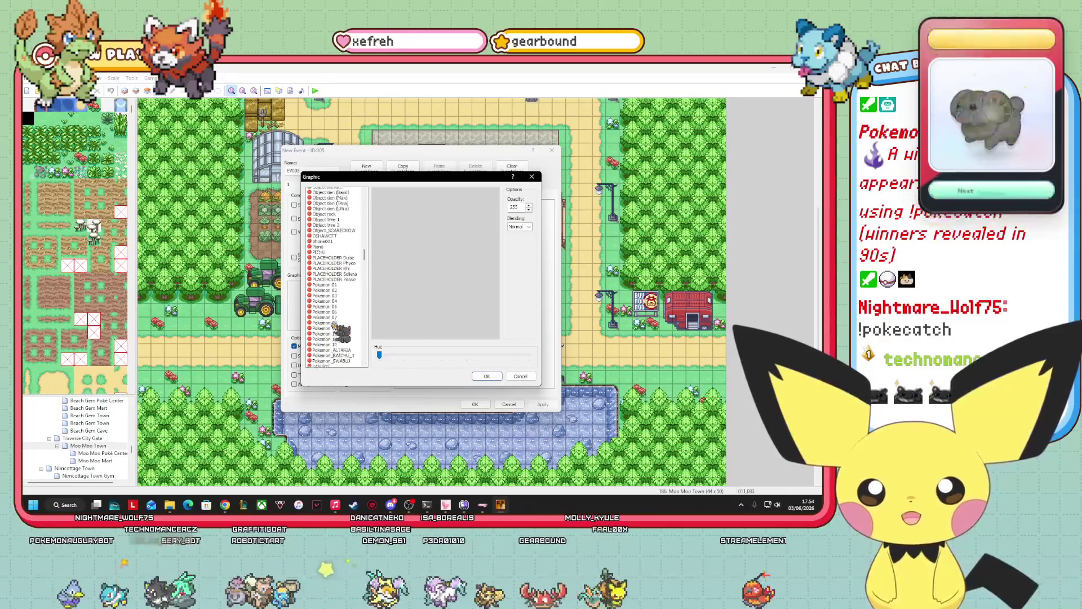
pyautogui.scroll(1, 341, 283)
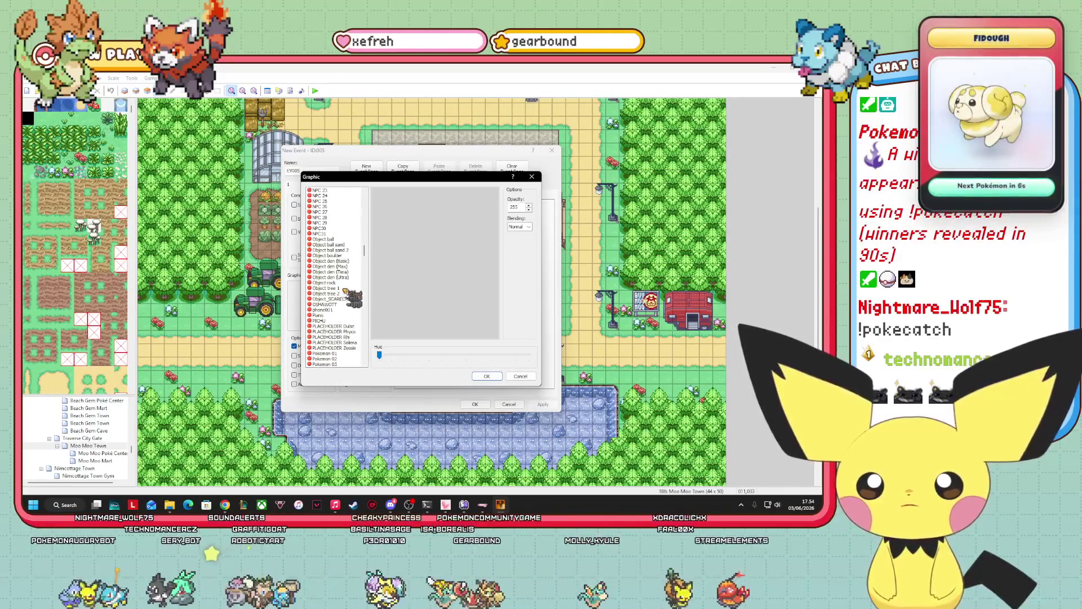
pyautogui.scroll(9, 345, 286)
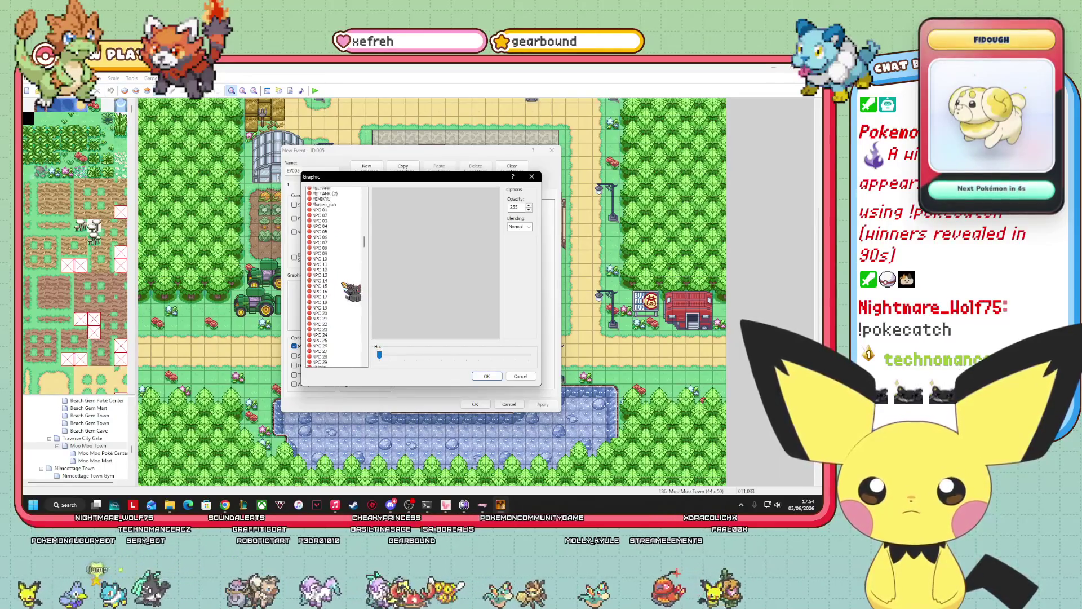
pyautogui.click(327, 196)
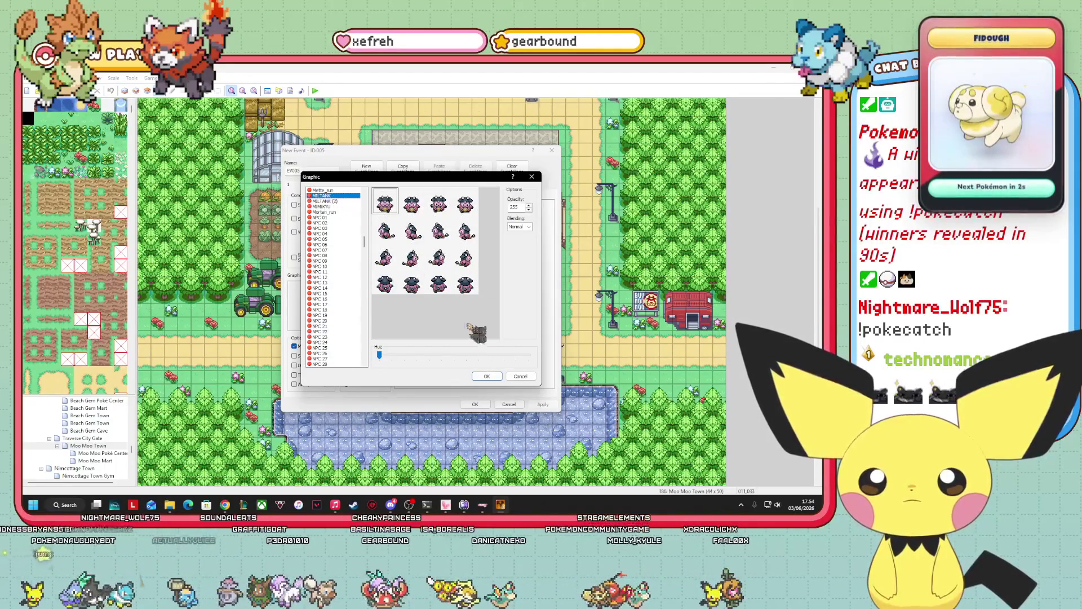
pyautogui.click(477, 376)
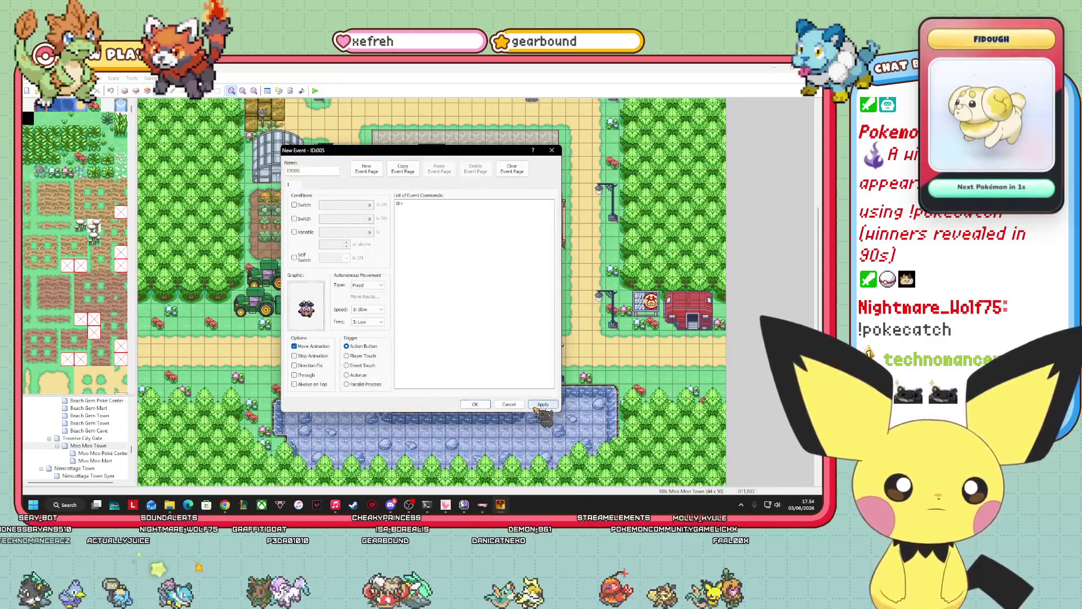
pyautogui.click(475, 404)
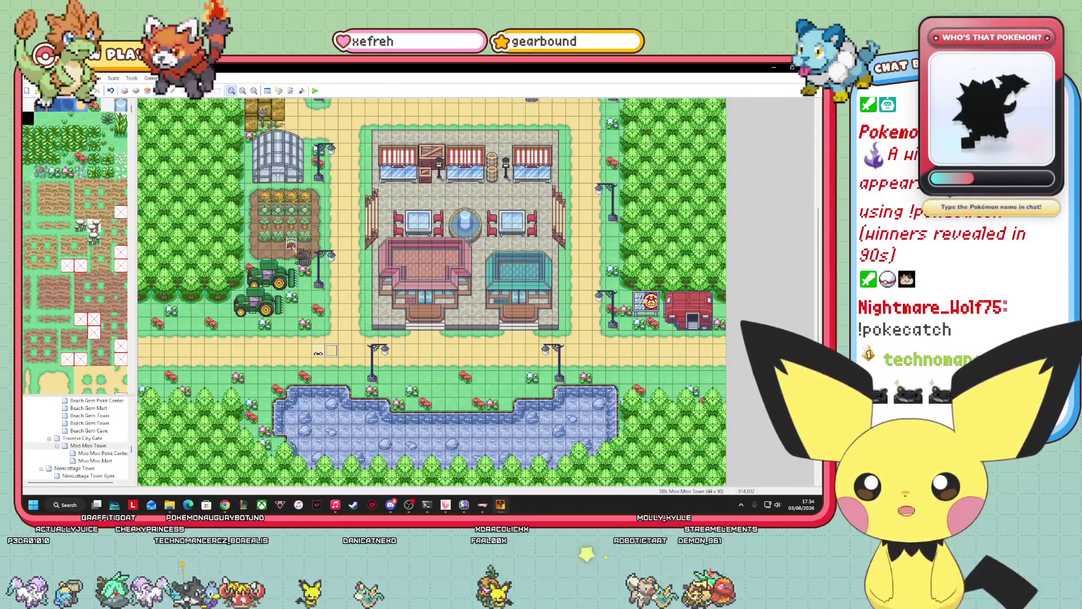
# - Select All and delete EV004's move route commands, then drag the event toward the road
pyautogui.rightClick(291, 243)
pyautogui.click(307, 257)
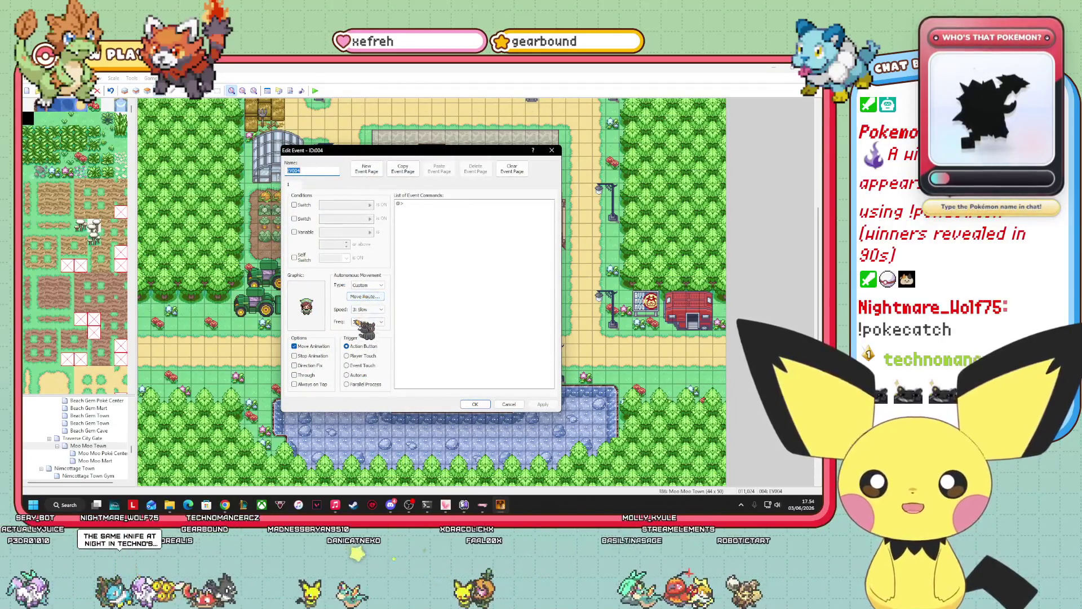
pyautogui.click(381, 297)
pyautogui.rightClick(329, 284)
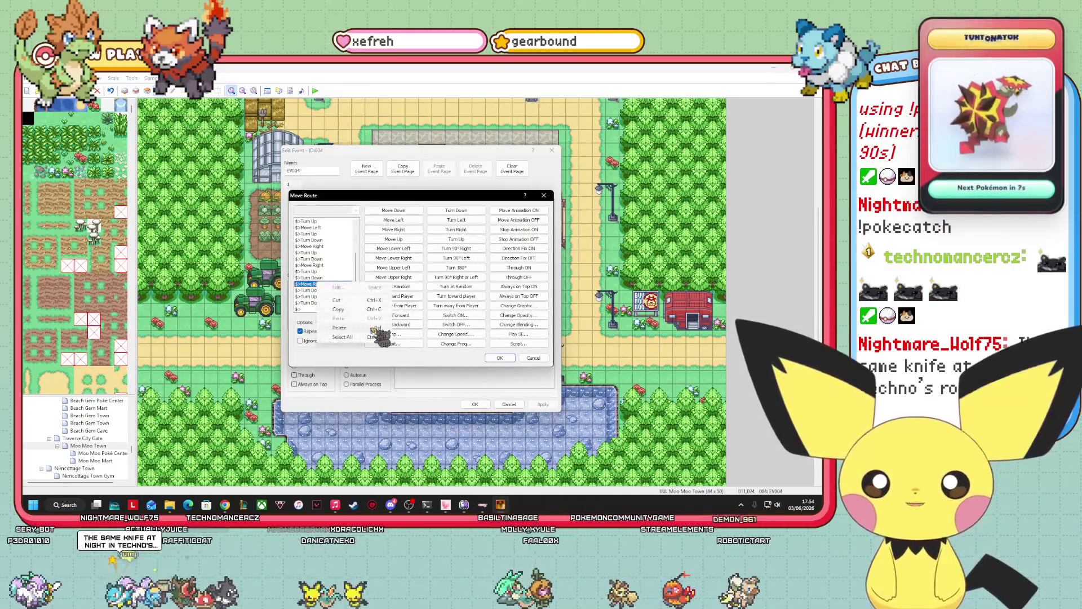
pyautogui.click(348, 337)
pyautogui.click(337, 330)
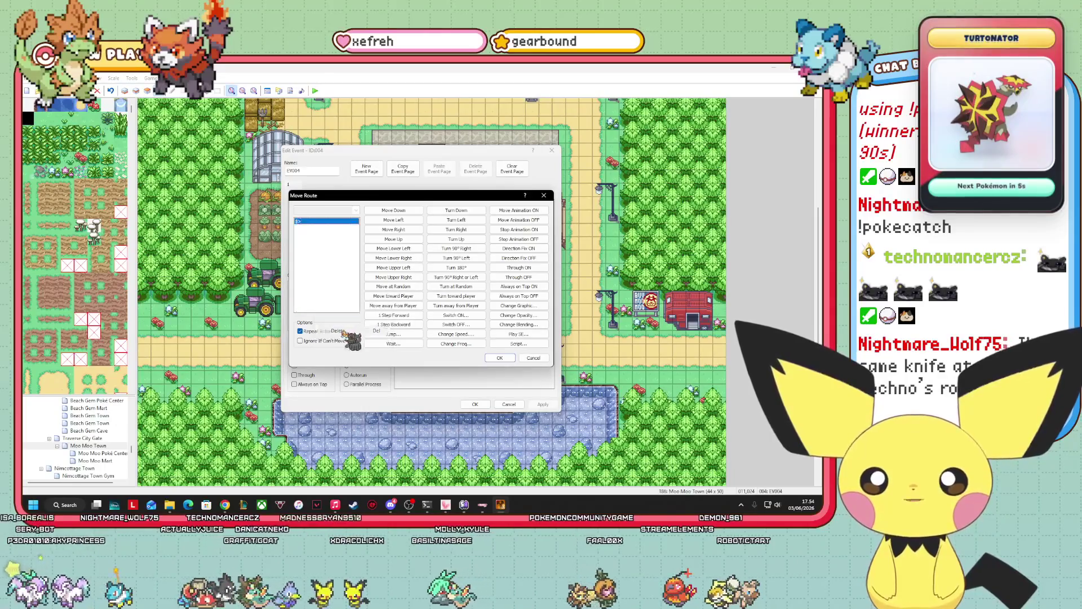
pyautogui.click(558, 361)
pyautogui.moveTo(419, 151)
pyautogui.mouseDown()
pyautogui.moveTo(650, 147)
pyautogui.moveTo(663, 161)
pyautogui.moveTo(717, 410)
pyautogui.moveTo(422, 288)
pyautogui.moveTo(533, 221)
pyautogui.mouseUp()
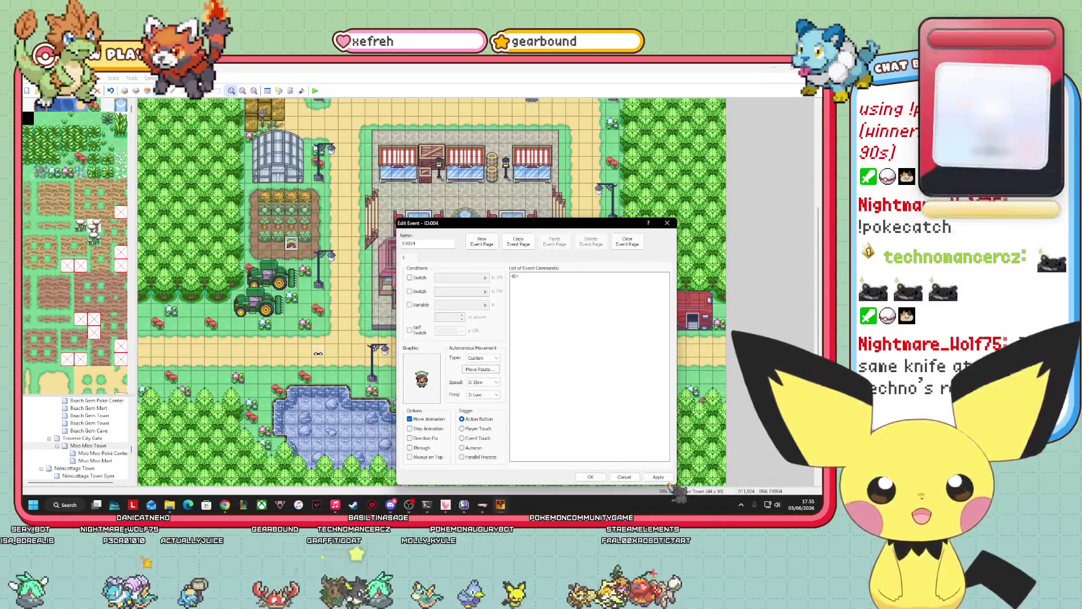
pyautogui.click(589, 471)
pyautogui.moveTo(314, 260); pyautogui.dragTo(421, 361)
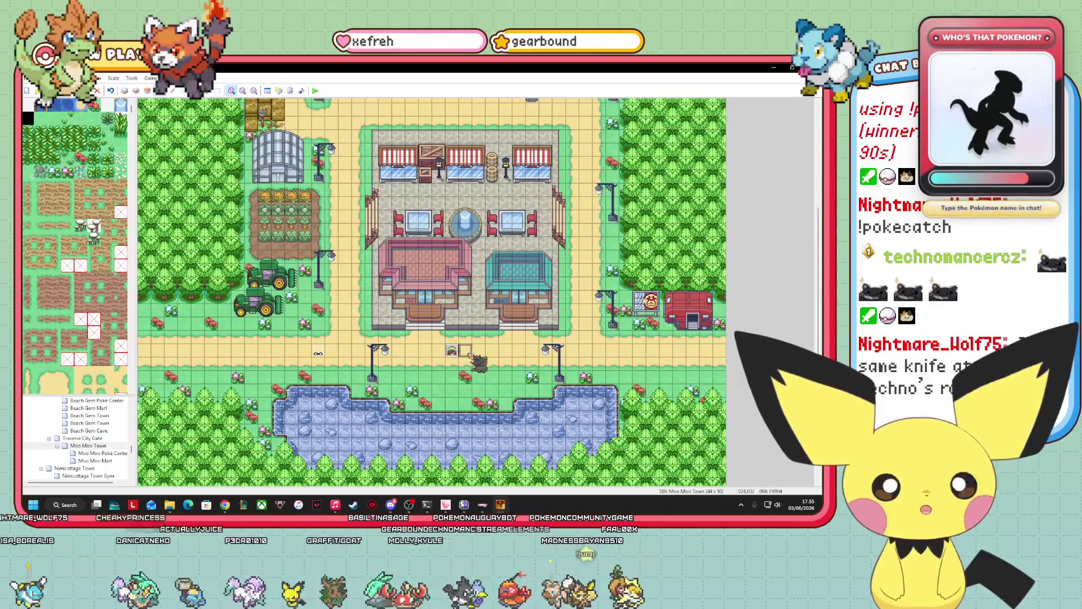
# - Move EV004 right along the road and give it the breeder trainer sprite
pyautogui.moveTo(320, 361)
pyautogui.mouseDown()
pyautogui.moveTo(449, 366)
pyautogui.moveTo(504, 384)
pyautogui.mouseUp()
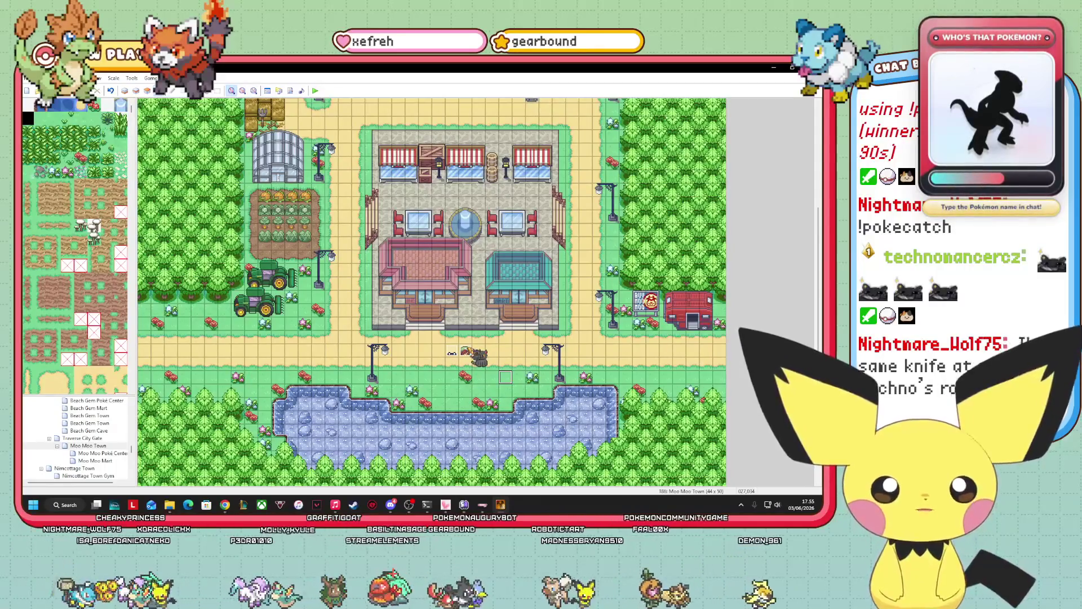
pyautogui.rightClick(506, 378)
pyautogui.click(522, 383)
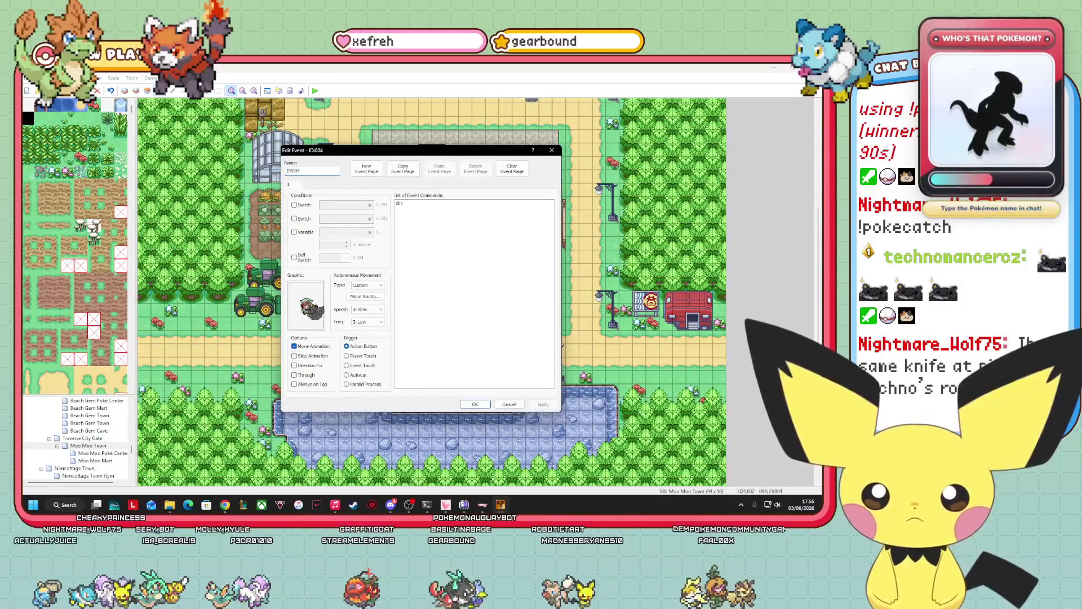
pyautogui.doubleClick(306, 306)
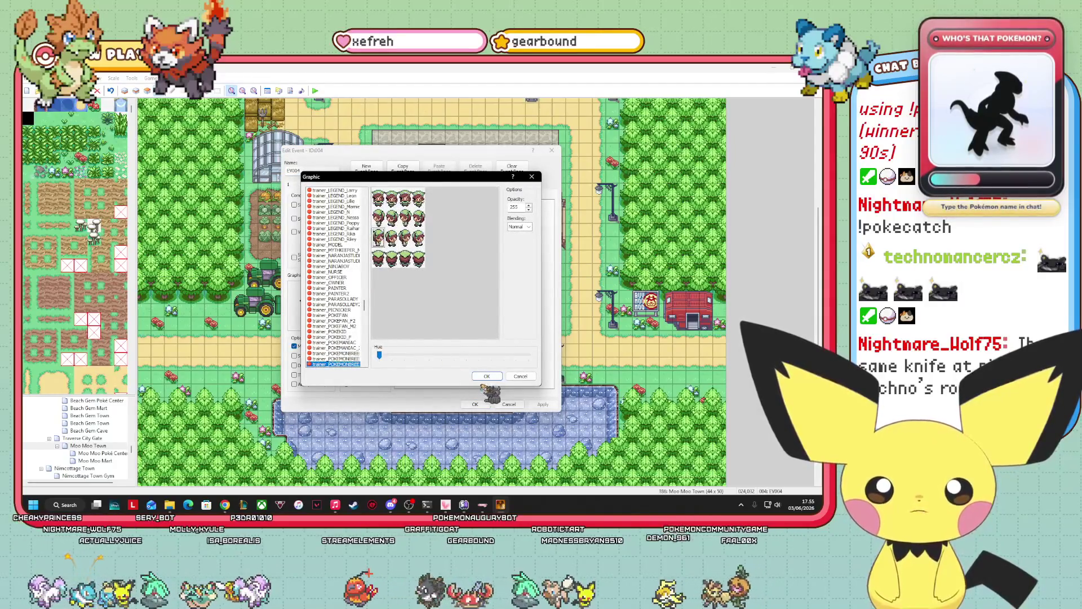
pyautogui.click(486, 376)
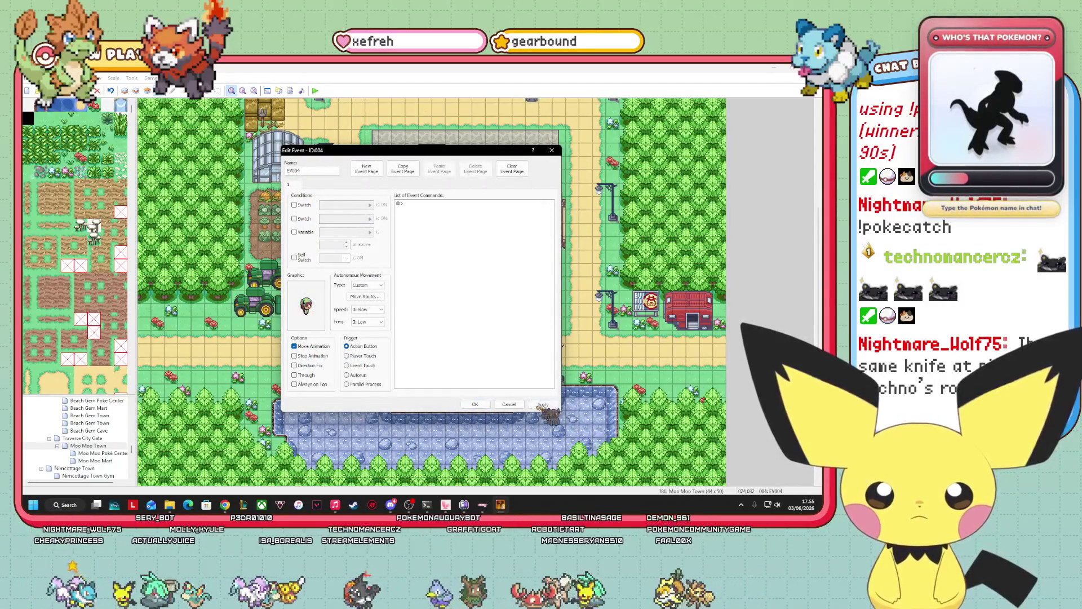
pyautogui.click(475, 405)
# - Set EV005's graphic to the MILTANK sprite
pyautogui.rightClick(451, 352)
pyautogui.click(478, 358)
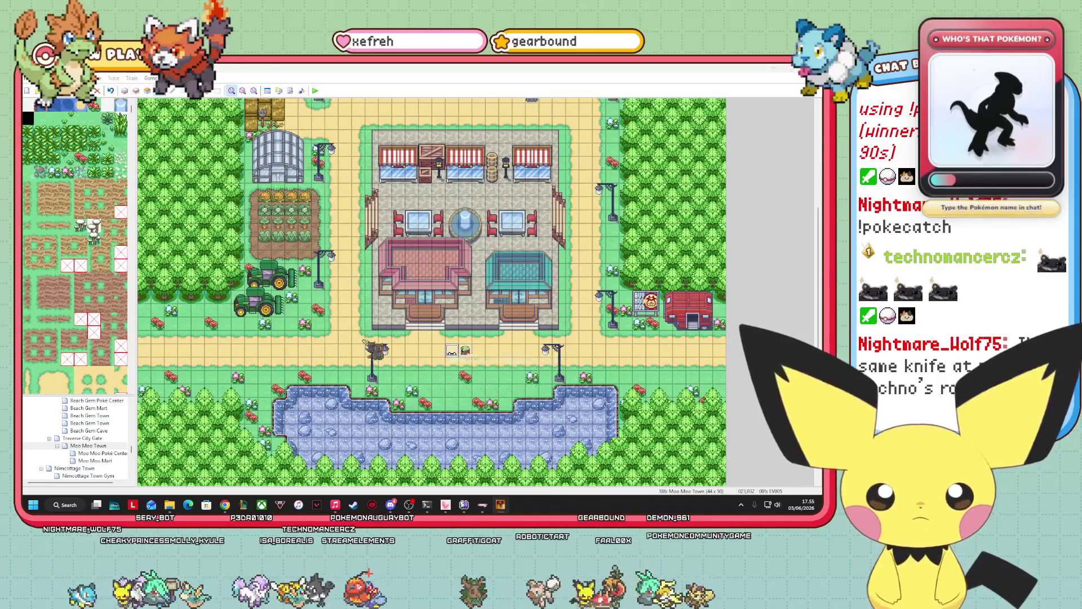
pyautogui.doubleClick(321, 324)
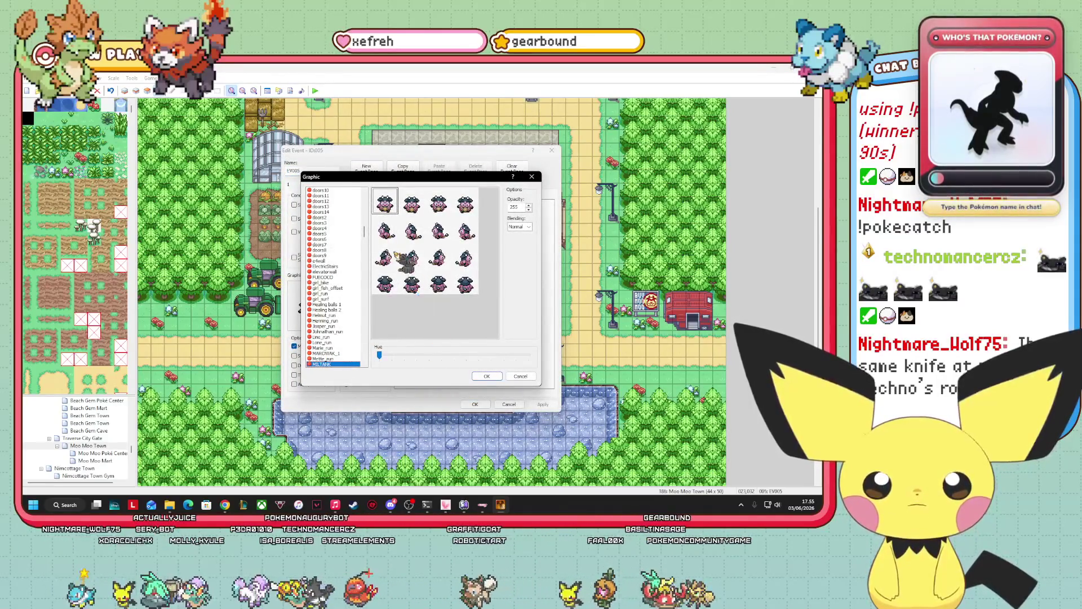
pyautogui.click(493, 377)
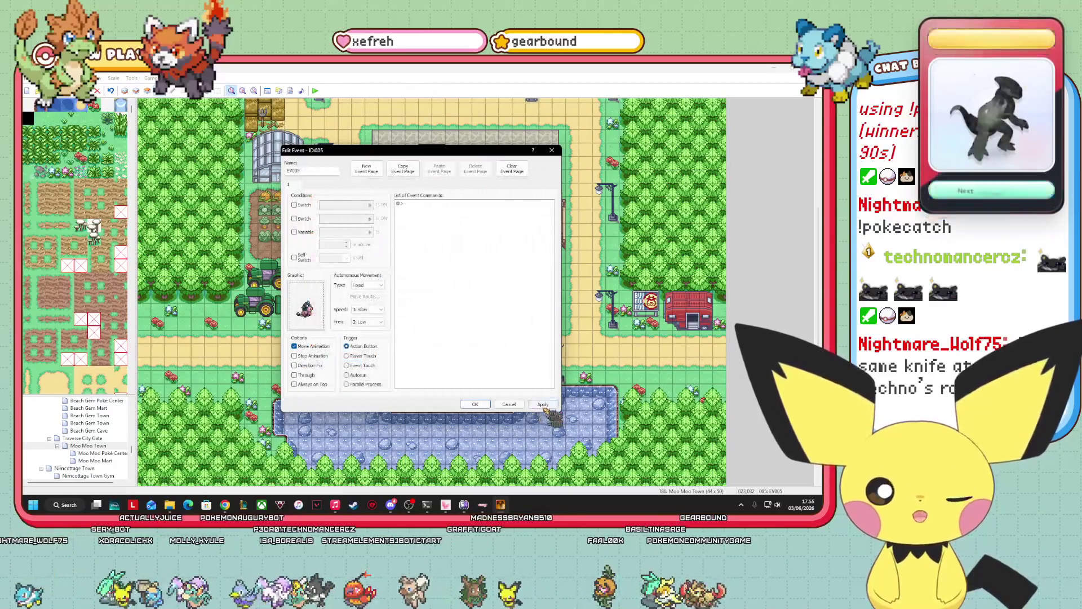
pyautogui.click(475, 404)
# - Reopen EV004's Edit Event window, moved aside to reveal the market
pyautogui.rightClick(465, 352)
pyautogui.click(477, 359)
pyautogui.moveTo(463, 154)
pyautogui.mouseDown()
pyautogui.moveTo(233, 269)
pyautogui.moveTo(251, 237)
pyautogui.moveTo(247, 169)
pyautogui.mouseUp()
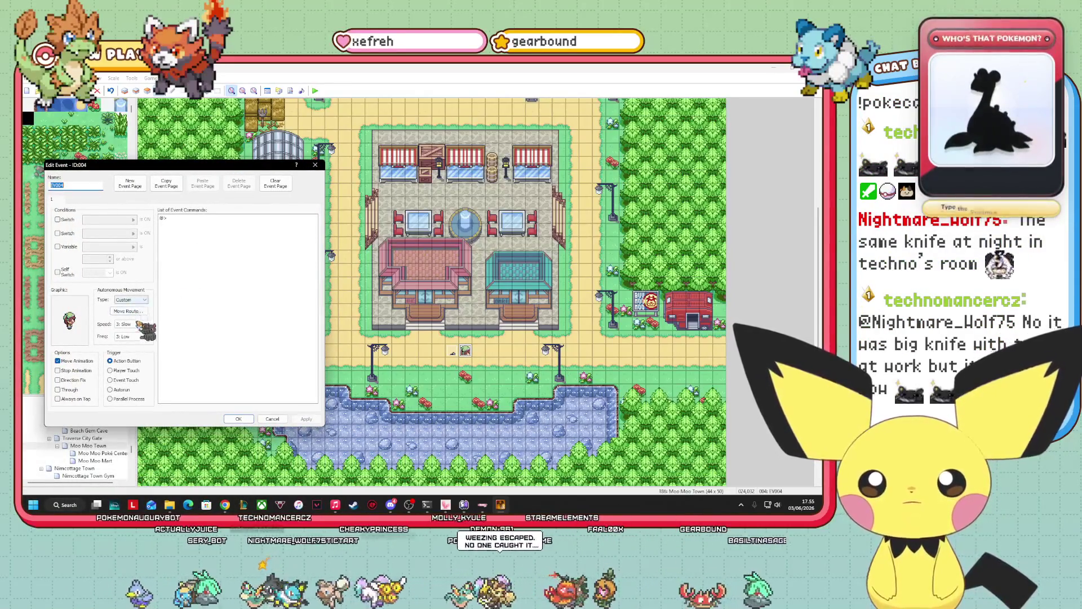
# - Set EV004's Freq to 6: Highest and begin its move route with Move Right
pyautogui.click(129, 311)
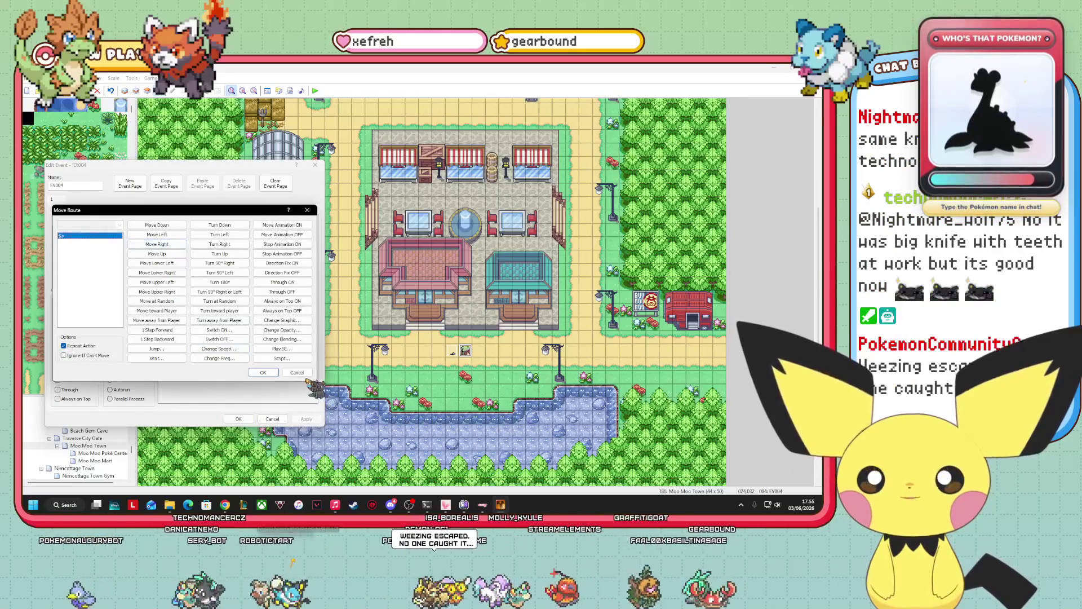
pyautogui.click(299, 374)
pyautogui.click(131, 337)
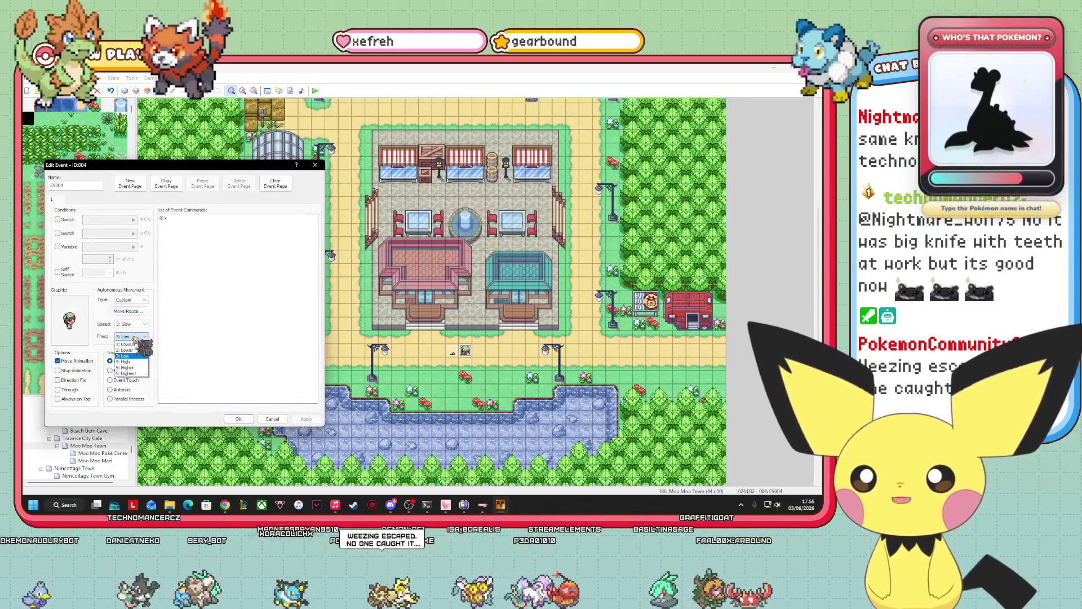
pyautogui.click(131, 373)
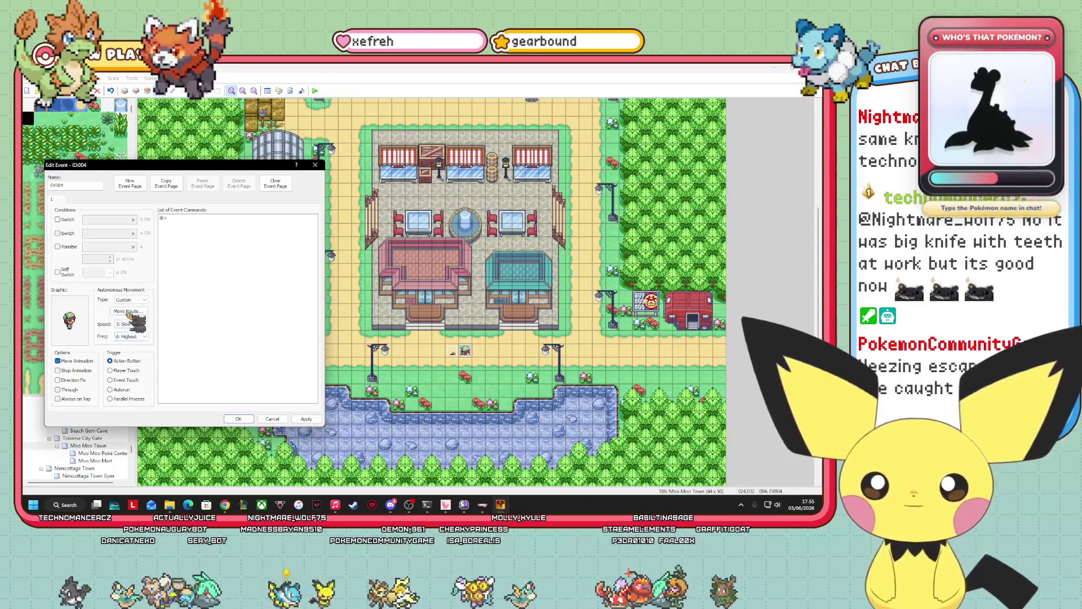
pyautogui.click(128, 312)
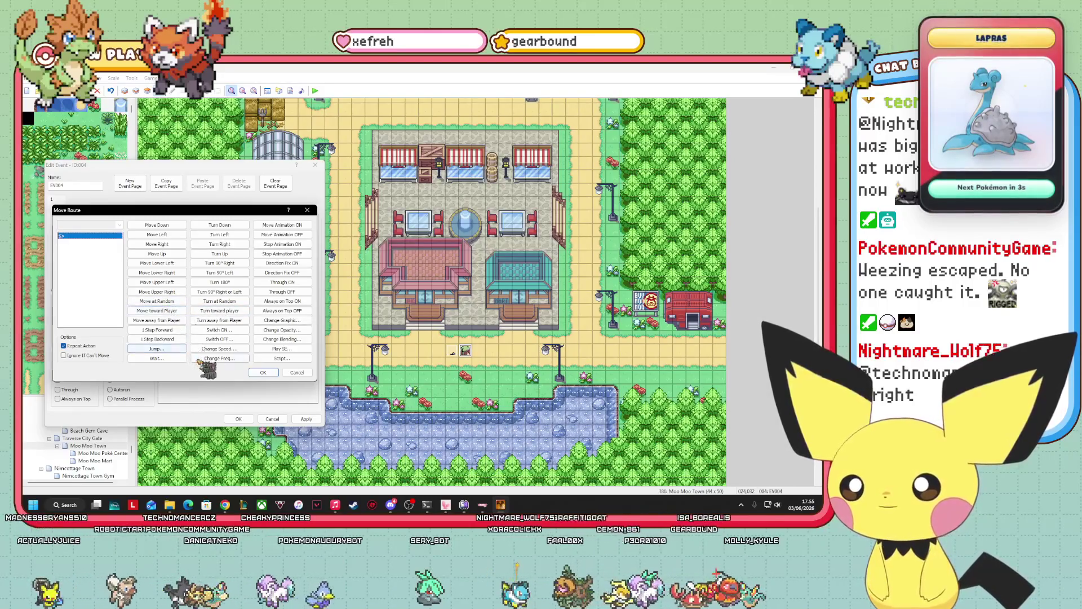
pyautogui.click(158, 244)
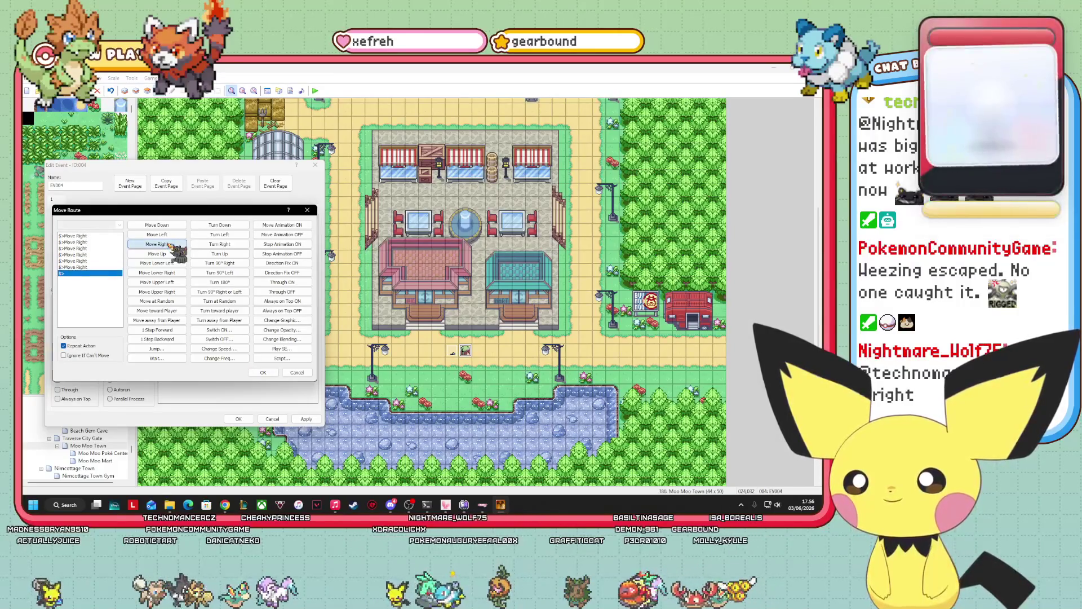
# - Add two more Move Right, seven Move Up and one Move Left to EV004's route
pyautogui.click(170, 245)
pyautogui.click(171, 245)
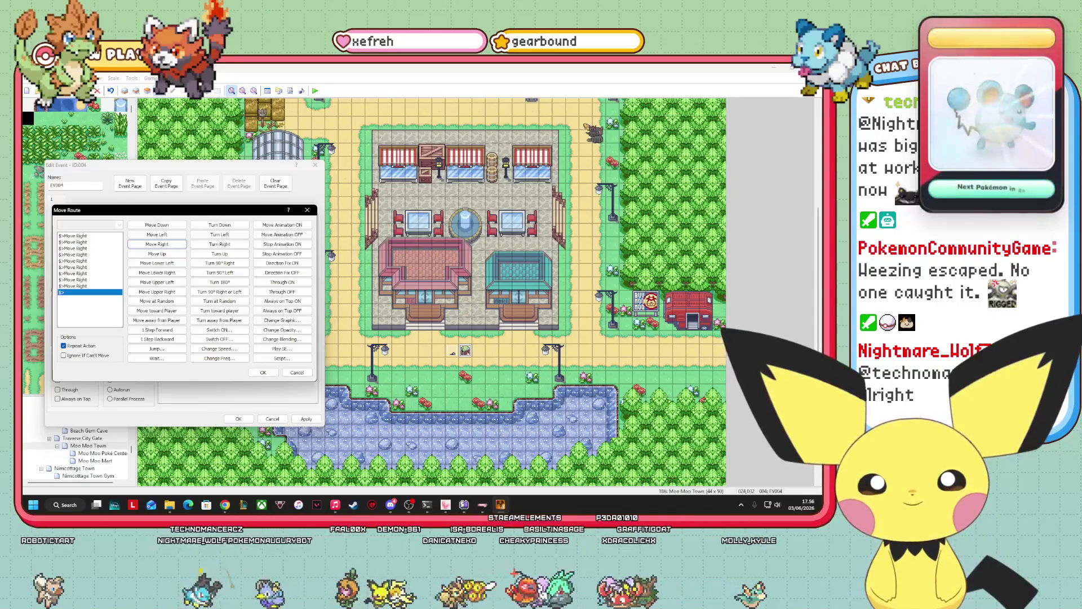
pyautogui.click(163, 255)
pyautogui.click(162, 255)
pyautogui.click(163, 255)
pyautogui.click(163, 255)
pyautogui.click(162, 254)
pyautogui.click(163, 254)
pyautogui.click(163, 255)
pyautogui.click(163, 255)
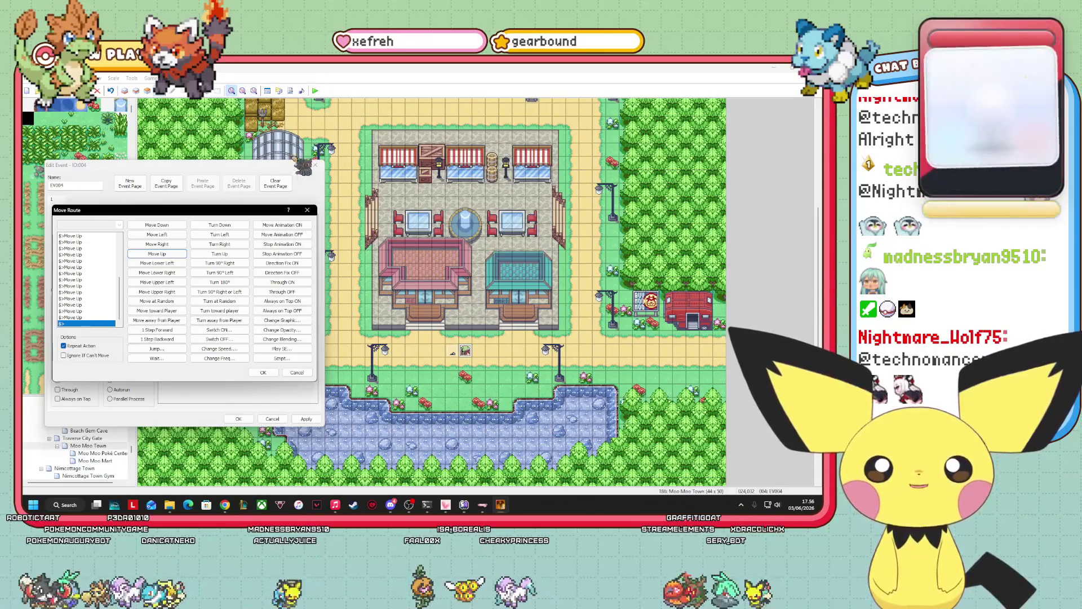
pyautogui.click(173, 235)
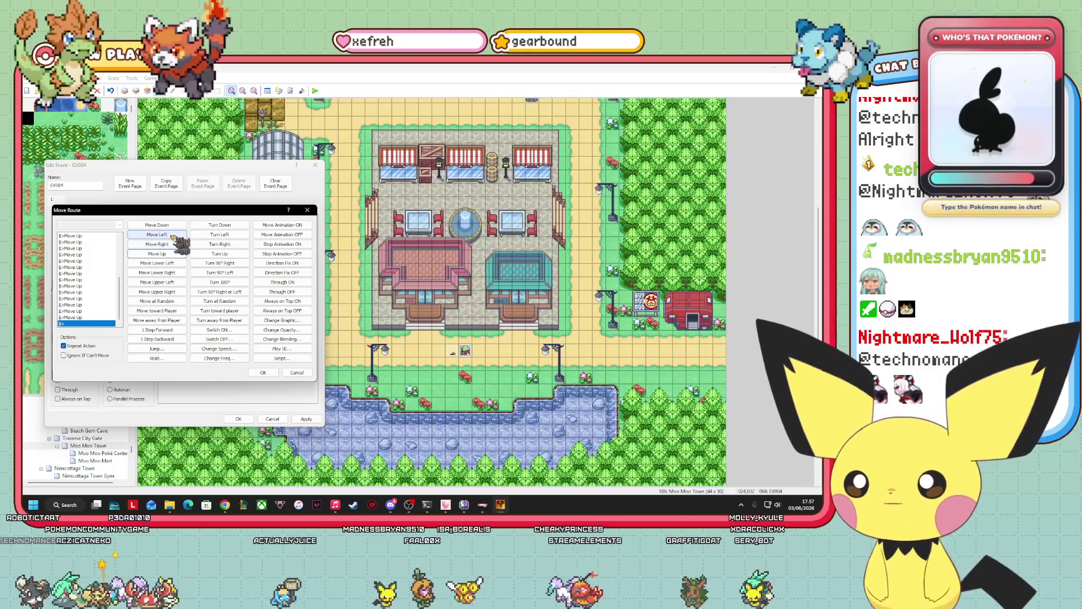
# - Add twelve more Move Left steps to EV004's route
pyautogui.click(173, 235)
pyautogui.click(173, 236)
pyautogui.click(173, 236)
pyautogui.click(173, 236)
pyautogui.click(173, 235)
pyautogui.click(173, 235)
pyautogui.click(173, 235)
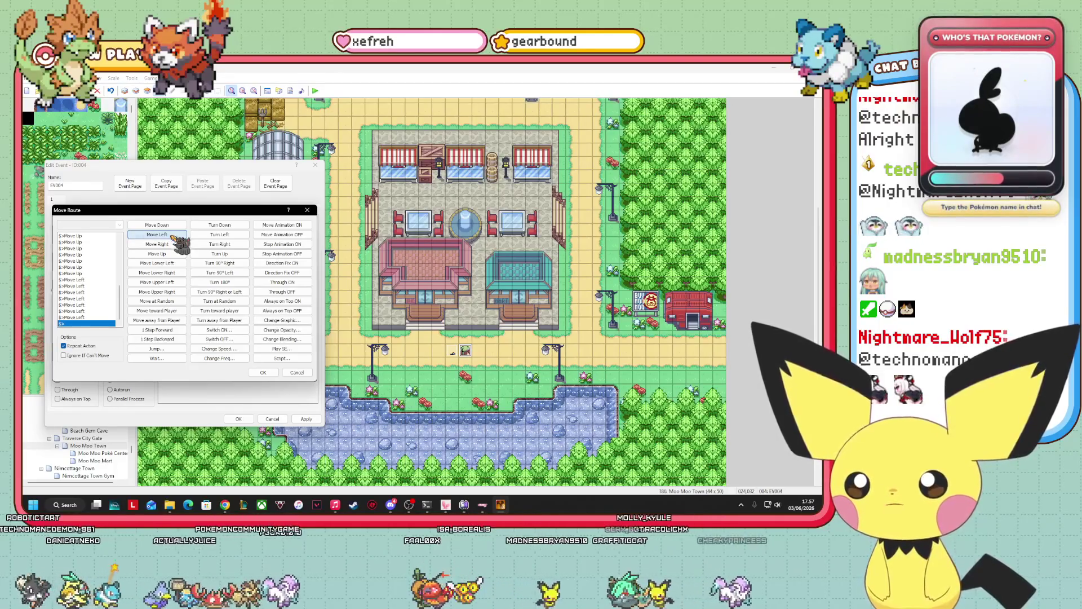
pyautogui.click(173, 236)
pyautogui.click(173, 235)
pyautogui.click(174, 235)
pyautogui.click(173, 235)
pyautogui.click(173, 235)
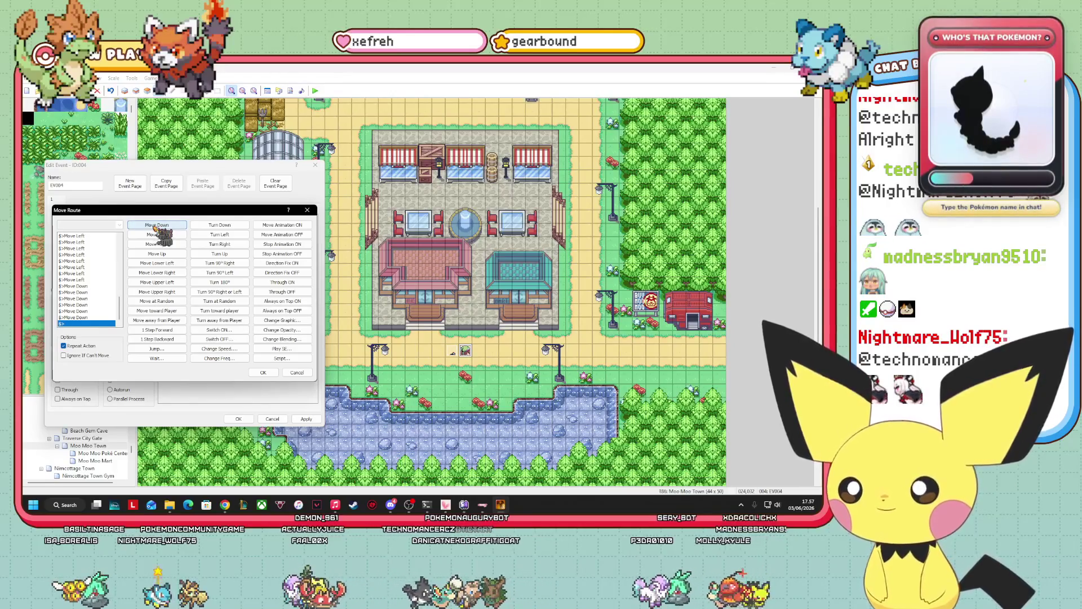
# - Append five Move Down and seven Move Right steps, then accept route and event
pyautogui.click(155, 225)
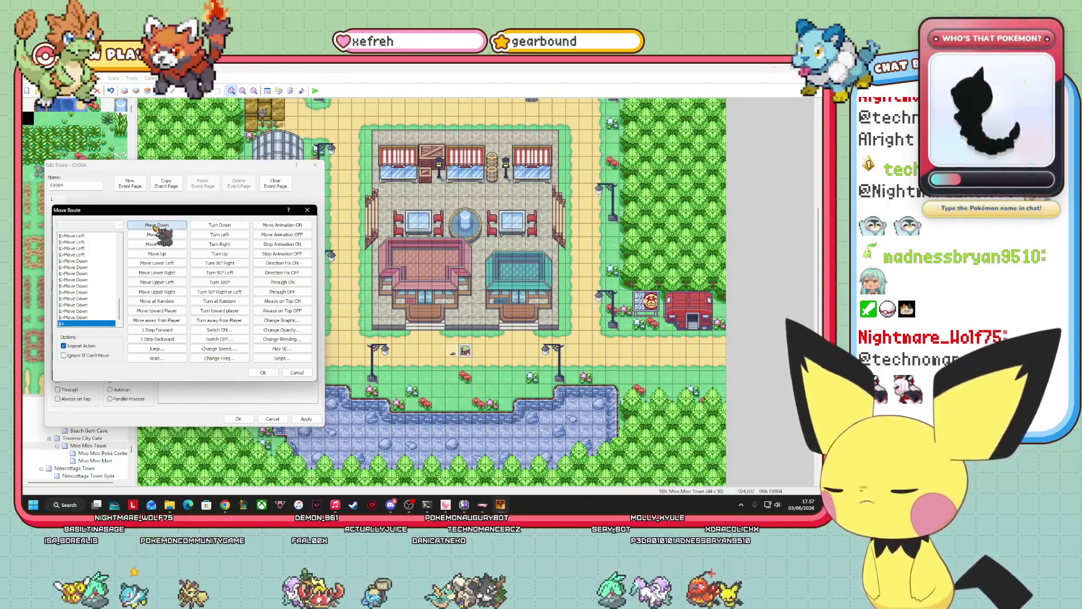
pyautogui.click(155, 225)
pyautogui.click(155, 225)
pyautogui.click(155, 225)
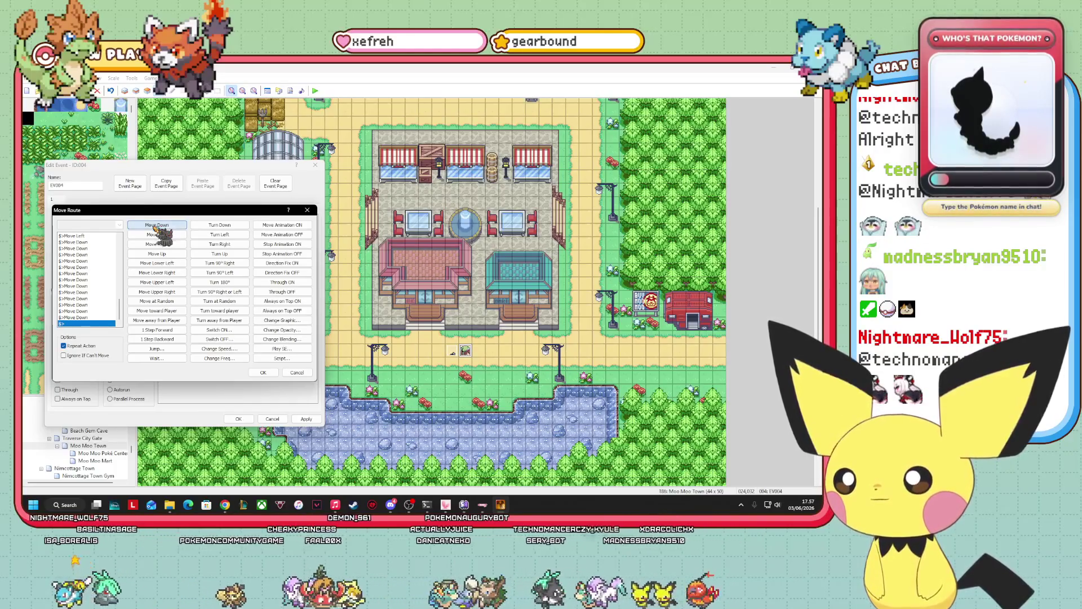
pyautogui.click(155, 225)
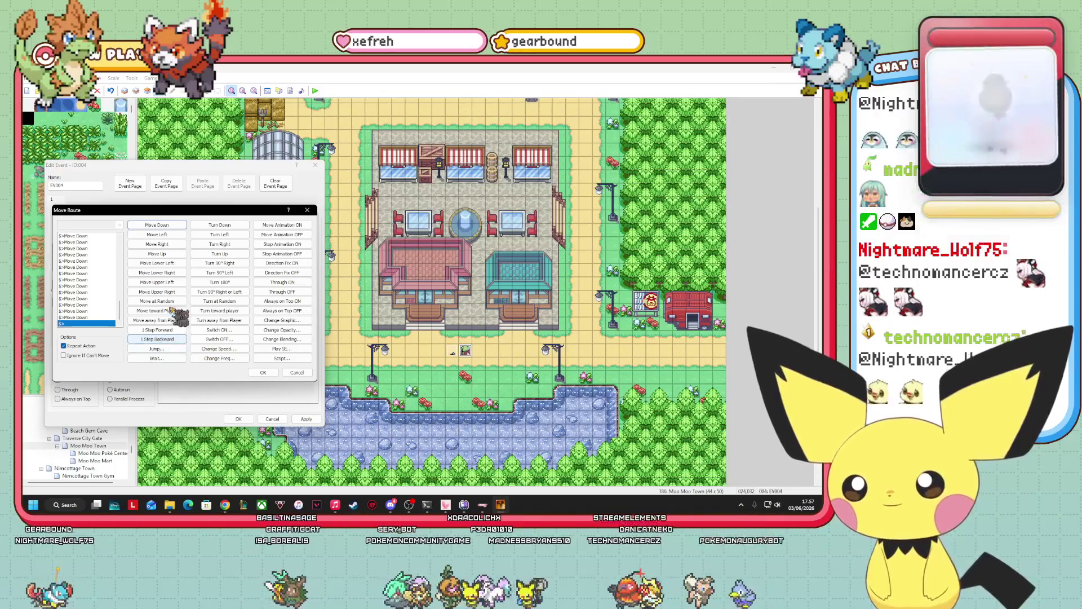
pyautogui.click(161, 245)
pyautogui.click(162, 245)
pyautogui.click(162, 246)
pyautogui.click(162, 245)
pyautogui.click(161, 246)
pyautogui.click(162, 246)
pyautogui.click(162, 246)
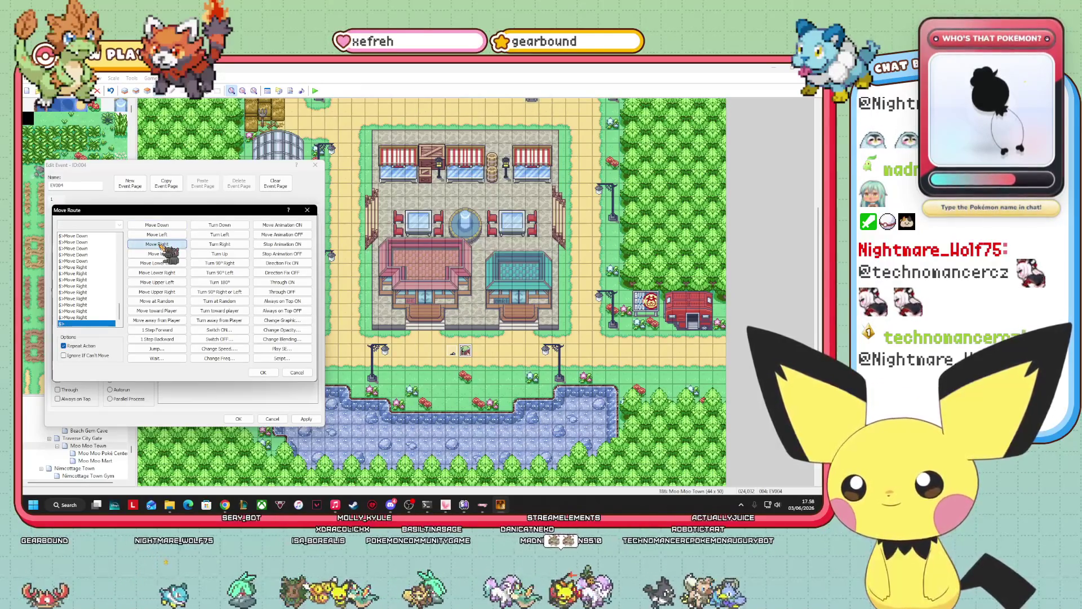
pyautogui.click(264, 373)
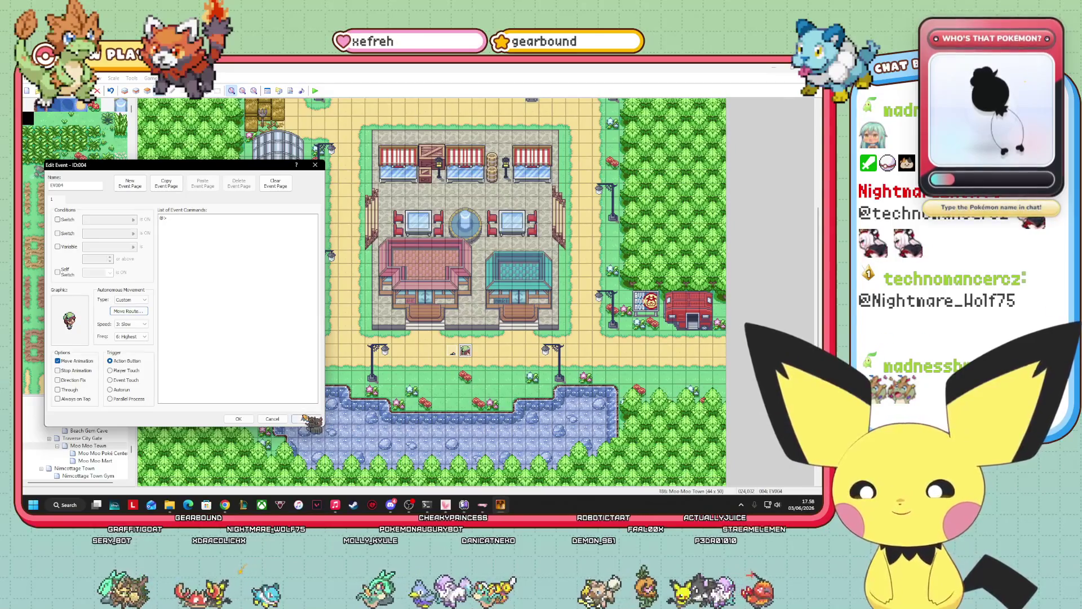
pyautogui.click(239, 419)
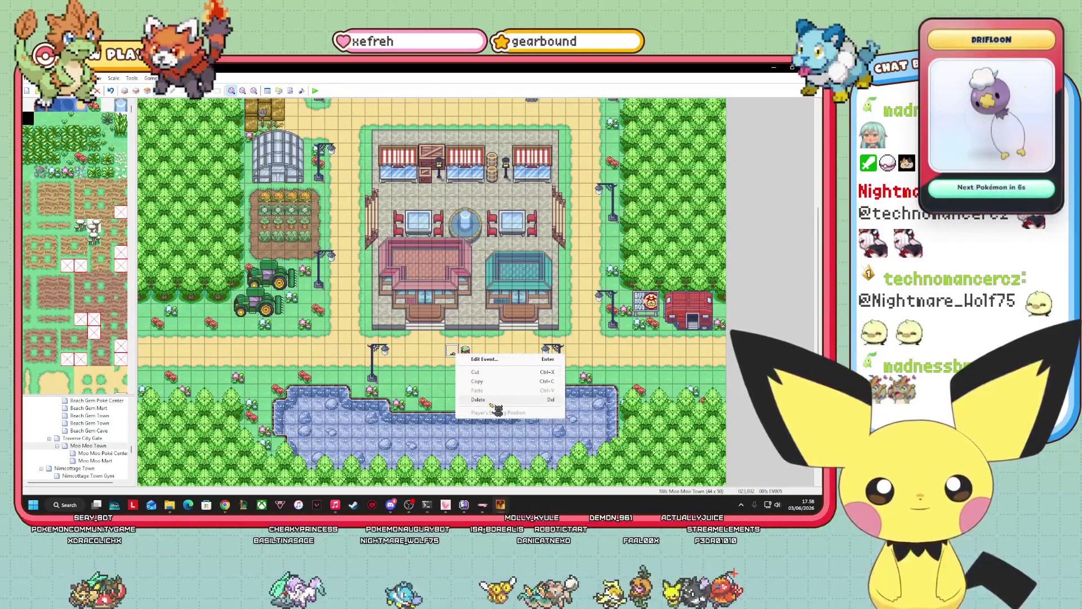
# - Delete the unwanted event, then copy the remaining event onto the tile to its left
pyautogui.click(498, 410)
pyautogui.rightClick(462, 352)
pyautogui.click(500, 382)
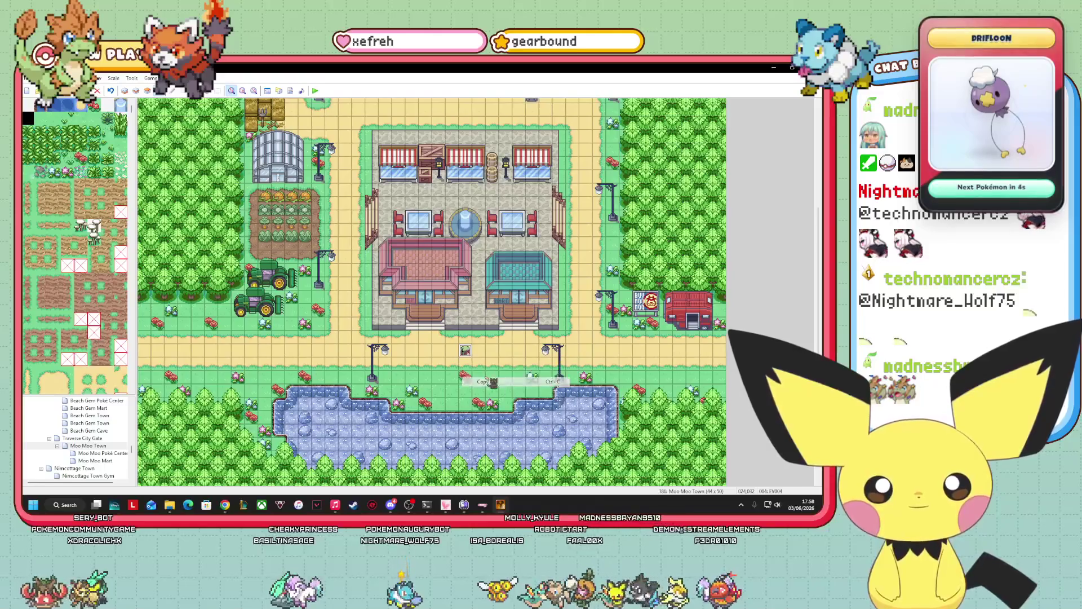
pyautogui.rightClick(451, 351)
pyautogui.click(479, 387)
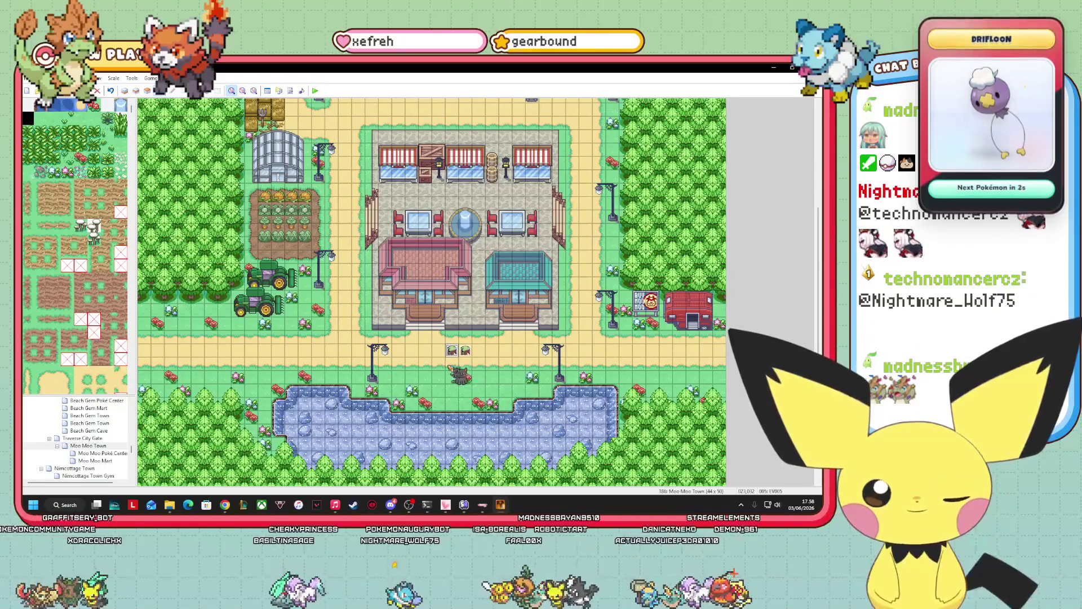
# - Give the pasted event the MILTANK sprite and reopen its Edit Event window
pyautogui.rightClick(451, 348)
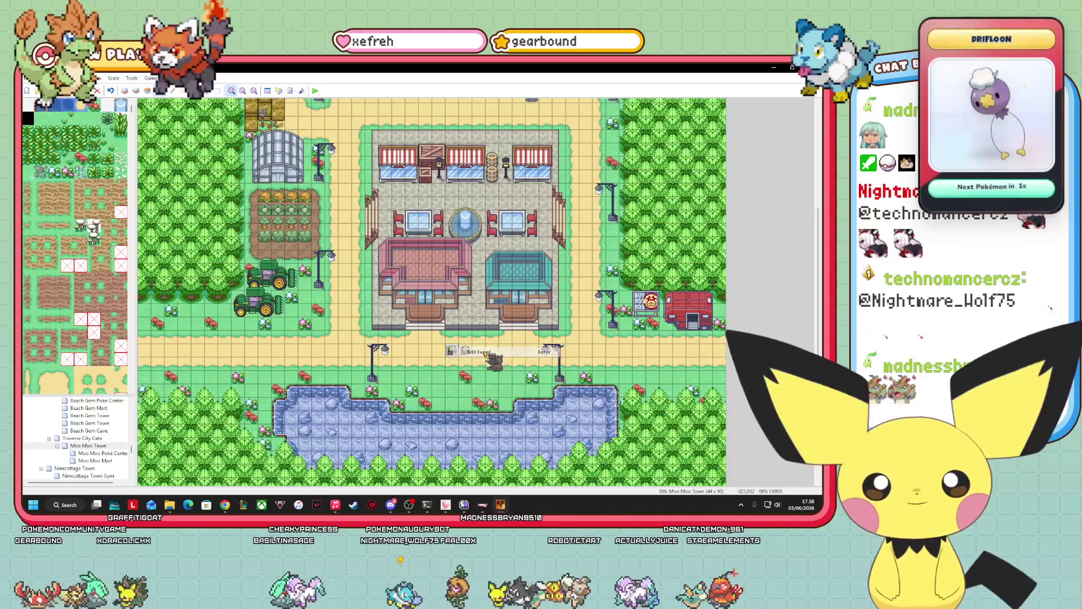
pyautogui.doubleClick(316, 304)
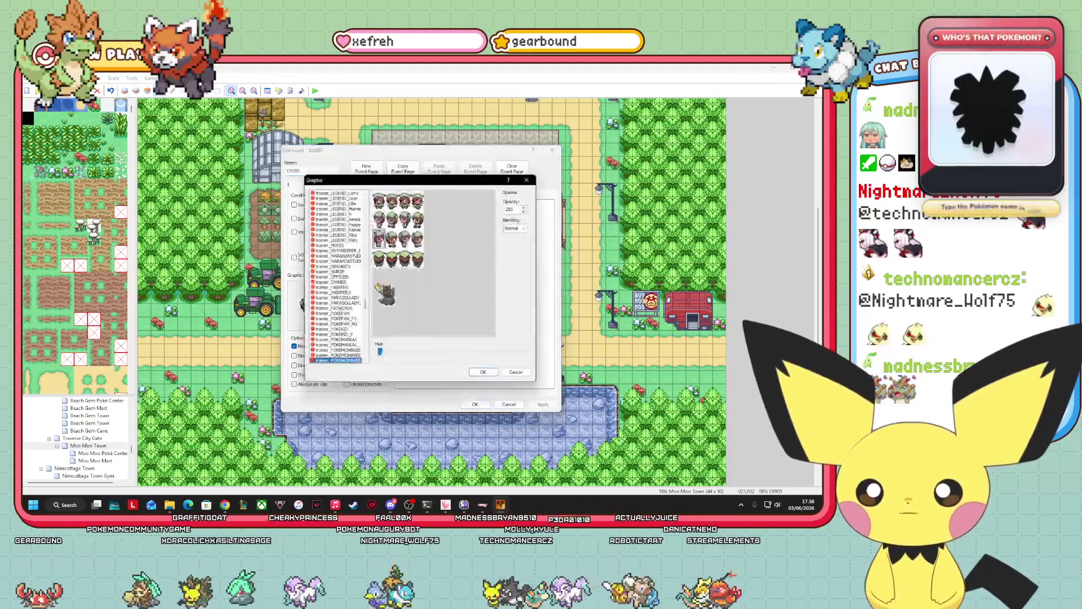
pyautogui.moveTo(365, 315); pyautogui.dragTo(365, 278)
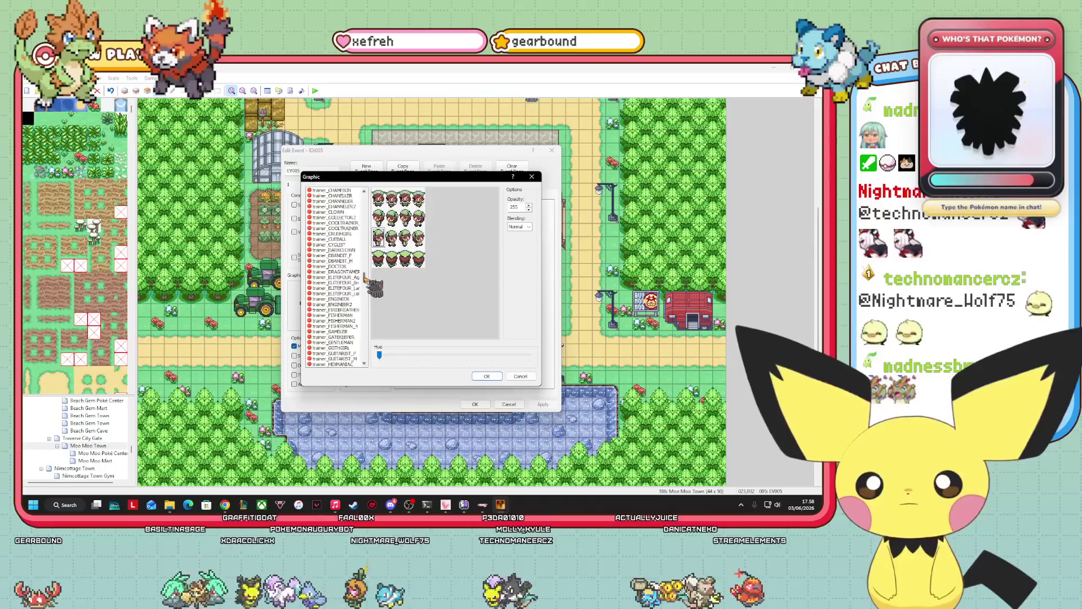
pyautogui.scroll(15, 341, 294)
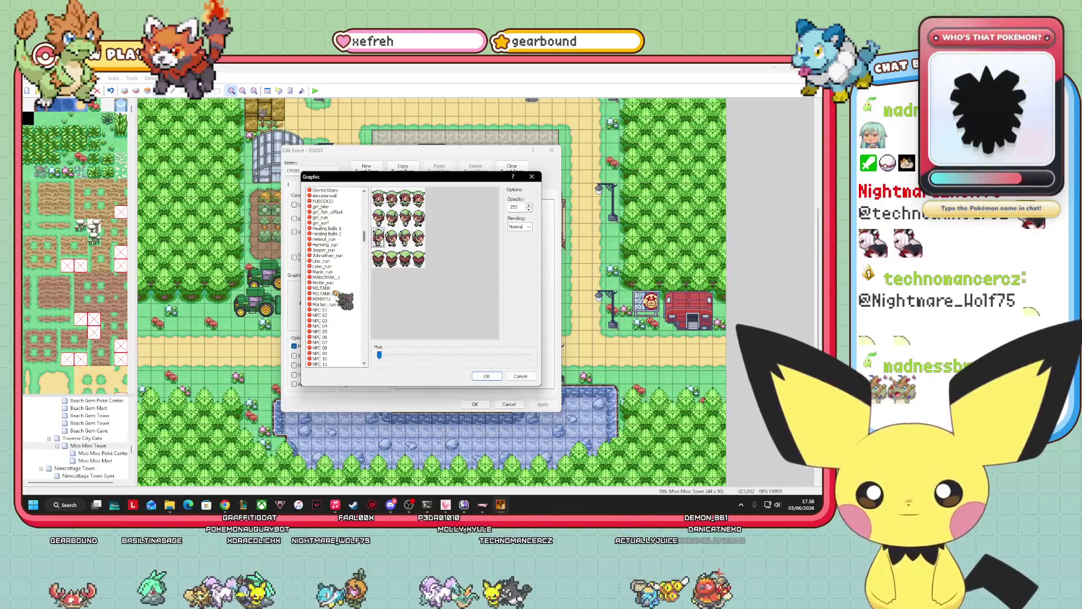
pyautogui.click(333, 299)
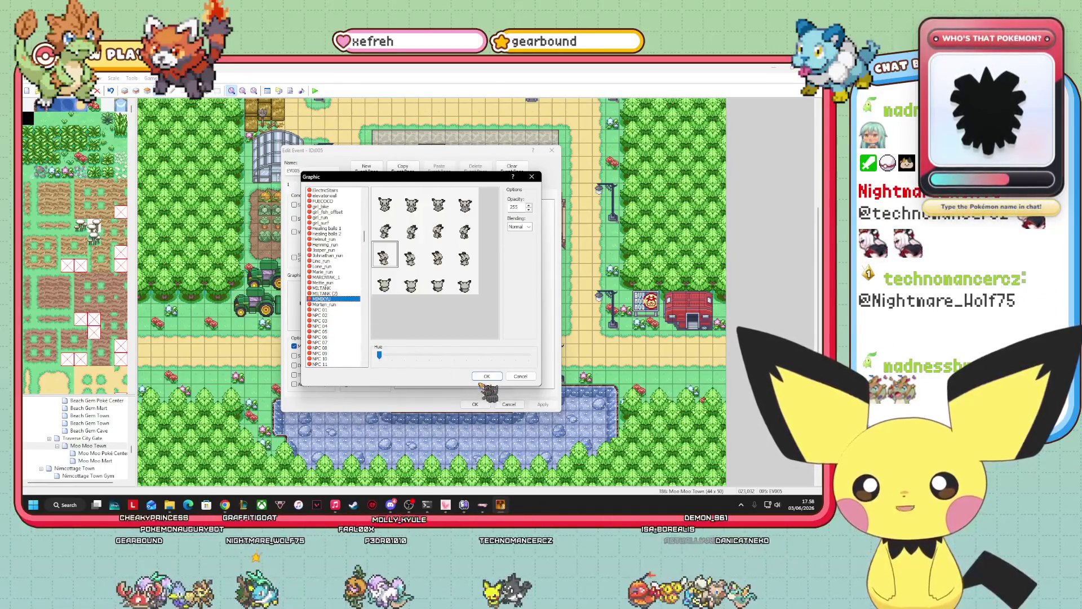
pyautogui.click(332, 288)
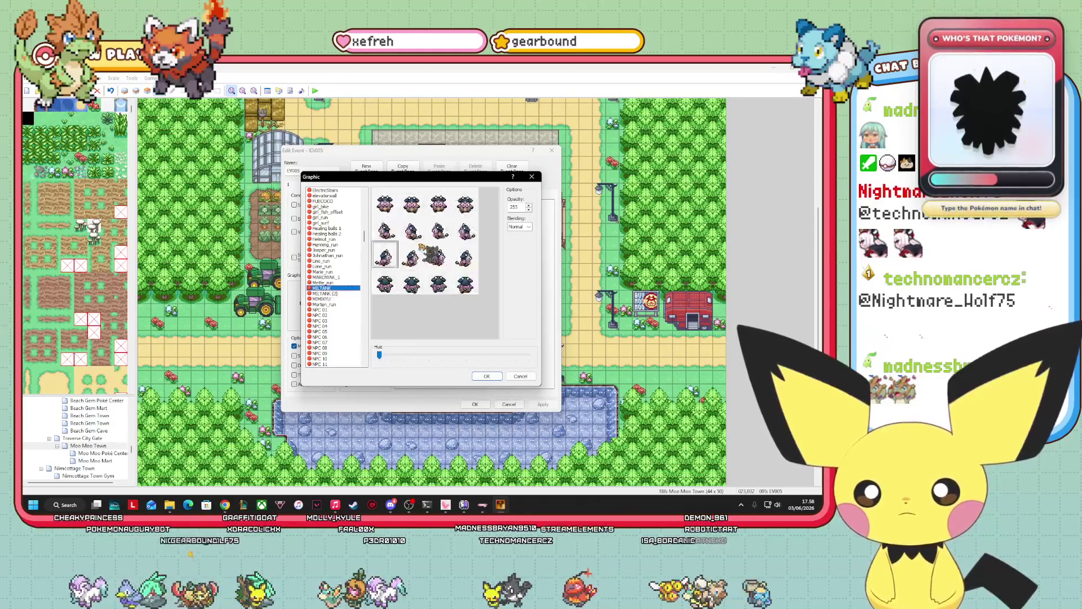
pyautogui.click(487, 376)
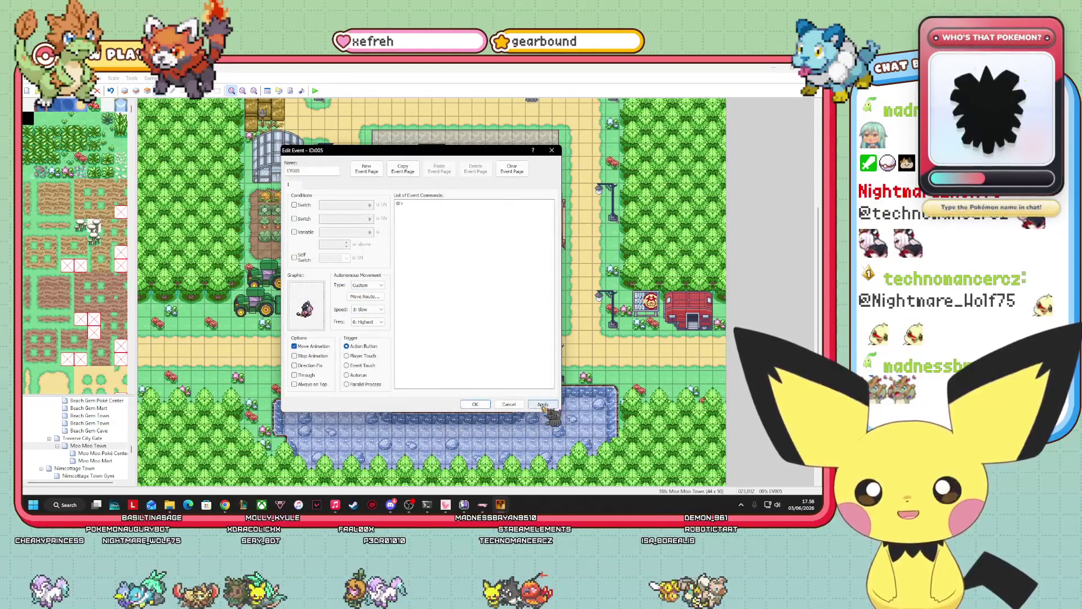
pyautogui.click(476, 404)
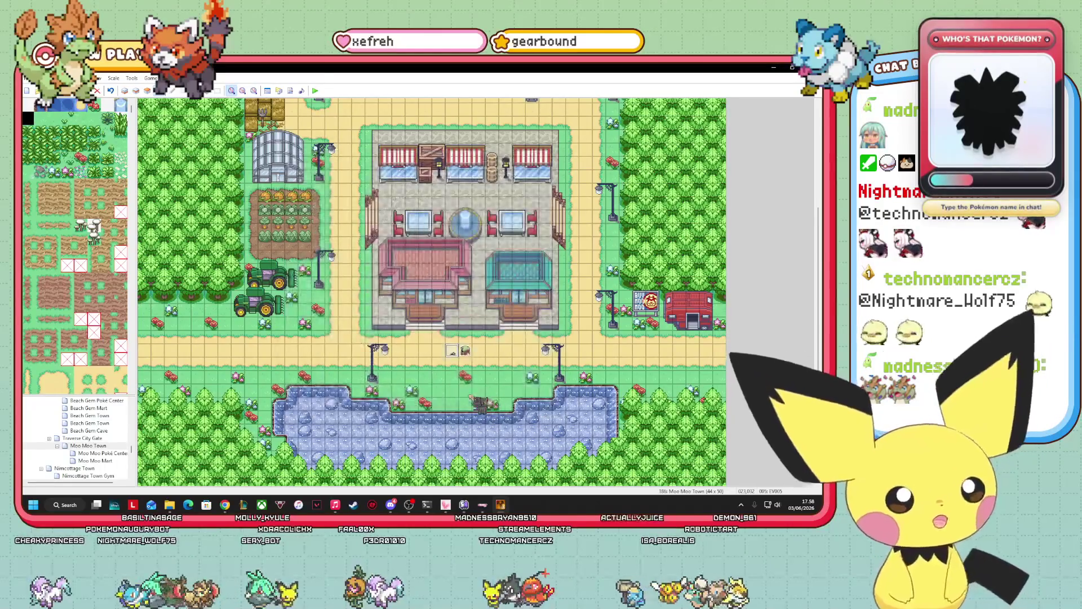
pyautogui.rightClick(452, 350)
pyautogui.click(474, 356)
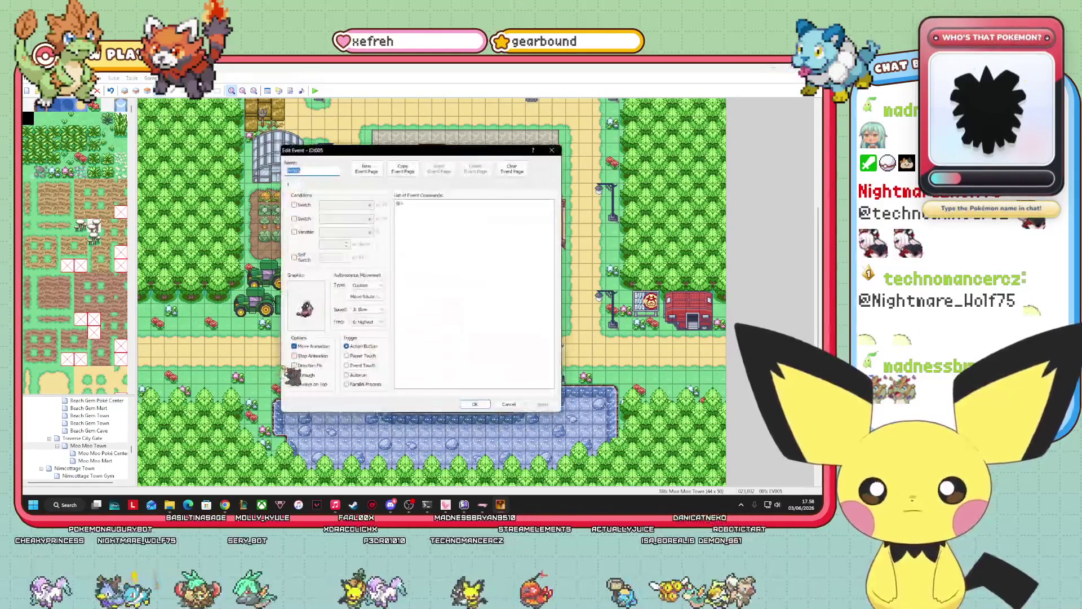
# - Delete EV005's last Move Right and insert a Move Right at the fourth one
pyautogui.click(365, 295)
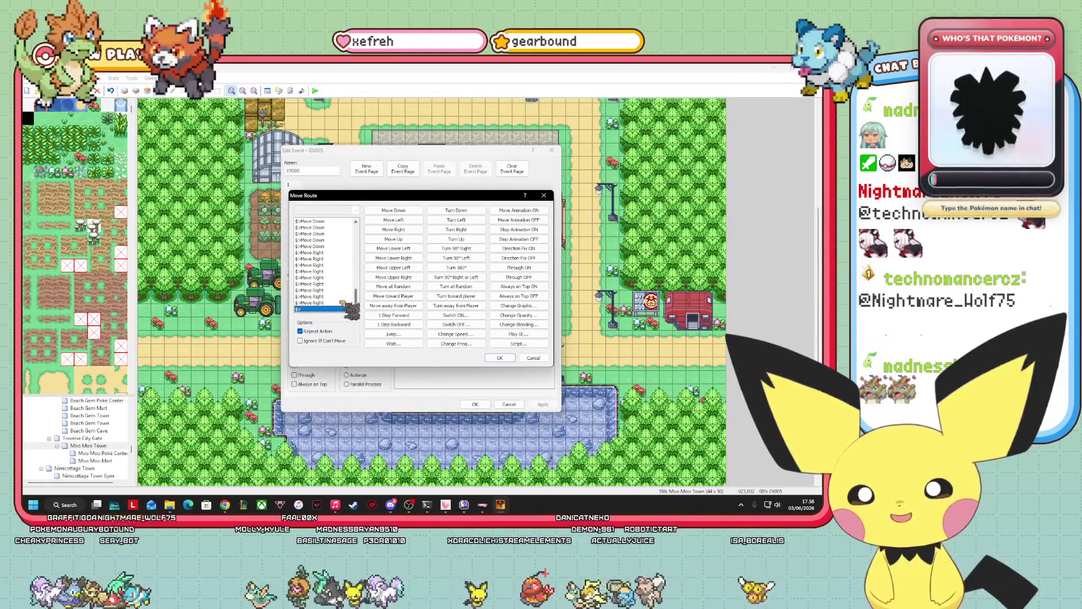
pyautogui.rightClick(320, 304)
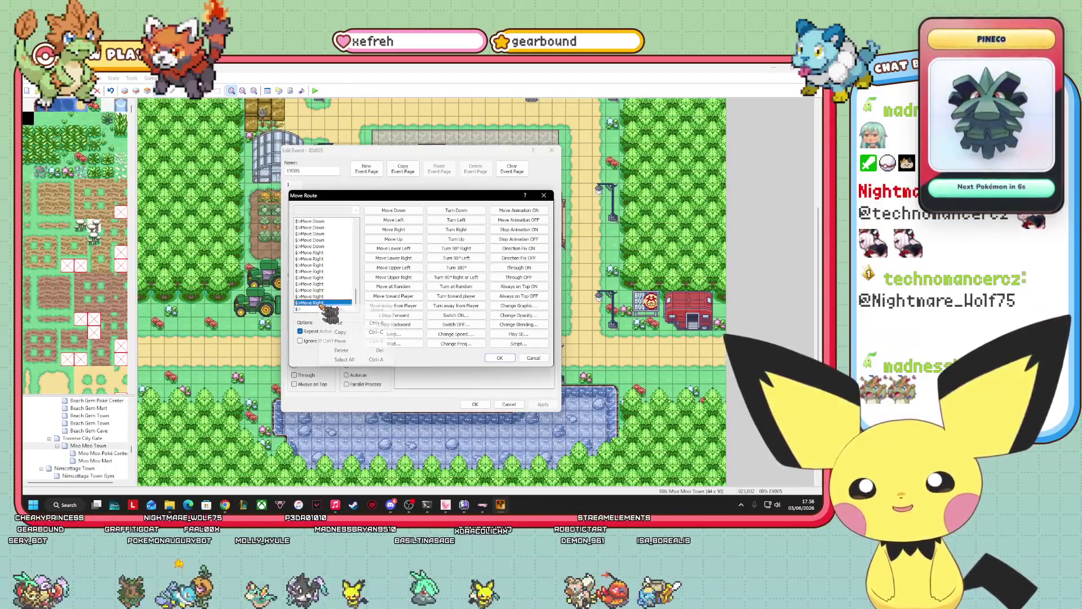
pyautogui.click(341, 350)
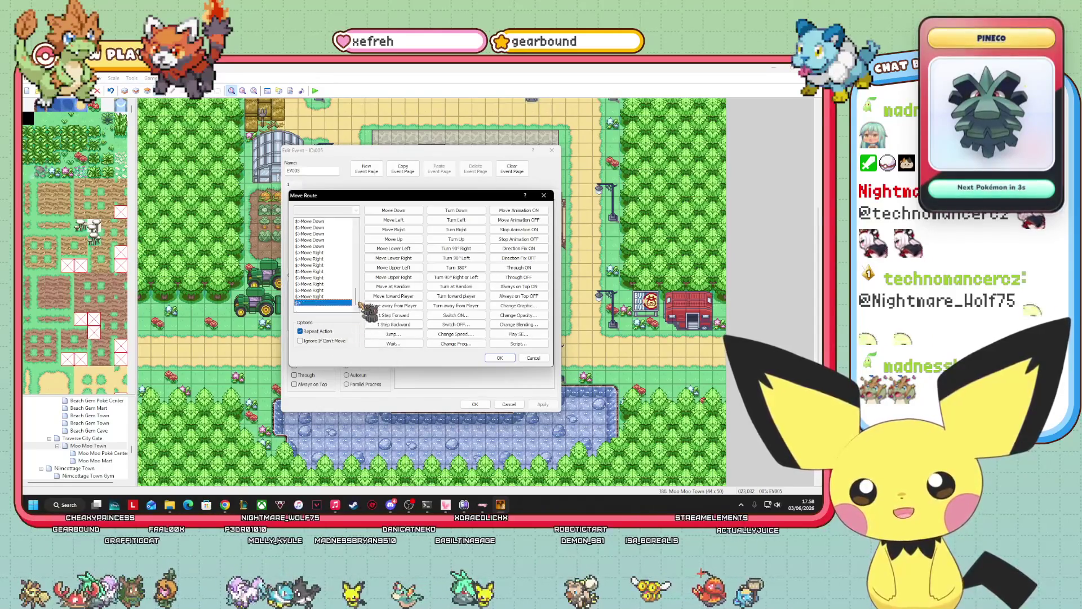
pyautogui.moveTo(356, 294); pyautogui.dragTo(356, 228)
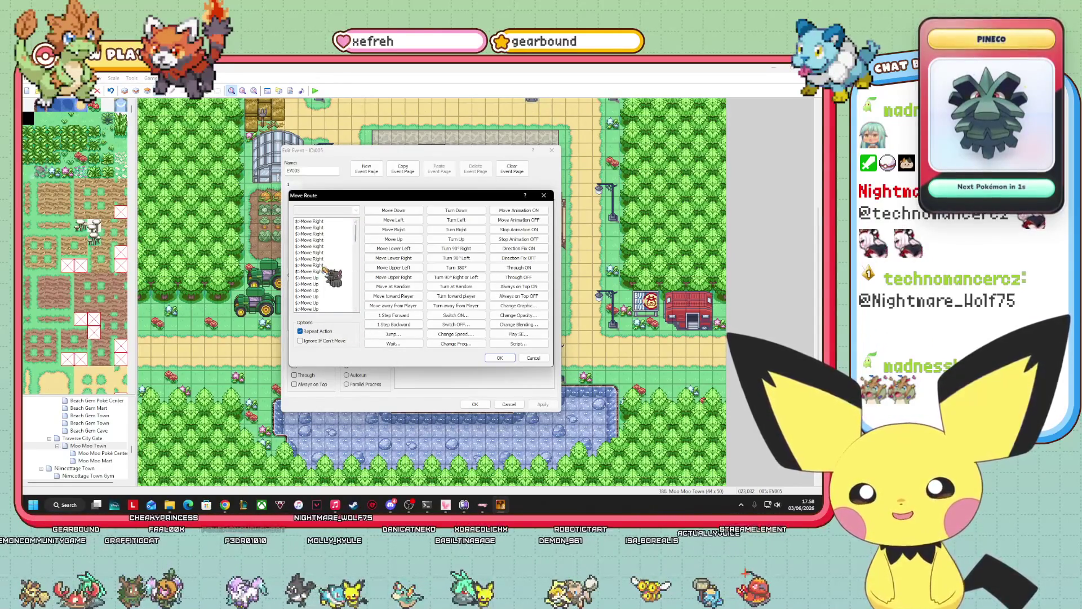
pyautogui.click(332, 240)
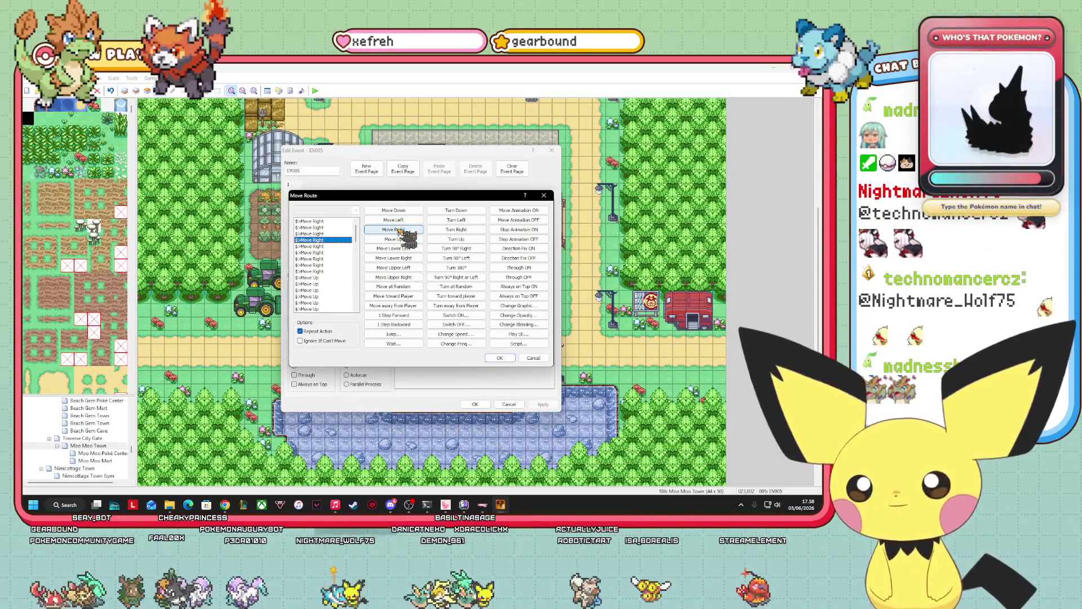
pyautogui.click(399, 232)
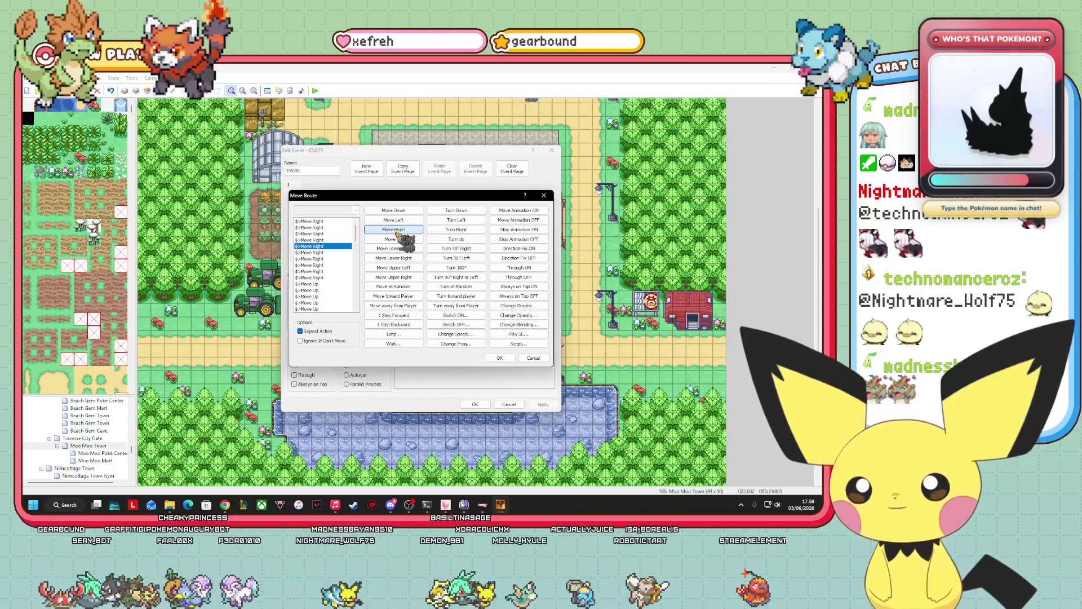
pyautogui.click(507, 358)
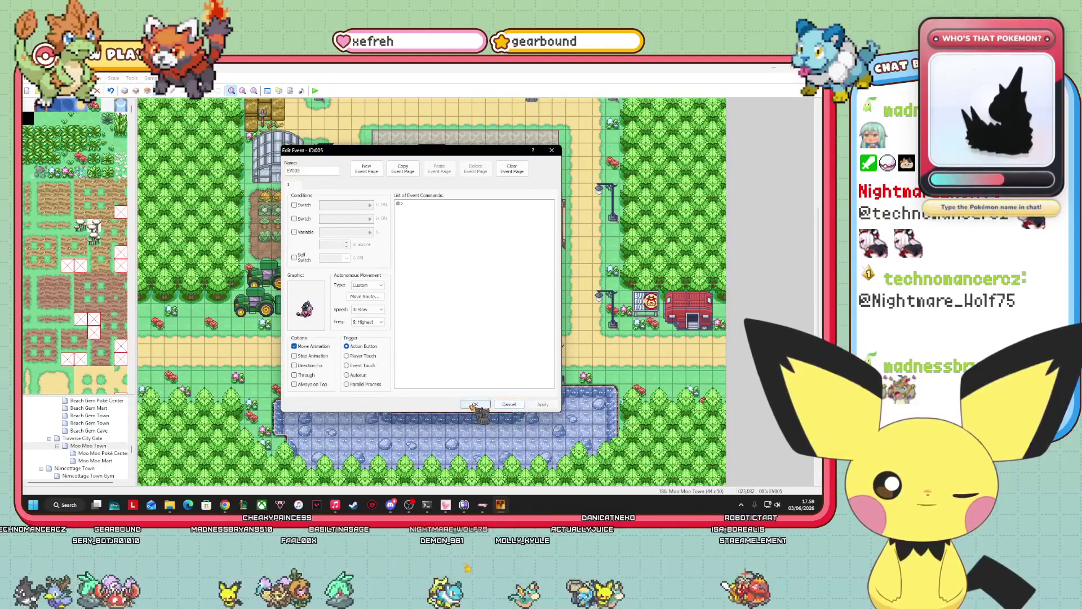
# - Save the Miltank event, then copy it and paste a duplicate on the tile to its left
pyautogui.click(473, 404)
pyautogui.rightClick(452, 351)
pyautogui.click(473, 377)
pyautogui.rightClick(434, 351)
pyautogui.click(454, 386)
# - In the pasted event, keep the Miltank sprite and select its last Move Right step
pyautogui.rightClick(445, 356)
pyautogui.click(462, 364)
pyautogui.doubleClick(310, 307)
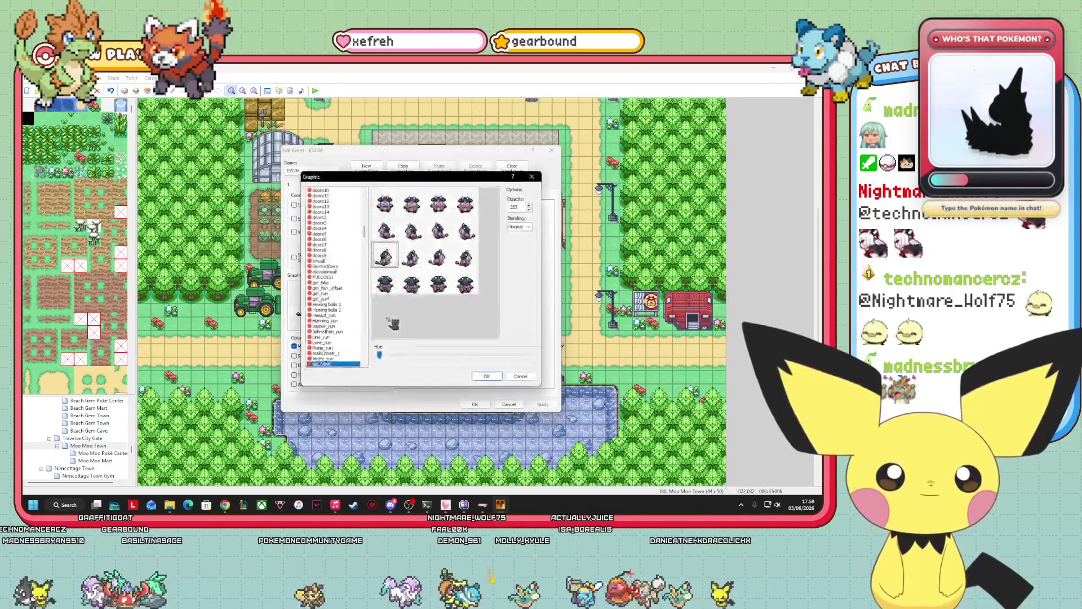
pyautogui.click(522, 377)
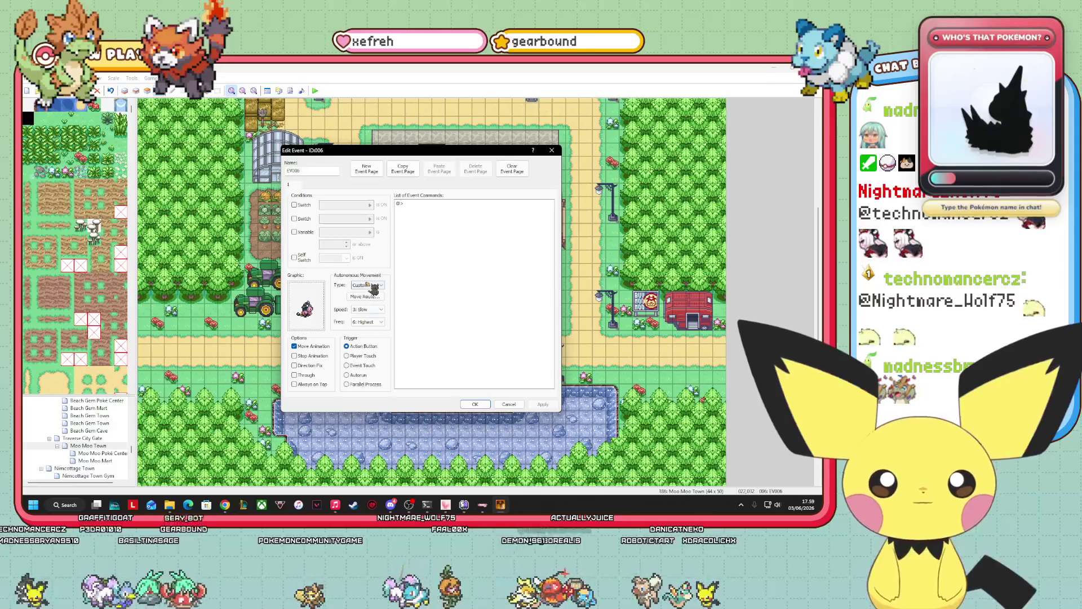
pyautogui.click(366, 297)
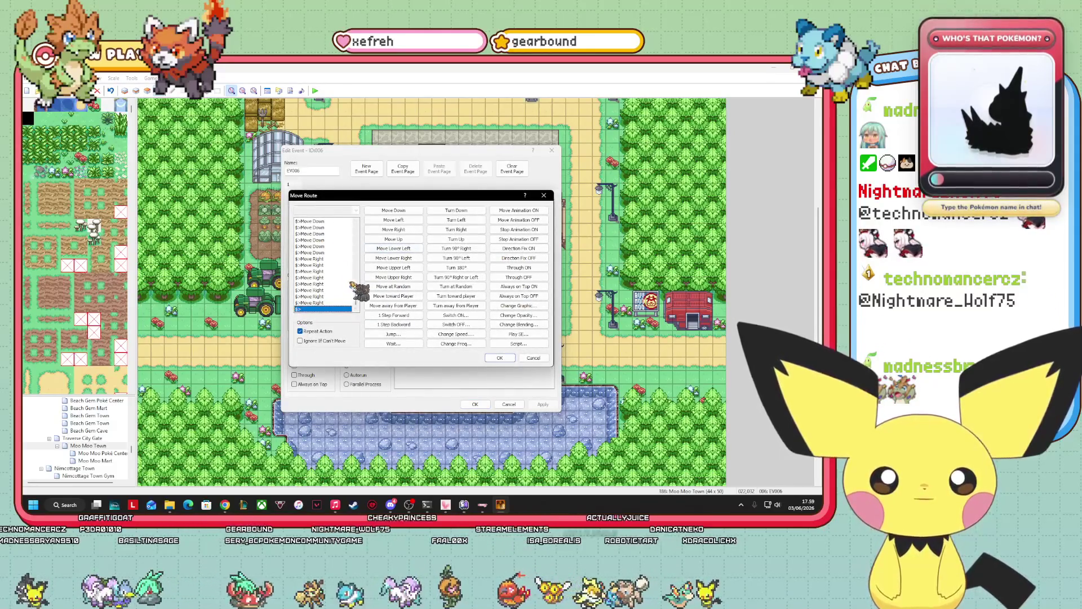
pyautogui.click(320, 297)
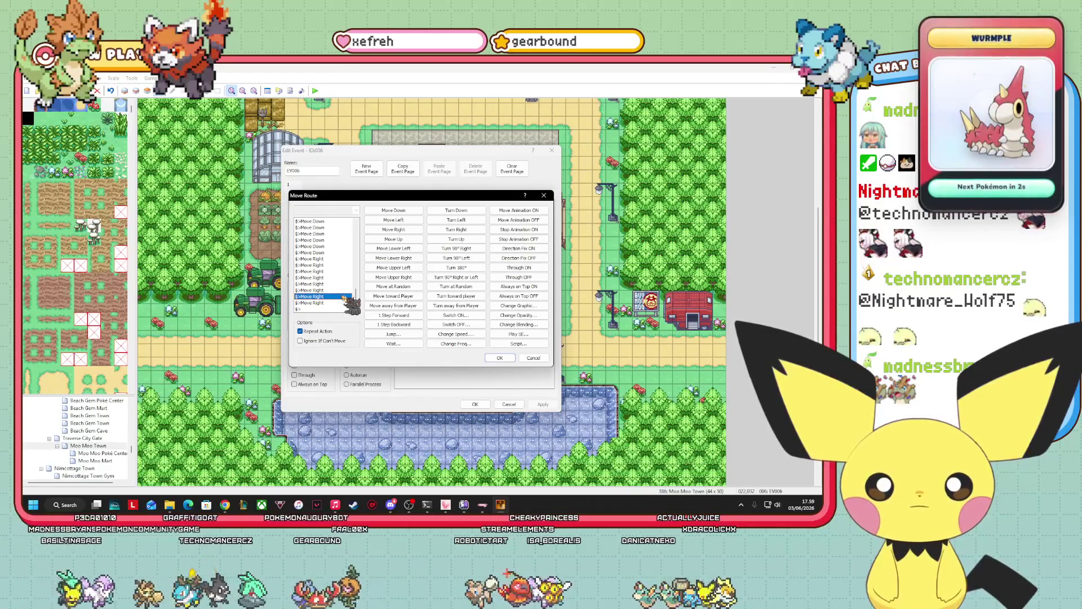
# - Move the duplicate's final Move Right step after the third Move Right and save the event
pyautogui.rightClick(336, 297)
pyautogui.click(356, 343)
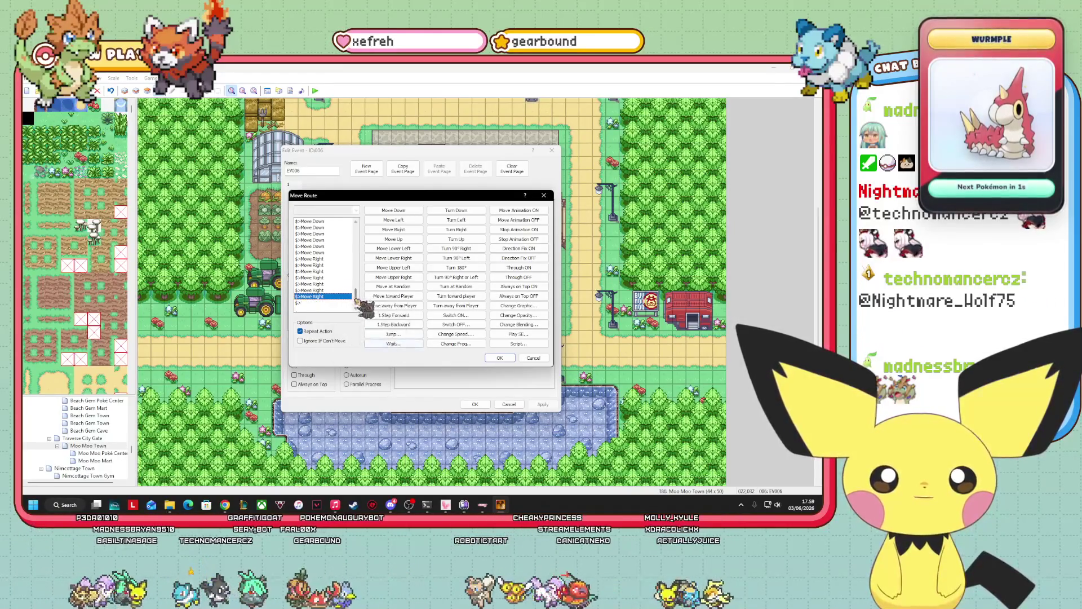
pyautogui.moveTo(356, 294); pyautogui.dragTo(356, 230)
pyautogui.click(322, 233)
pyautogui.click(397, 230)
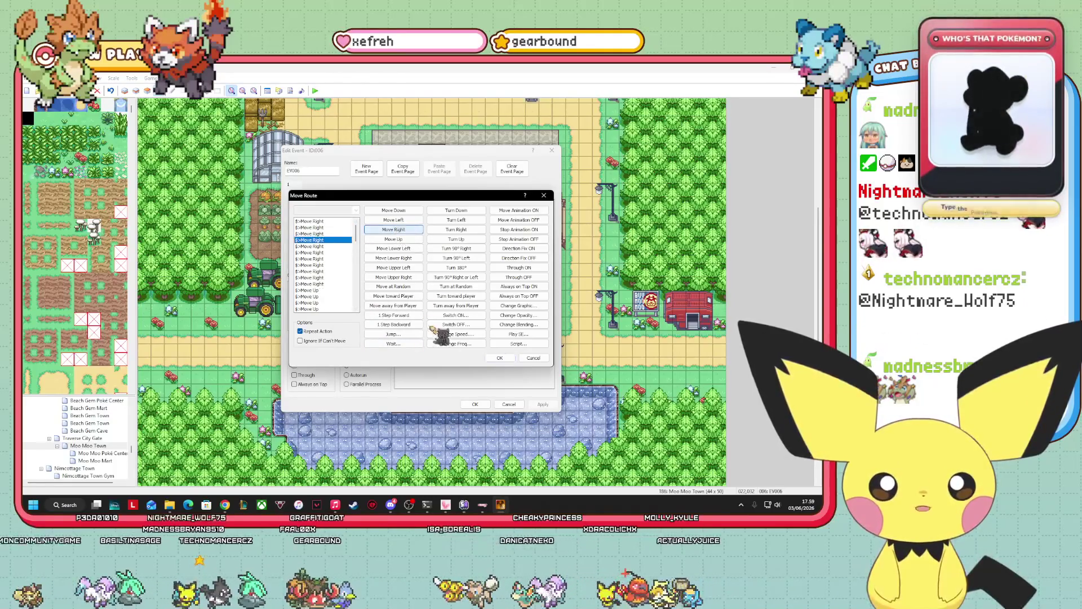
pyautogui.click(500, 357)
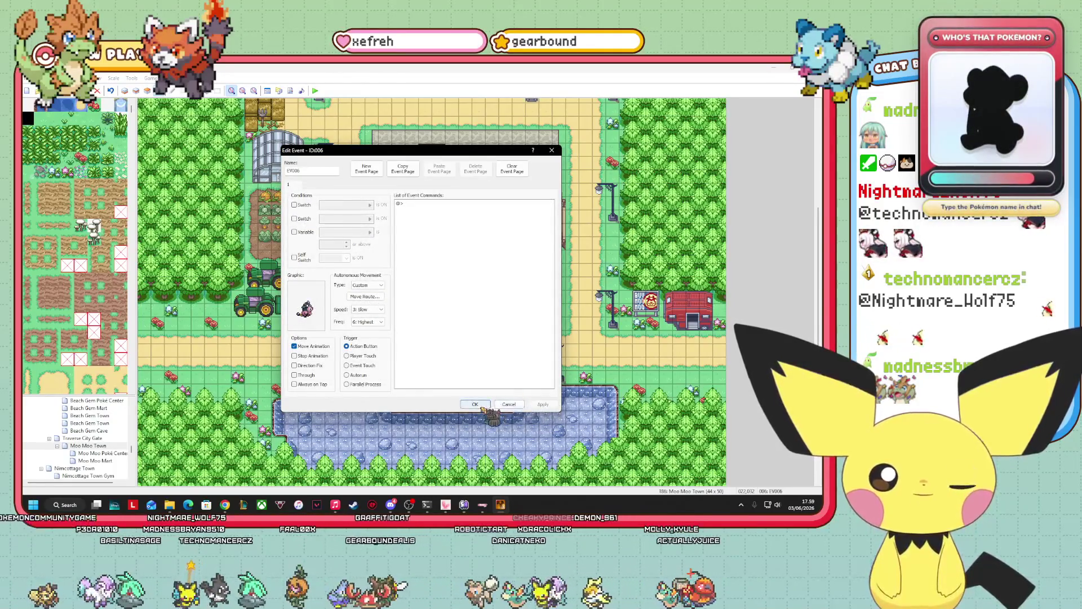
pyautogui.click(475, 404)
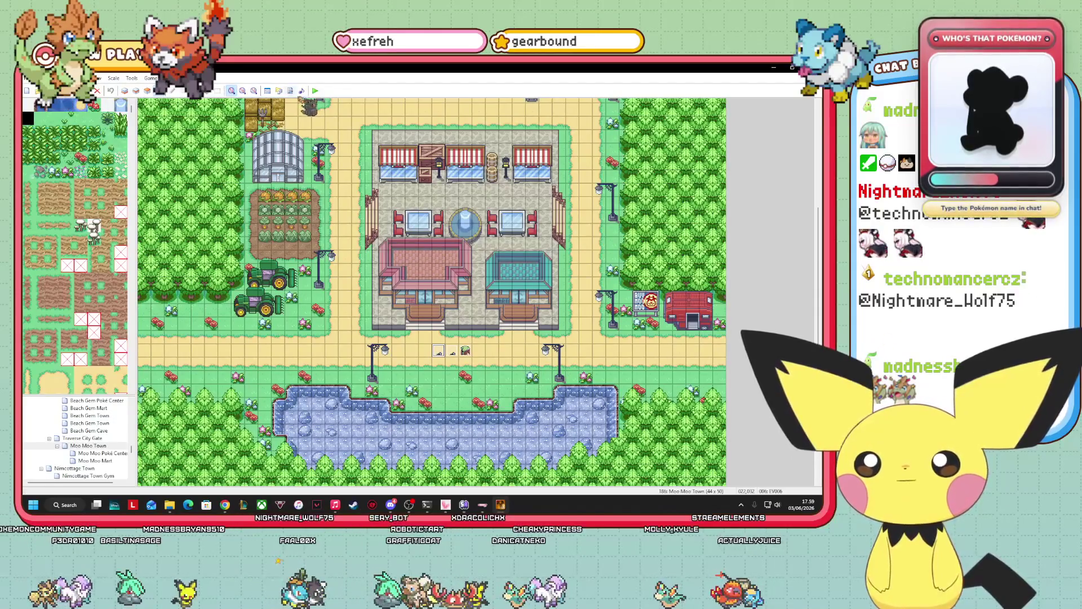
pyautogui.hotkey('alt', 'Tab')
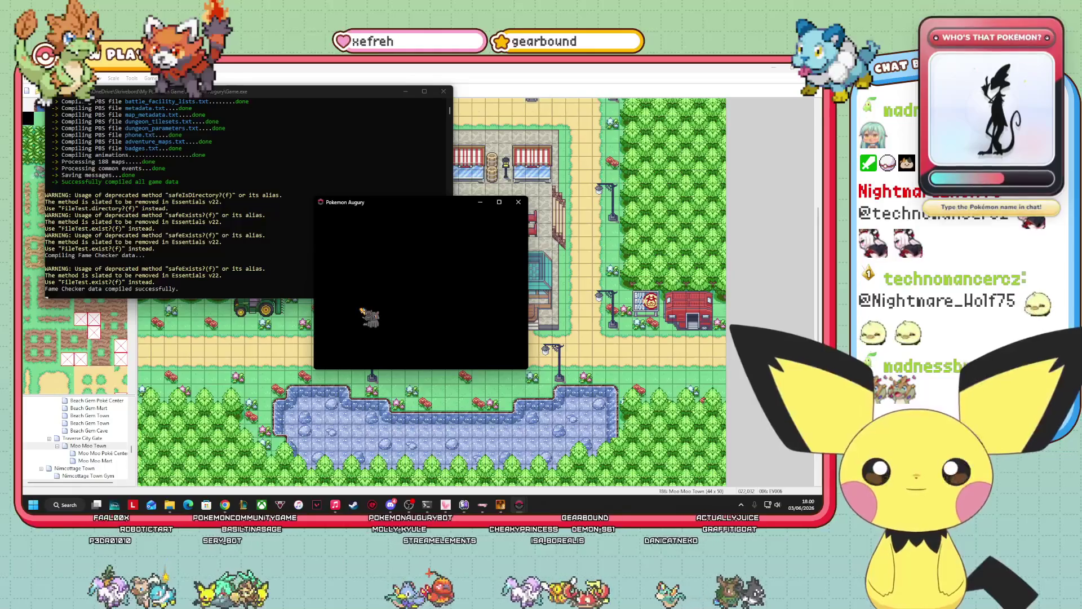
# - Continue the saved game from the load screen to enter the playtest
pyautogui.press('Return')
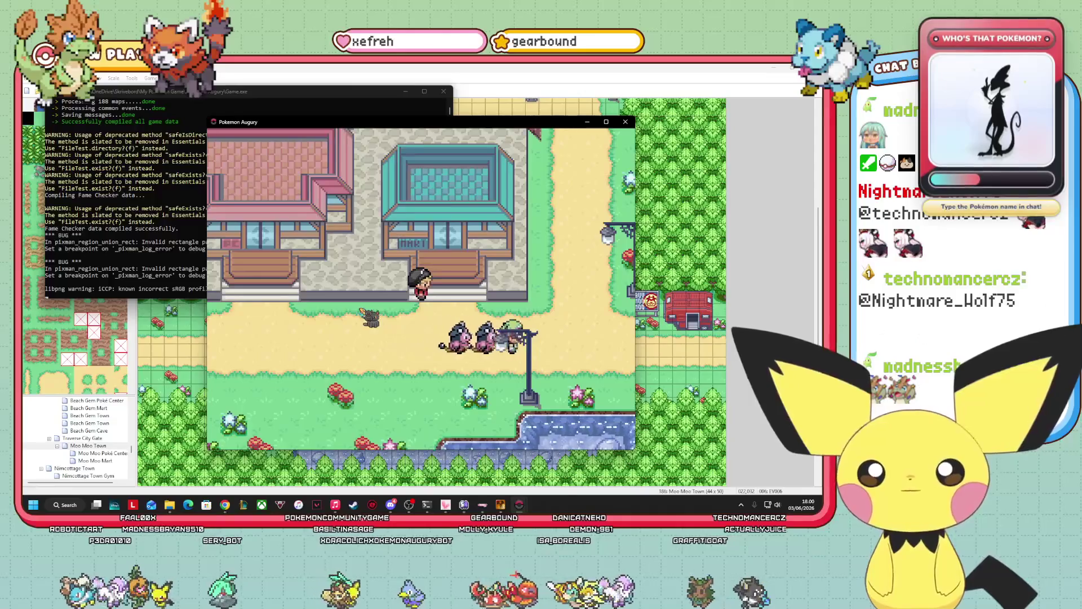
# - Walk the player right past the Mart and up beside the market toward the gym
pyautogui.press('Right')
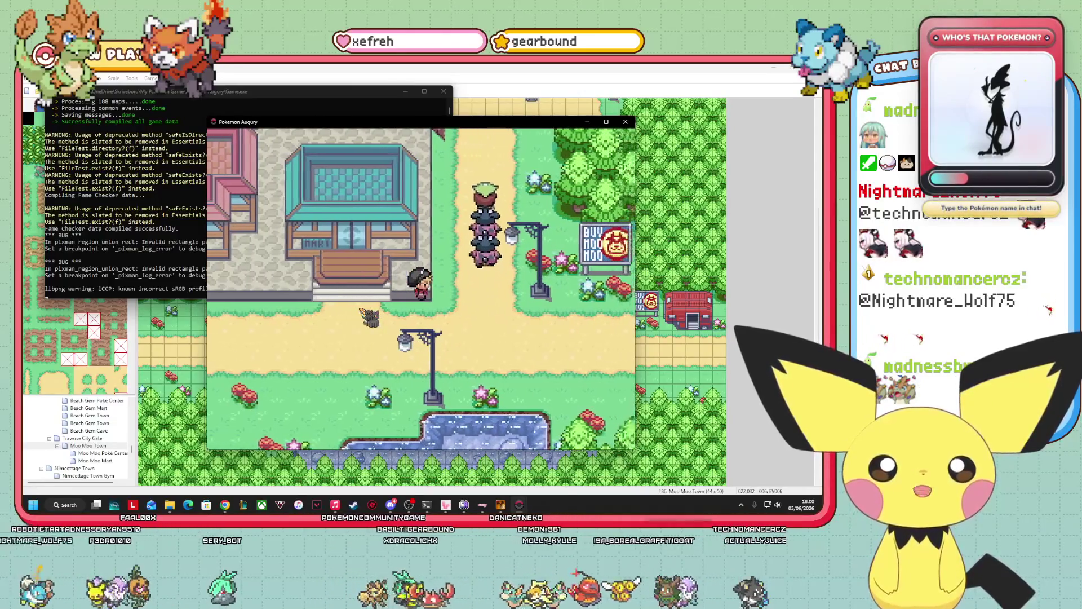
pyautogui.press('Right')
pyautogui.press('Up')
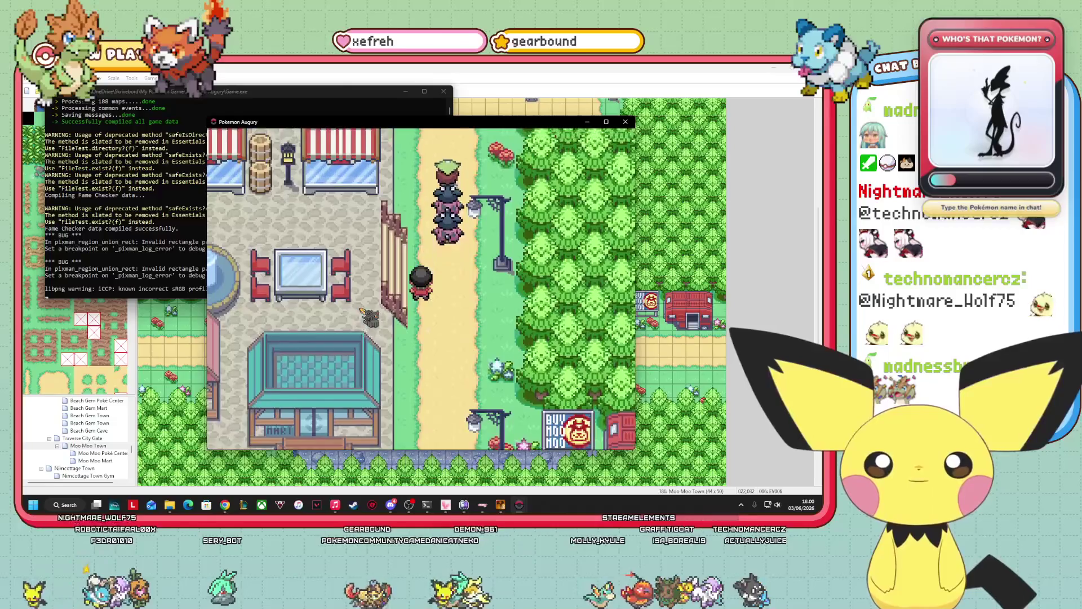
pyautogui.press('Up')
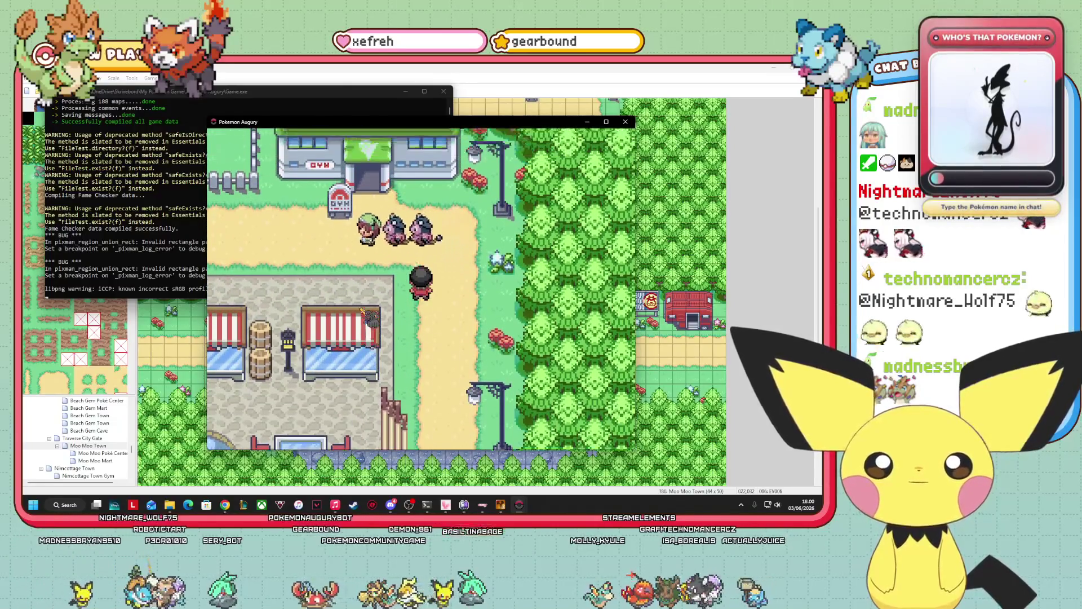
pyautogui.press('Up')
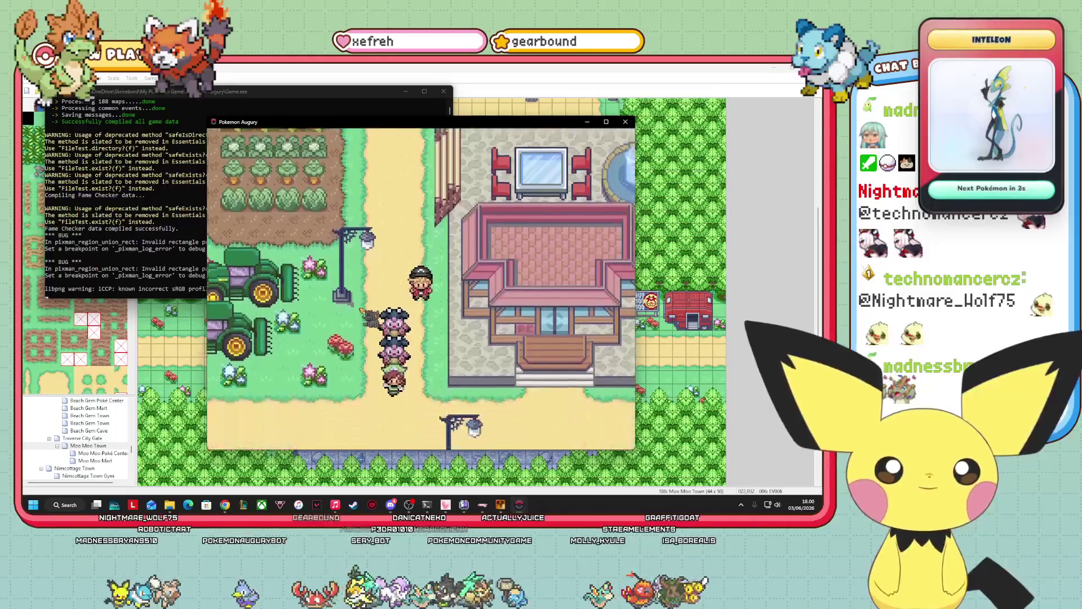
pyautogui.press('Down')
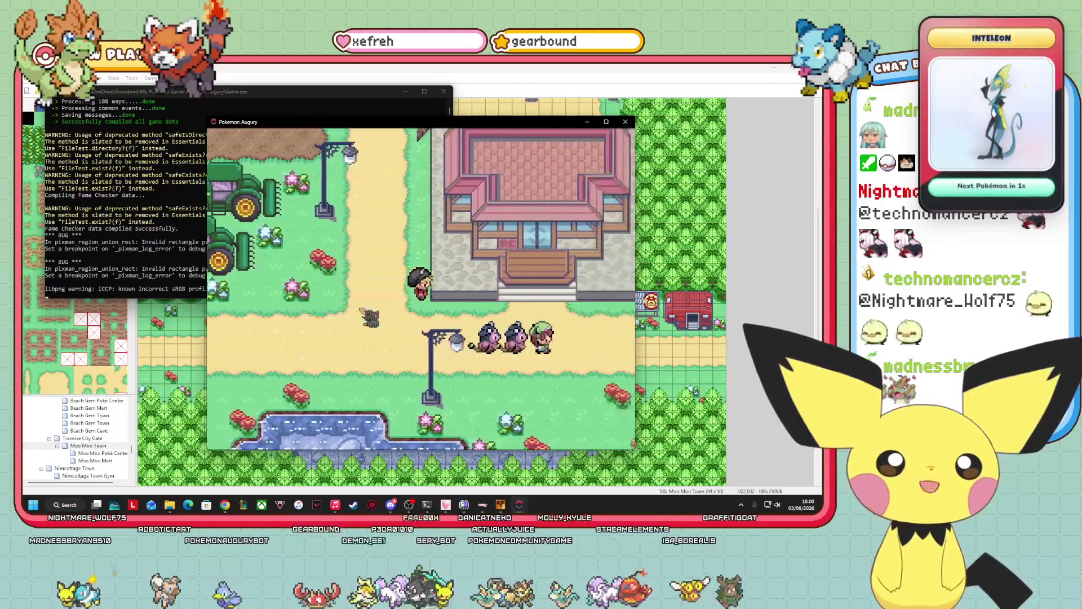
pyautogui.press('Right')
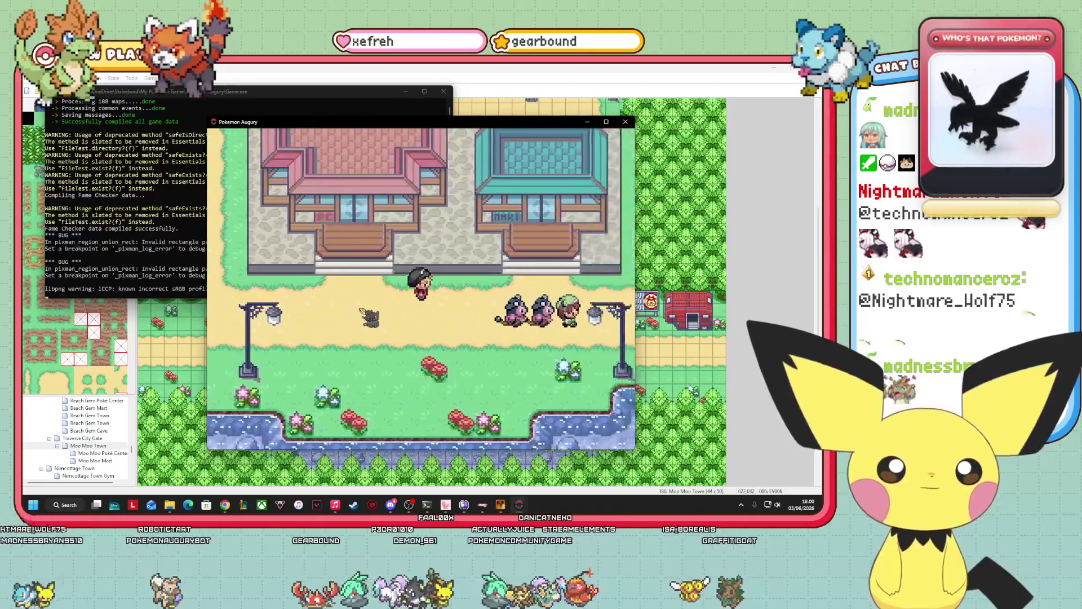
pyautogui.press('Right')
pyautogui.press('Up')
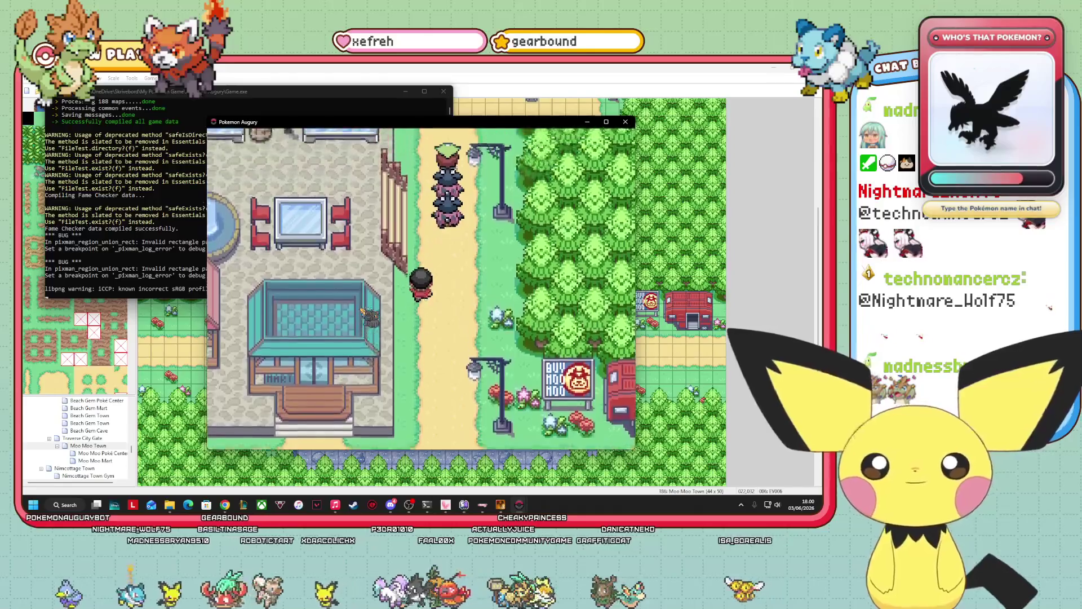
pyautogui.press('Up')
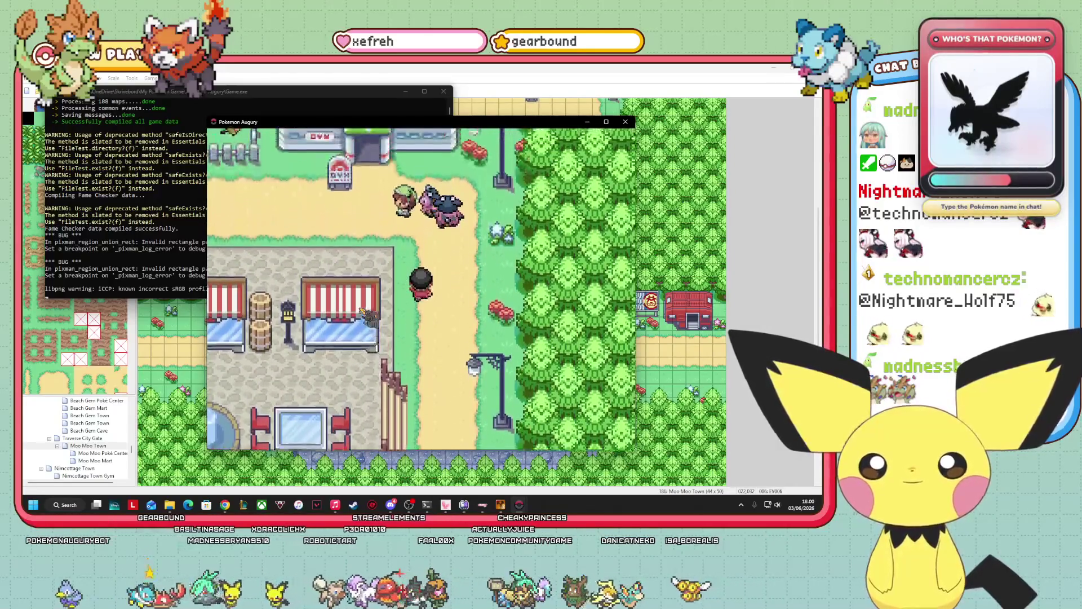
pyautogui.press('Up')
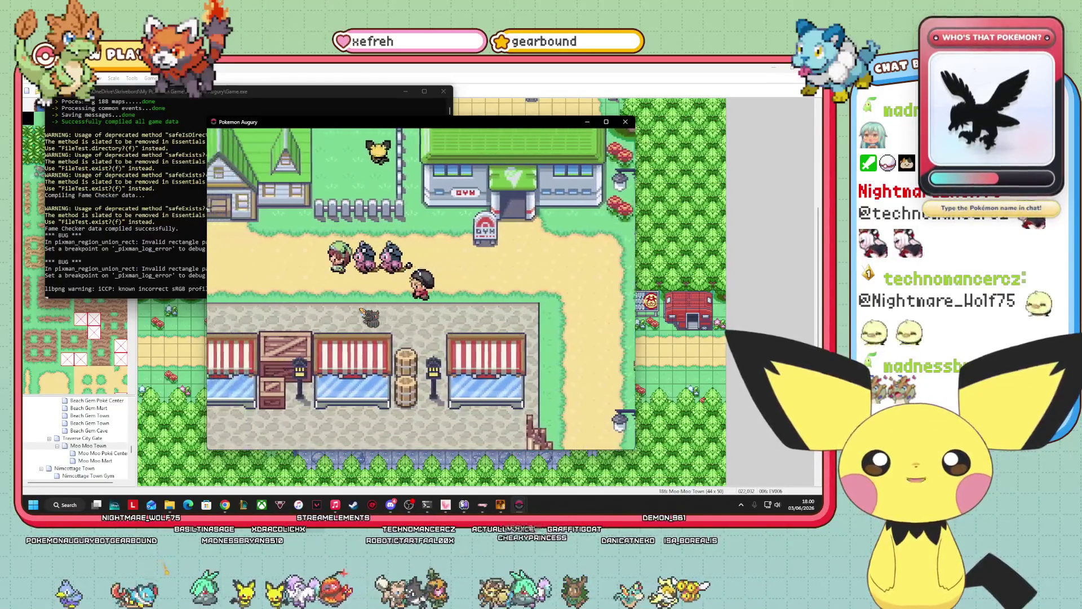
# - Walk the player left, down past the greenhouse, and back around the market block
pyautogui.press('Left')
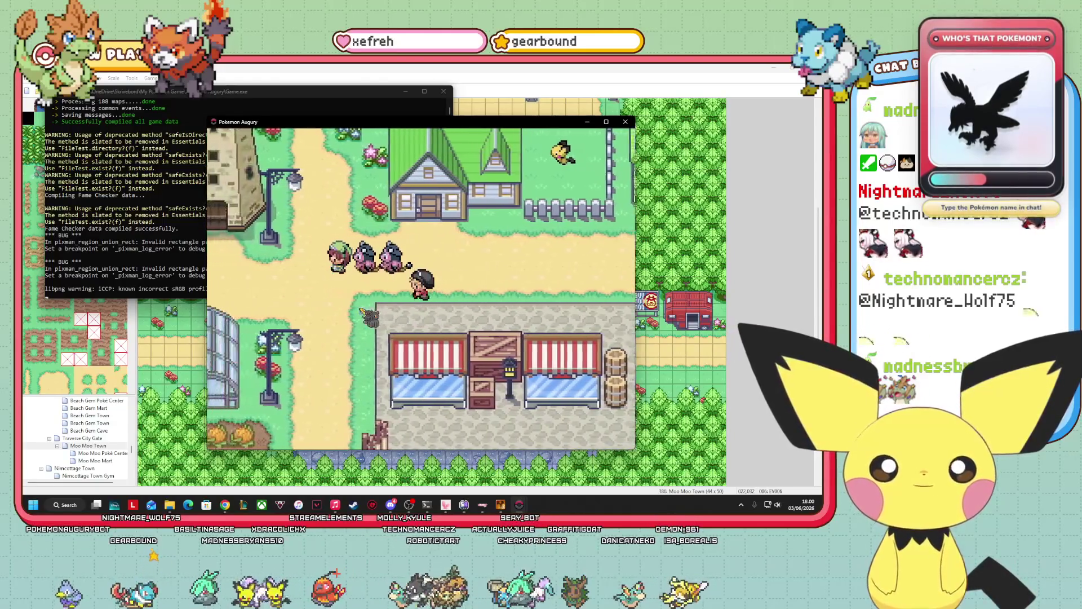
pyautogui.press('Left')
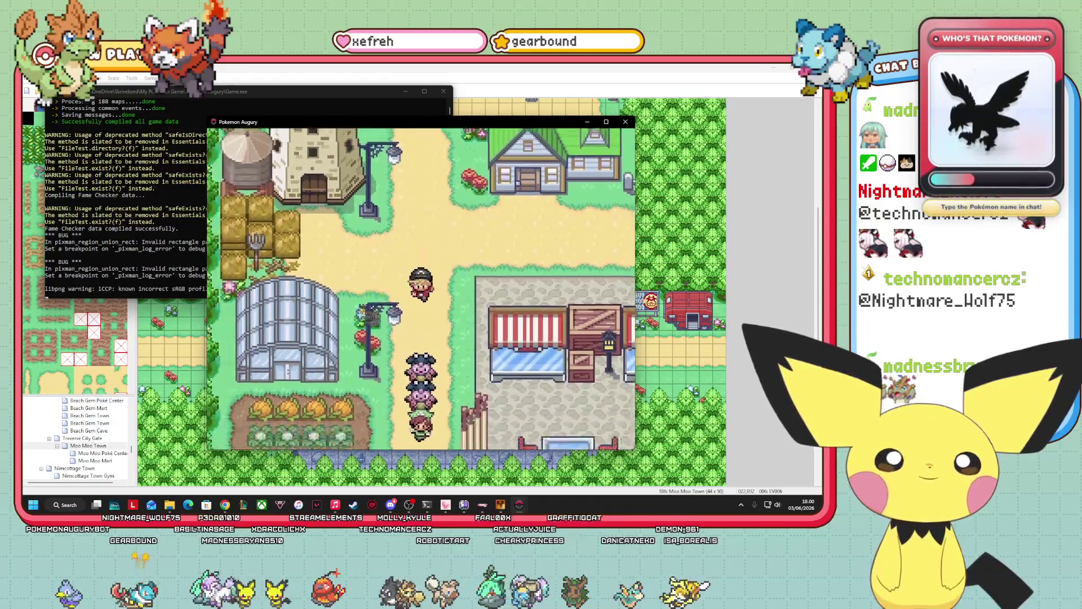
pyautogui.press('Down')
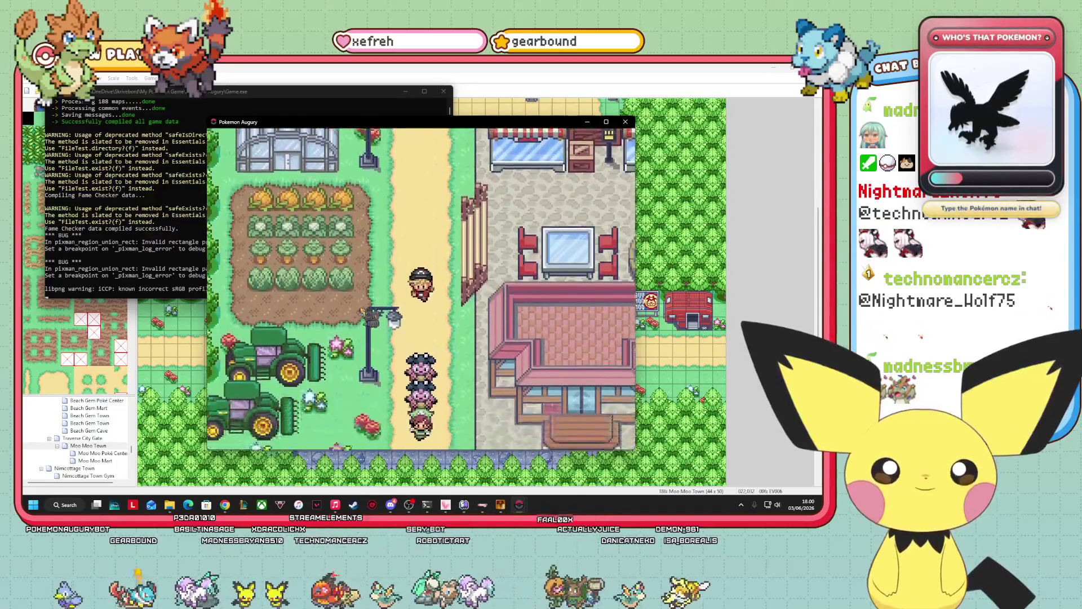
pyautogui.press('Down')
pyautogui.press('Right')
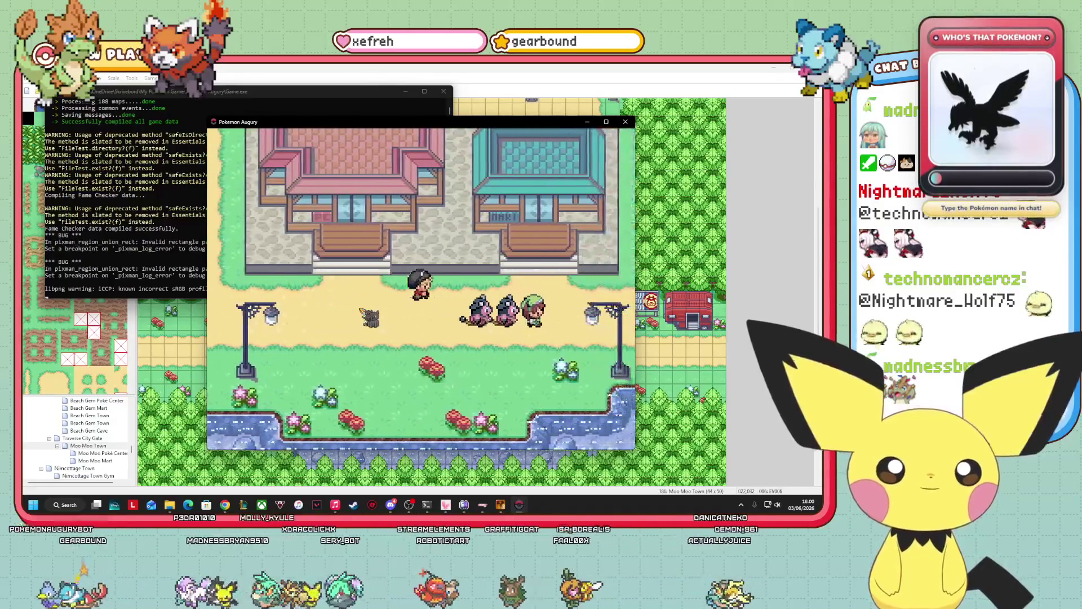
pyautogui.press('Down')
pyautogui.press('Right')
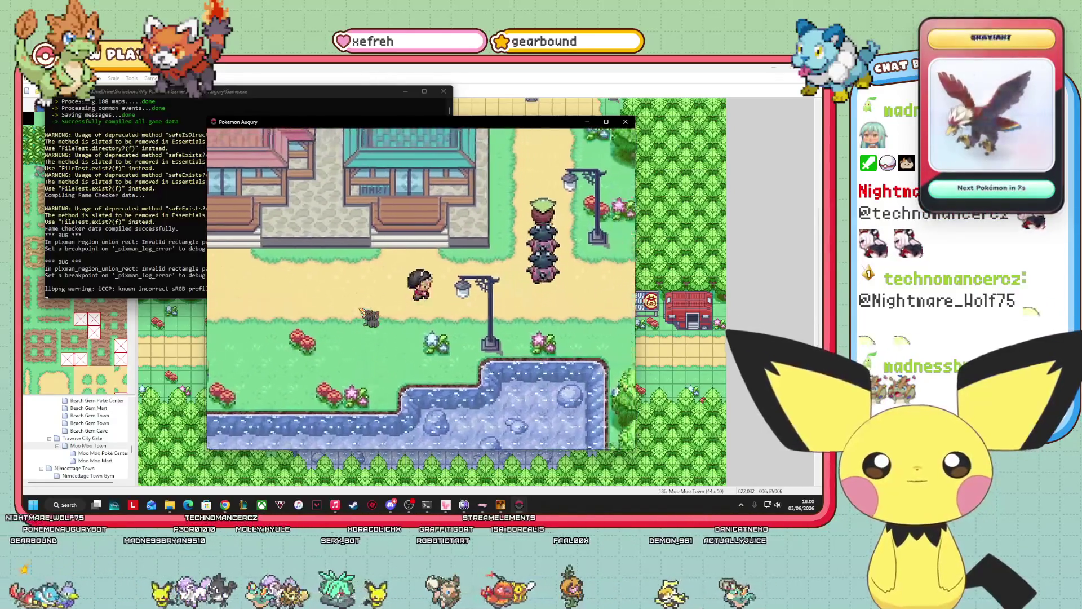
pyautogui.press('Right')
pyautogui.press('Up')
pyautogui.press('Up')
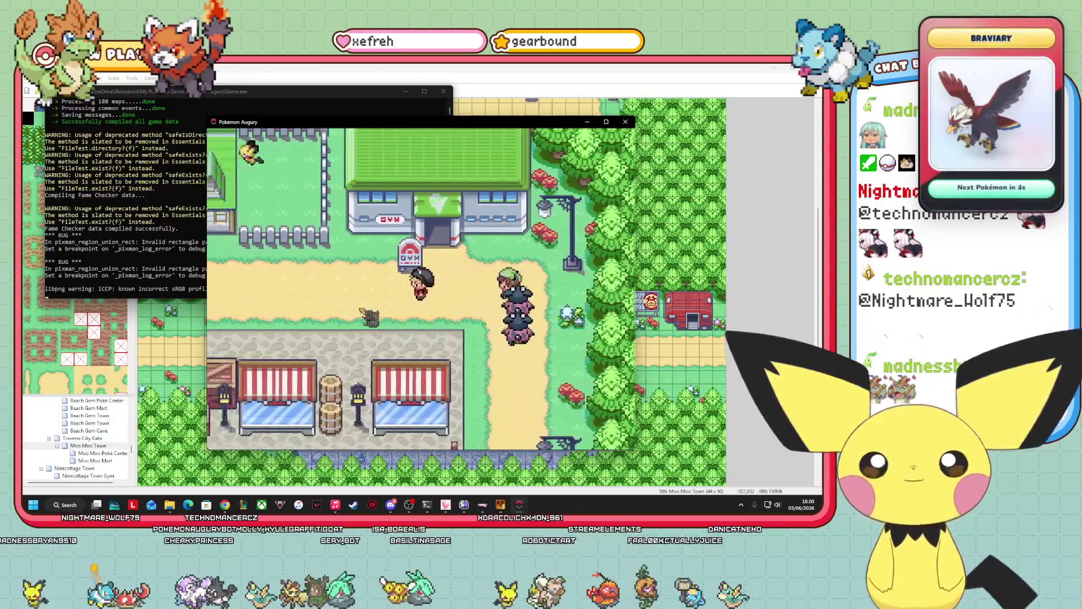
pyautogui.press('Left')
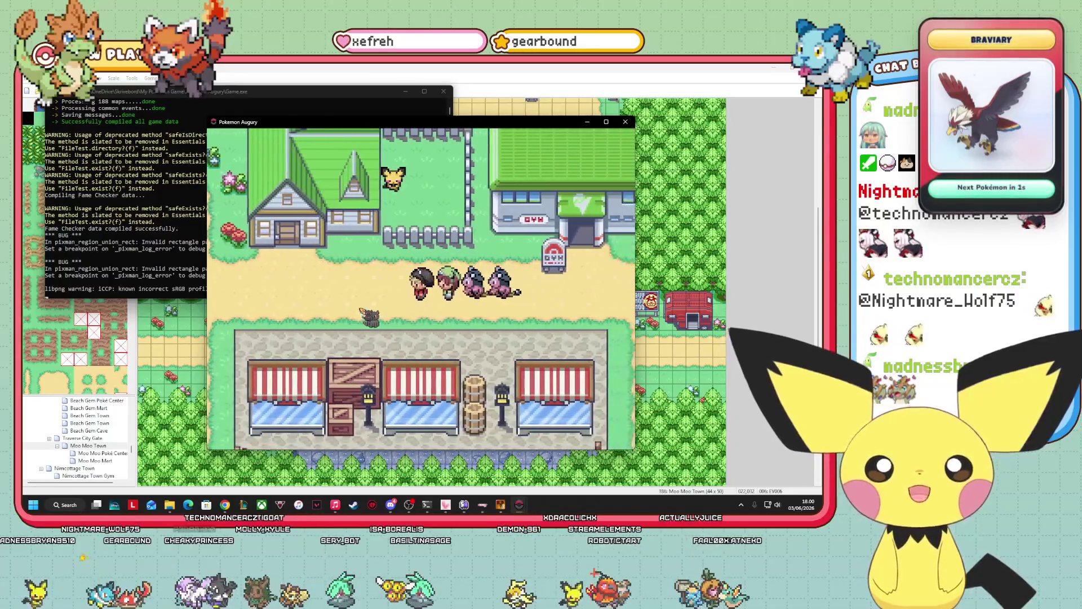
pyautogui.press('Left')
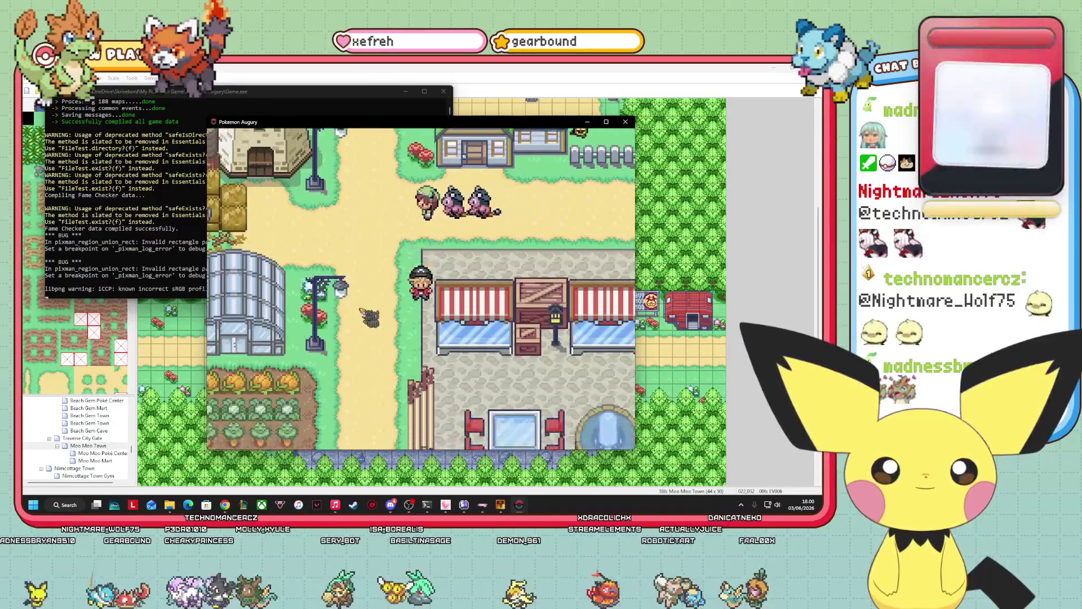
pyautogui.press('Down')
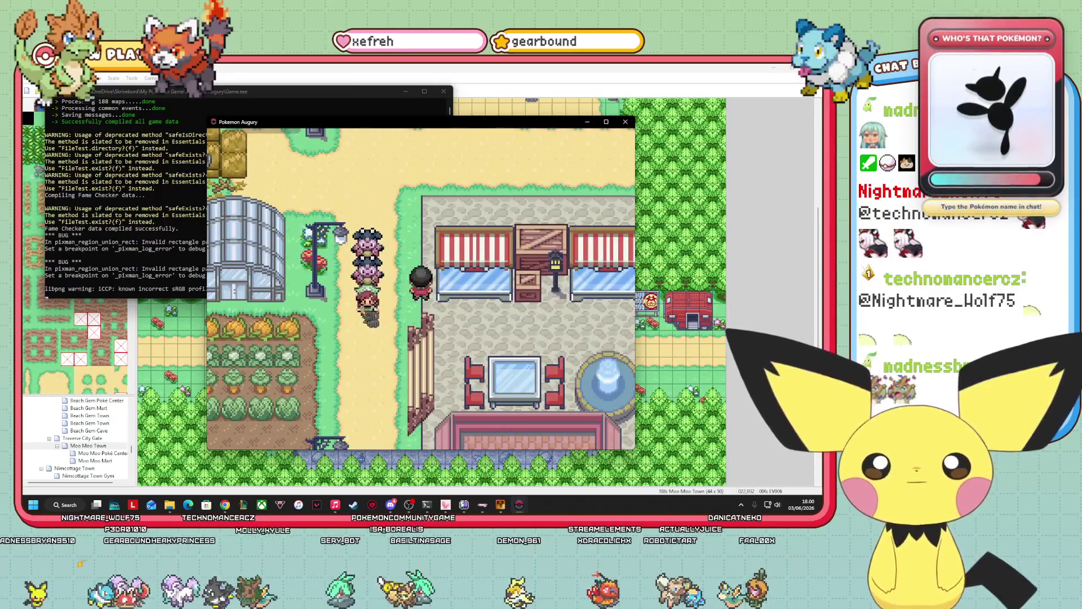
# - Walk the player down, right, then north along the path toward the gym
pyautogui.press('Down')
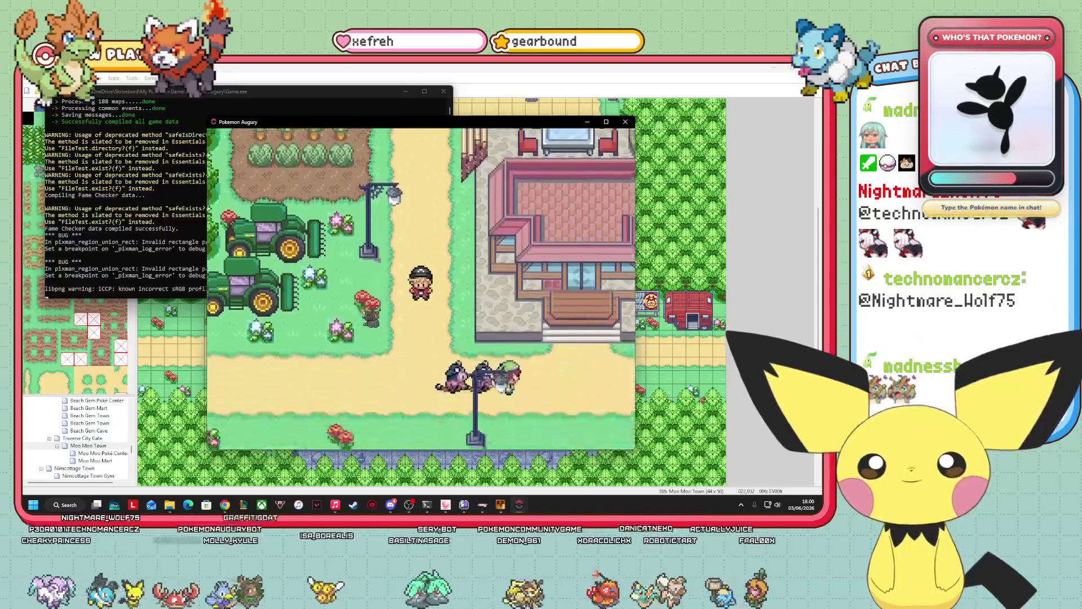
pyautogui.press('Down')
pyautogui.press('Right')
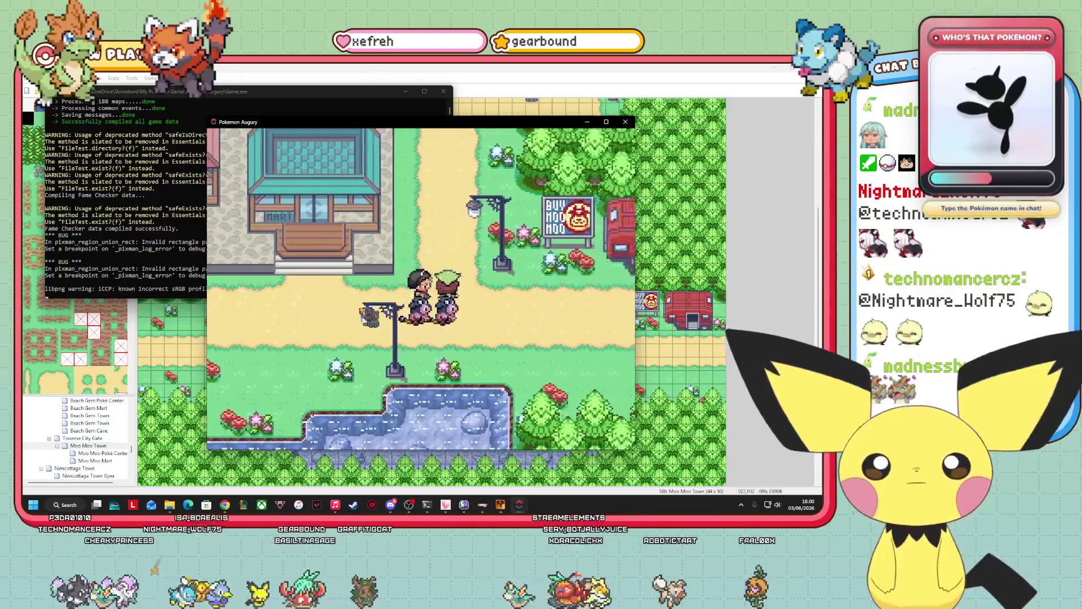
pyautogui.press('Up')
pyautogui.press('Up')
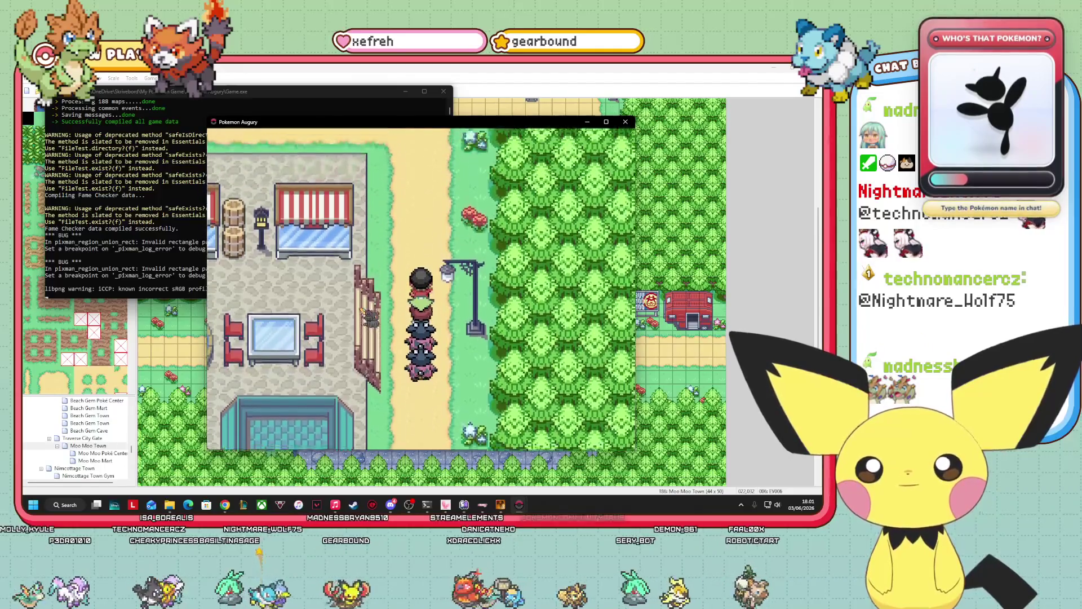
pyautogui.press('Up')
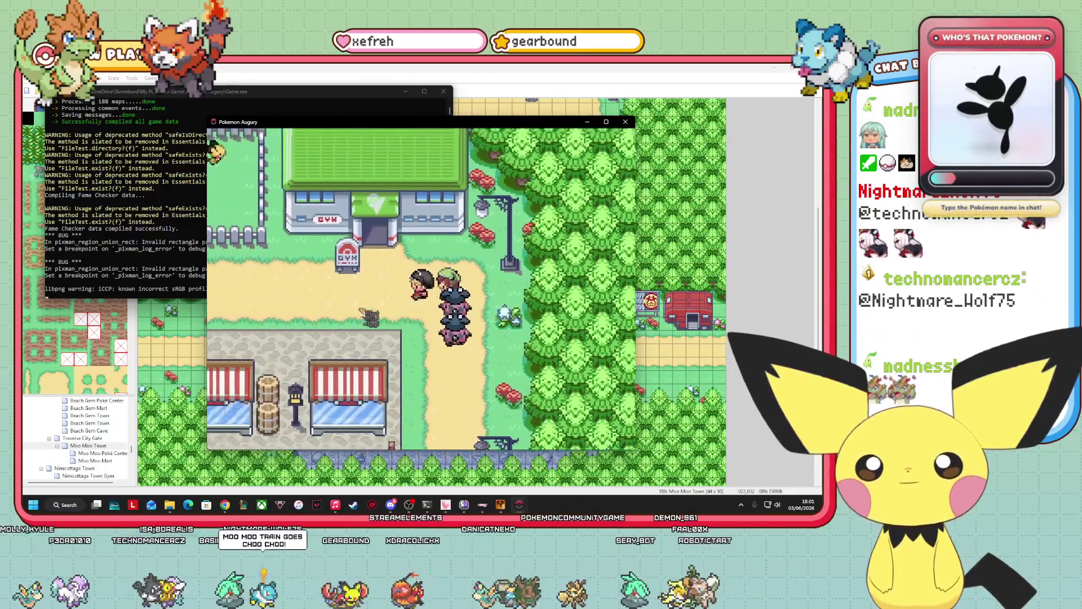
pyautogui.press('Left')
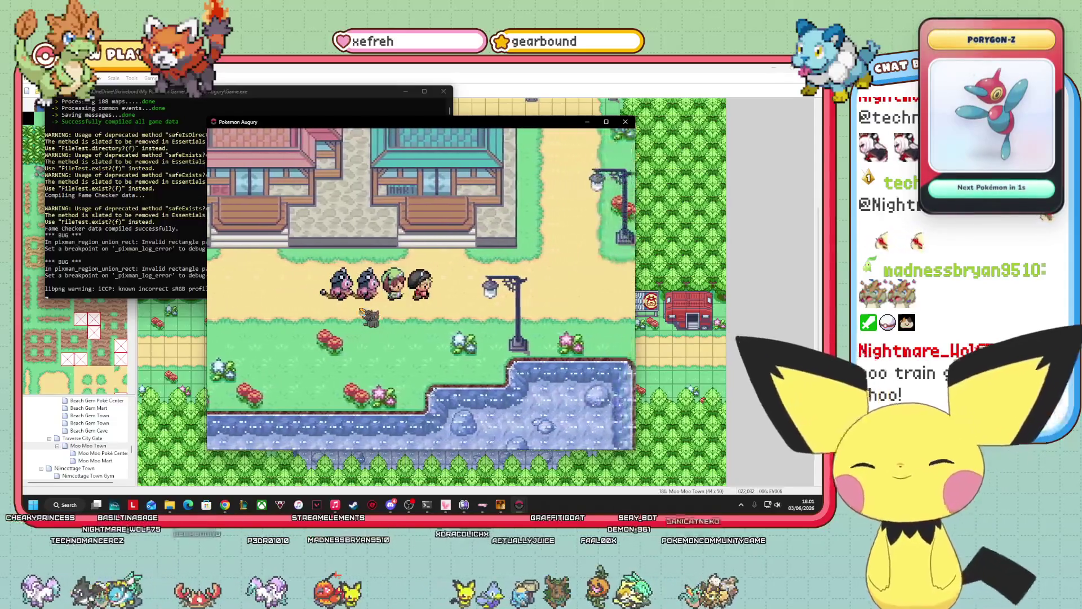
pyautogui.press('Up')
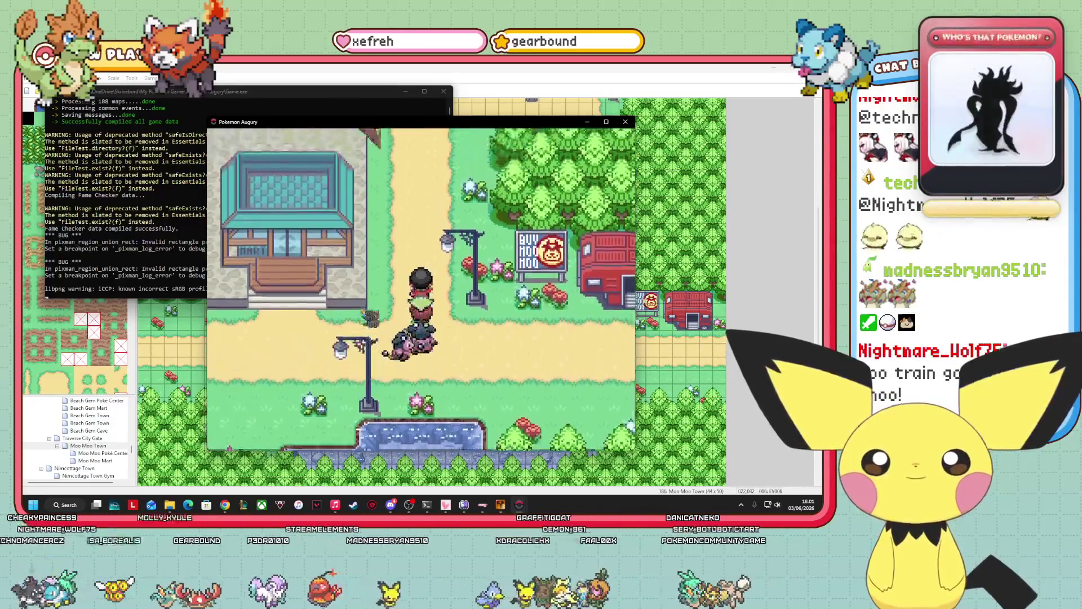
pyautogui.press('Up')
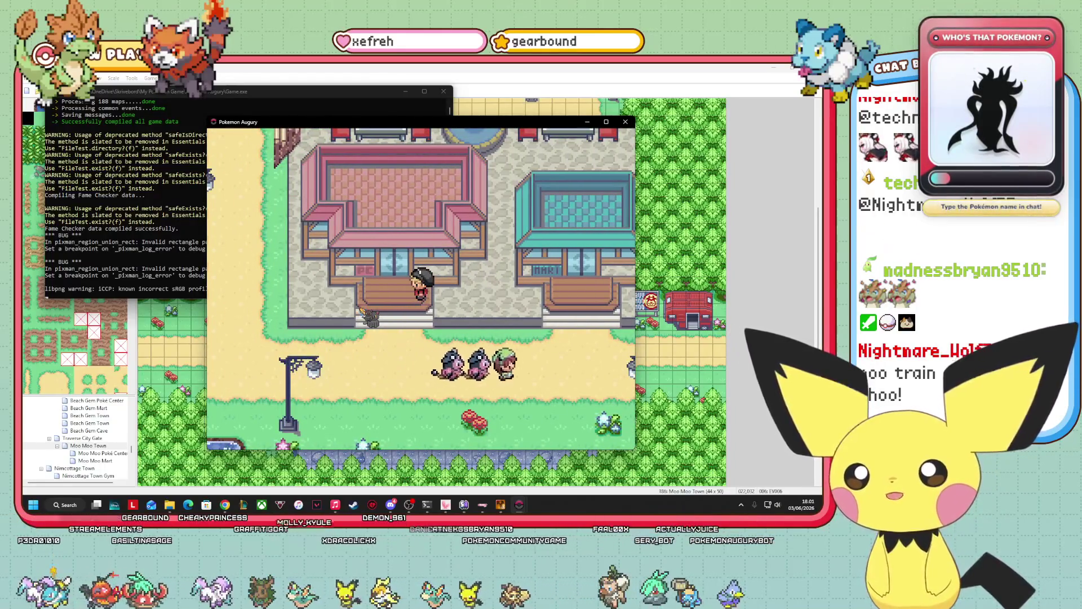
pyautogui.press('Right')
pyautogui.press('Up')
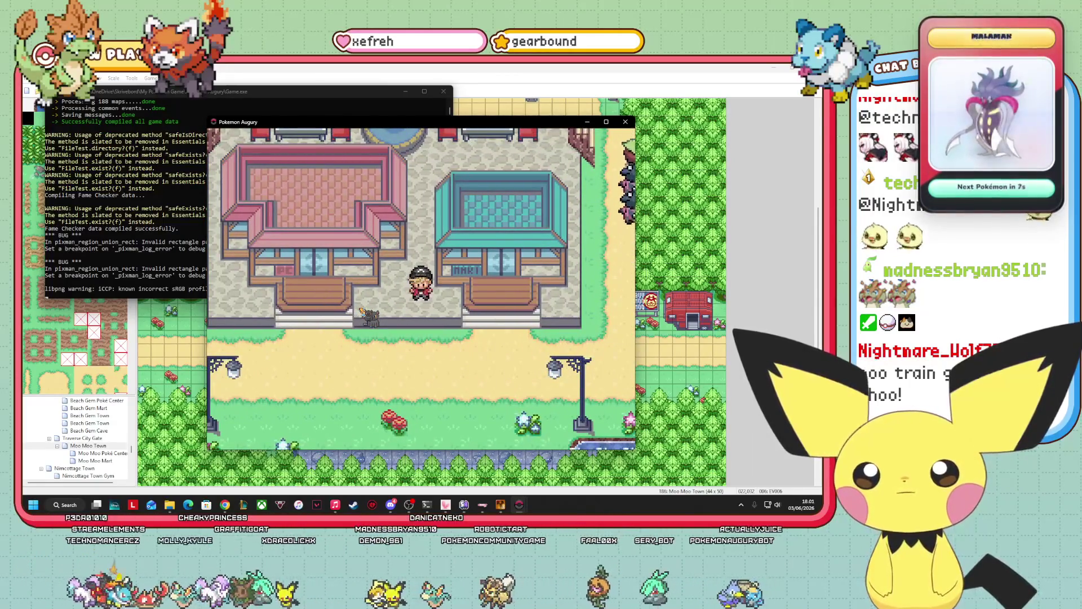
# - Save the game from the pause menu and close the playtest window
pyautogui.press('Escape')
pyautogui.press('Right')
pyautogui.press('Left')
pyautogui.press('Left')
pyautogui.press('Left')
pyautogui.press('Right')
pyautogui.press('Right')
pyautogui.press('Right')
pyautogui.press('Left')
pyautogui.press('Left')
pyautogui.press('Return')
pyautogui.press('Return')
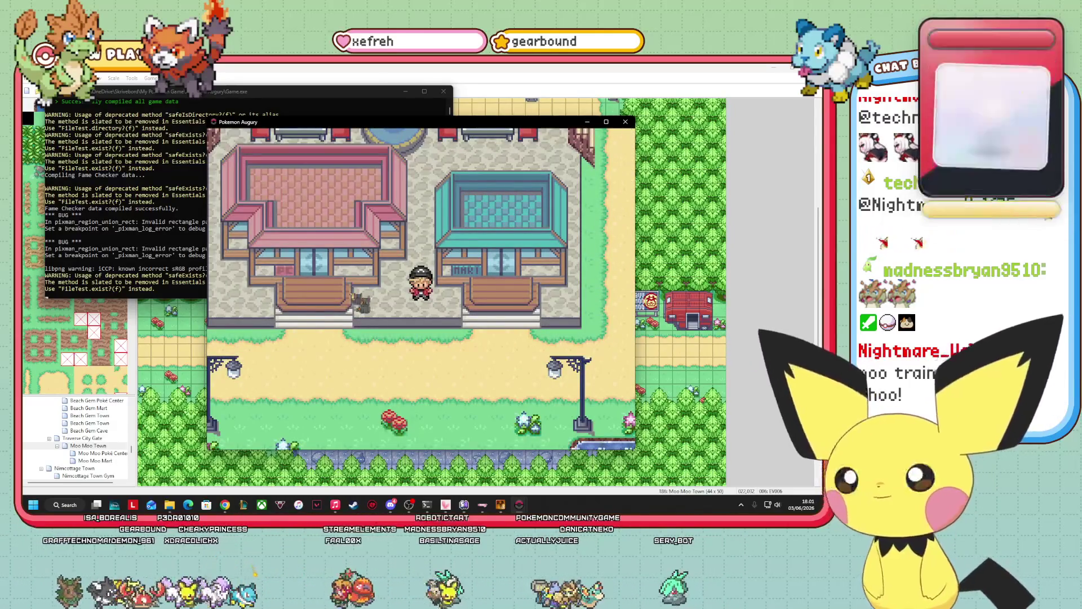
pyautogui.click(628, 121)
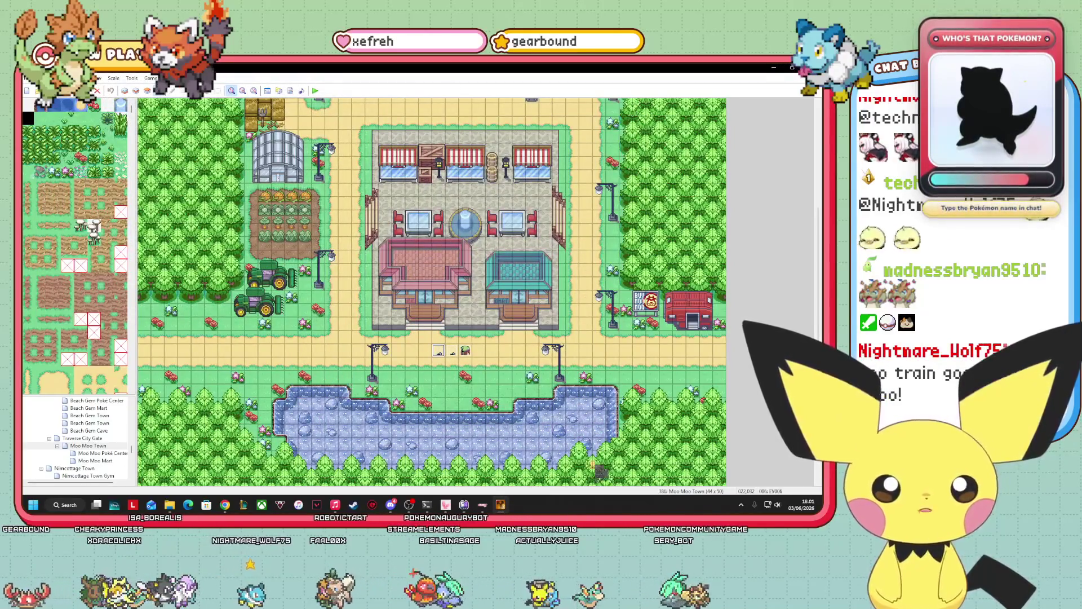
# - Give breeder event EV004 a first Show Text line asking not to be distracted
pyautogui.rightClick(466, 350)
pyautogui.click(491, 357)
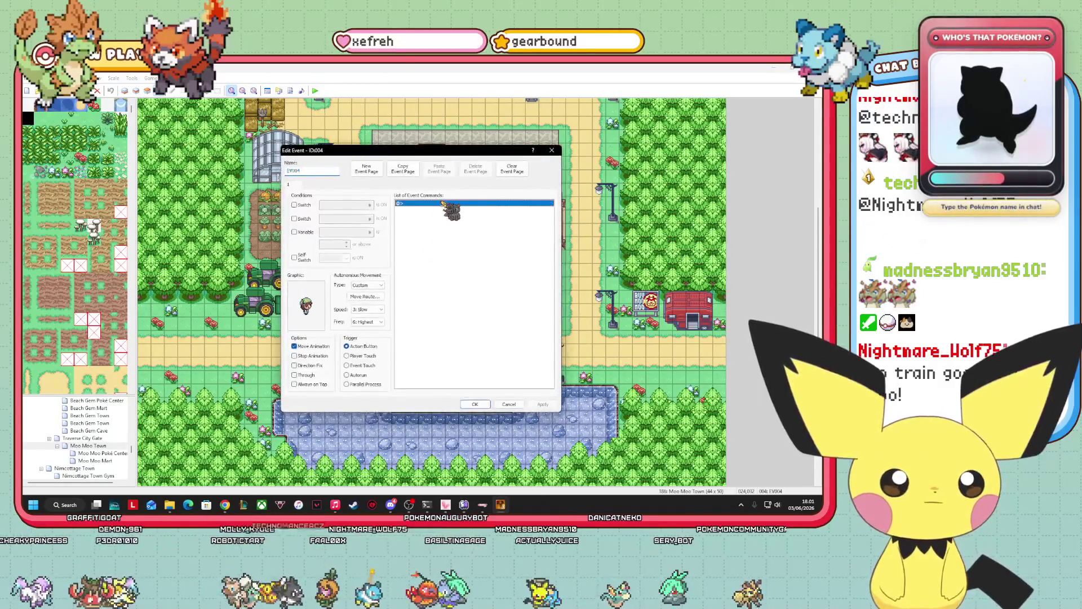
pyautogui.doubleClick(445, 217)
pyautogui.click(440, 229)
pyautogui.write("\\sn[Pokémon Breeder]Hey, don't distract me, please.")
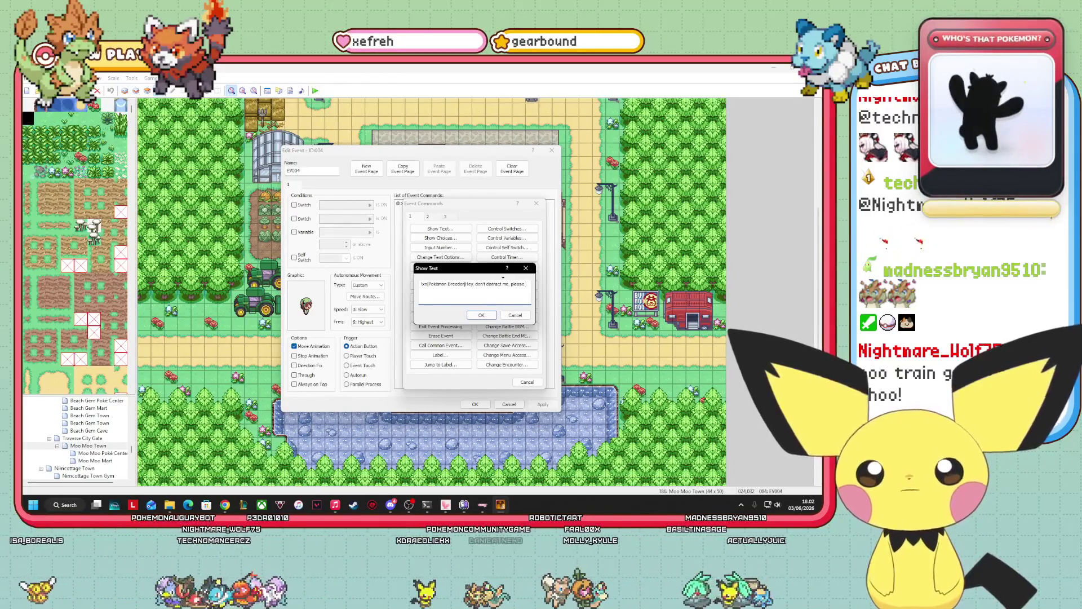
pyautogui.click(481, 315)
# - Add a second Pokémon Breeder line about exercising the Miltank for more delicious Moo Moo Milk
pyautogui.rightClick(438, 210)
pyautogui.click(475, 216)
pyautogui.click(440, 228)
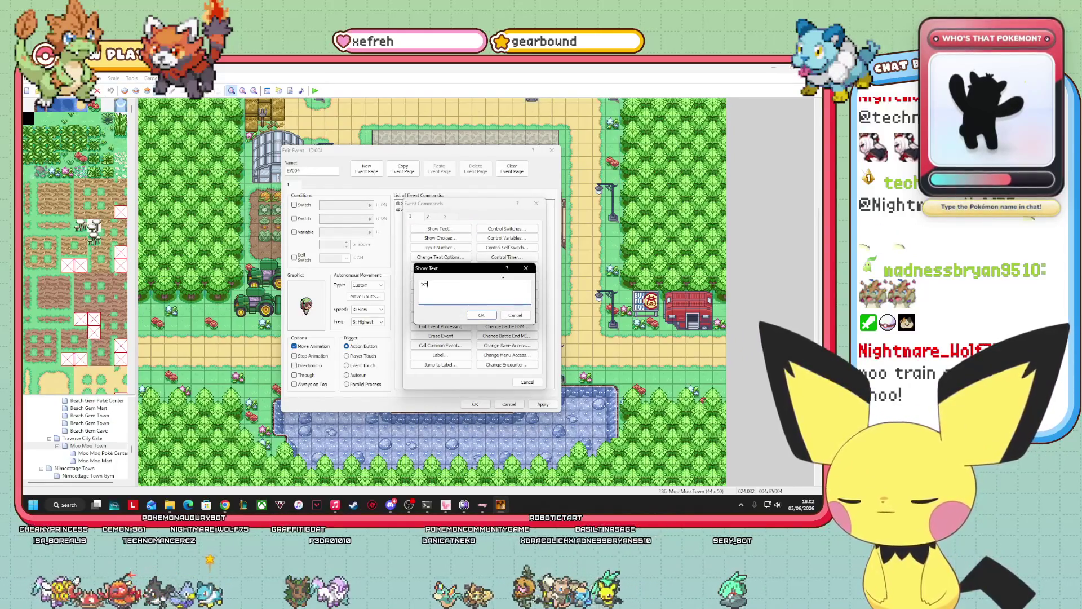
pyautogui.write('[Pokémon Breeder]I')
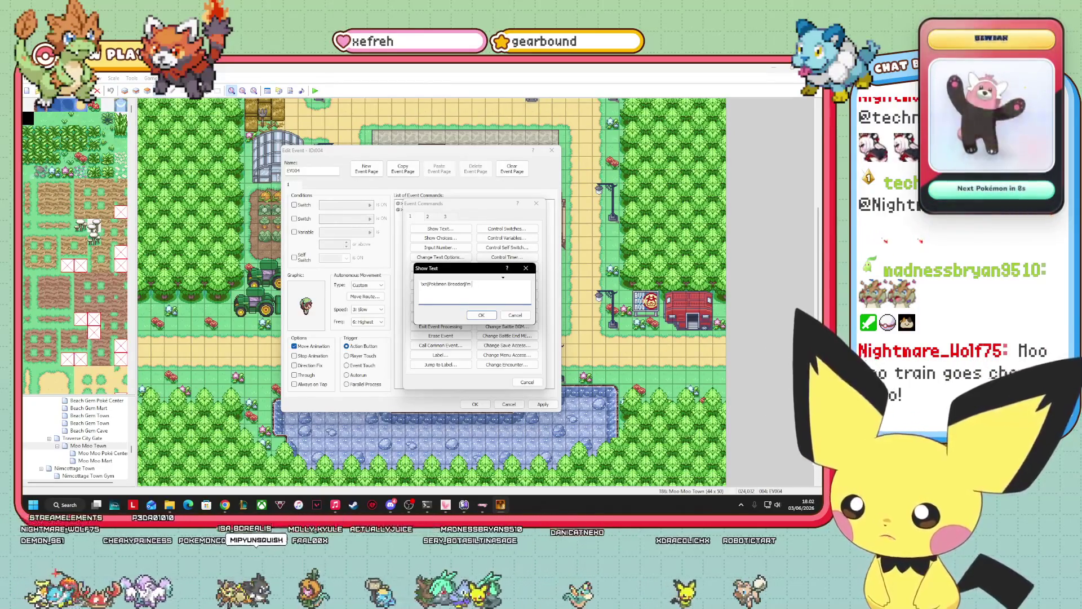
pyautogui.write('m')
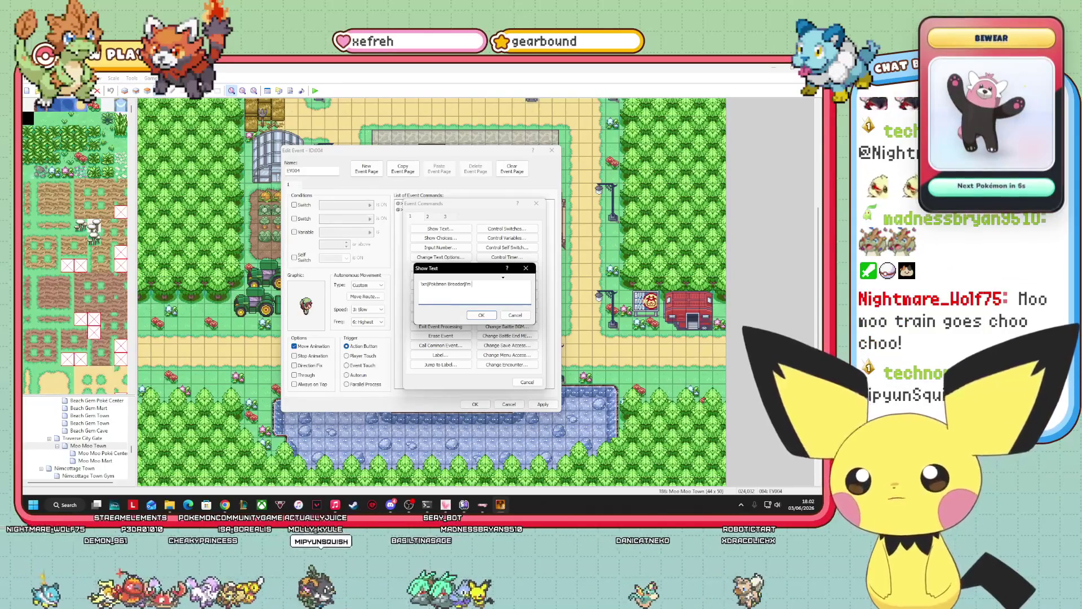
pyautogui.write(' making')
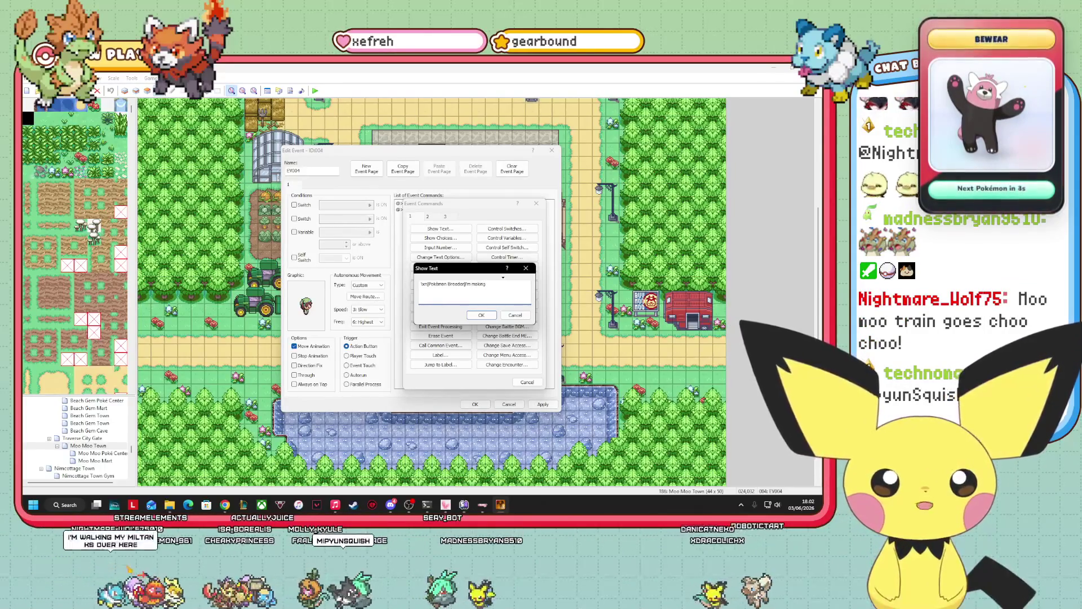
pyautogui.write(' my Miltank')
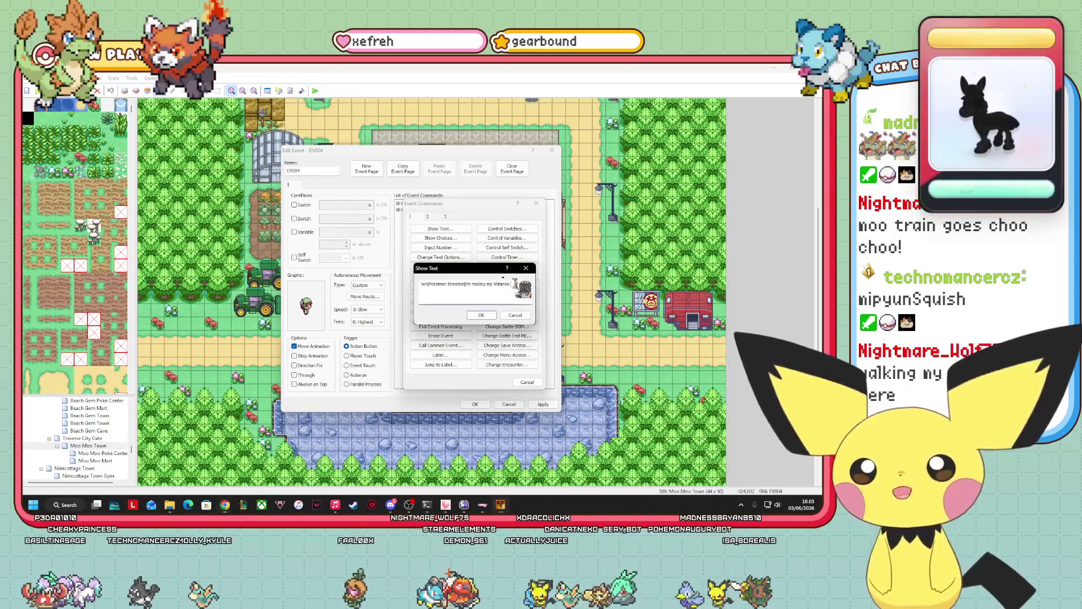
pyautogui.click(507, 294)
pyautogui.write('ex')
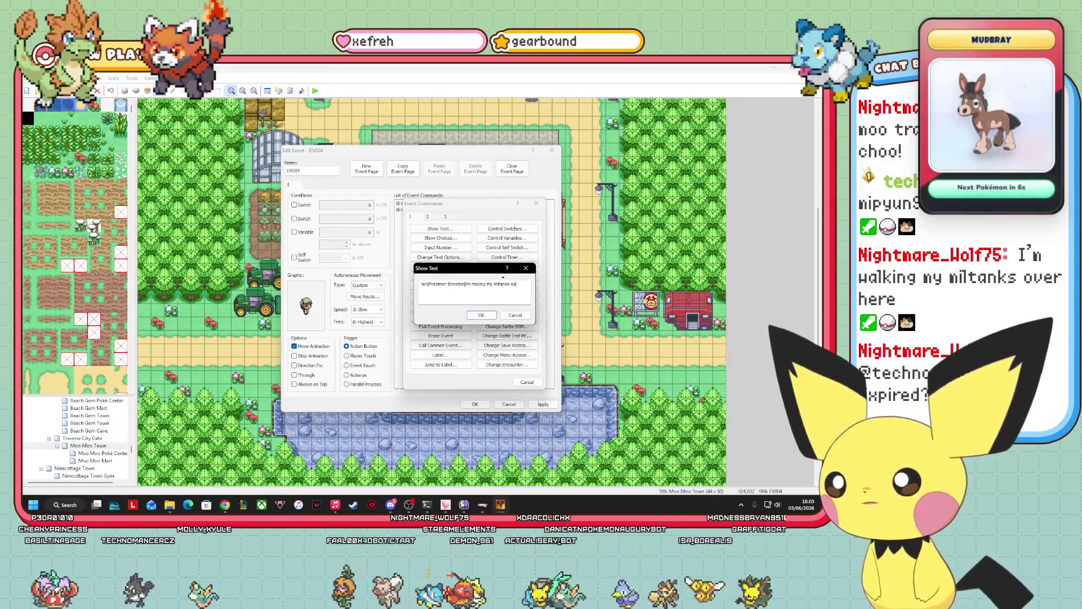
pyautogui.write('ercise')
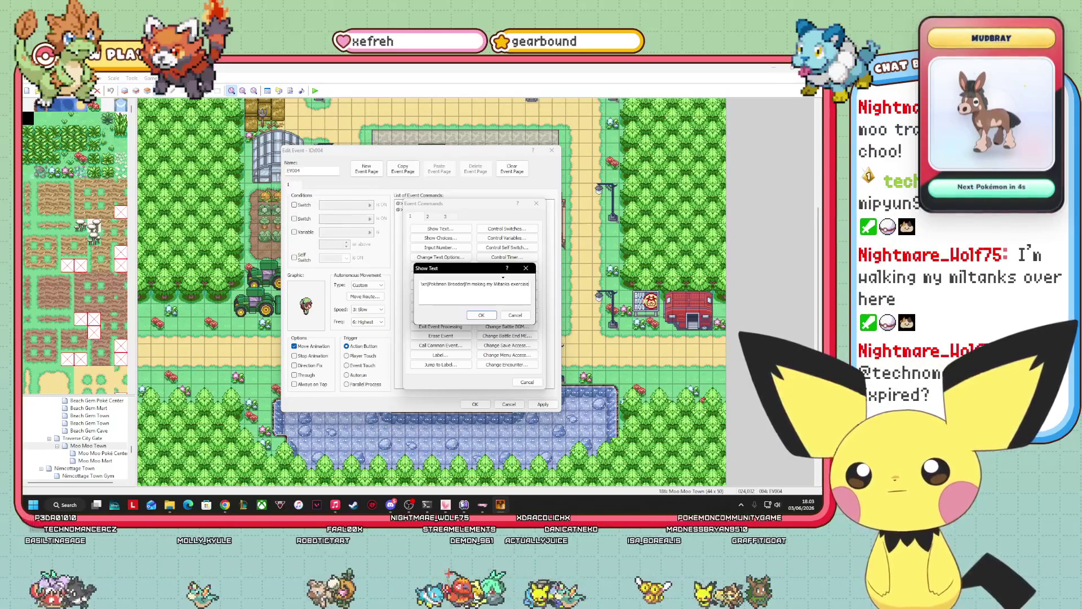
pyautogui.write(', so that they ')
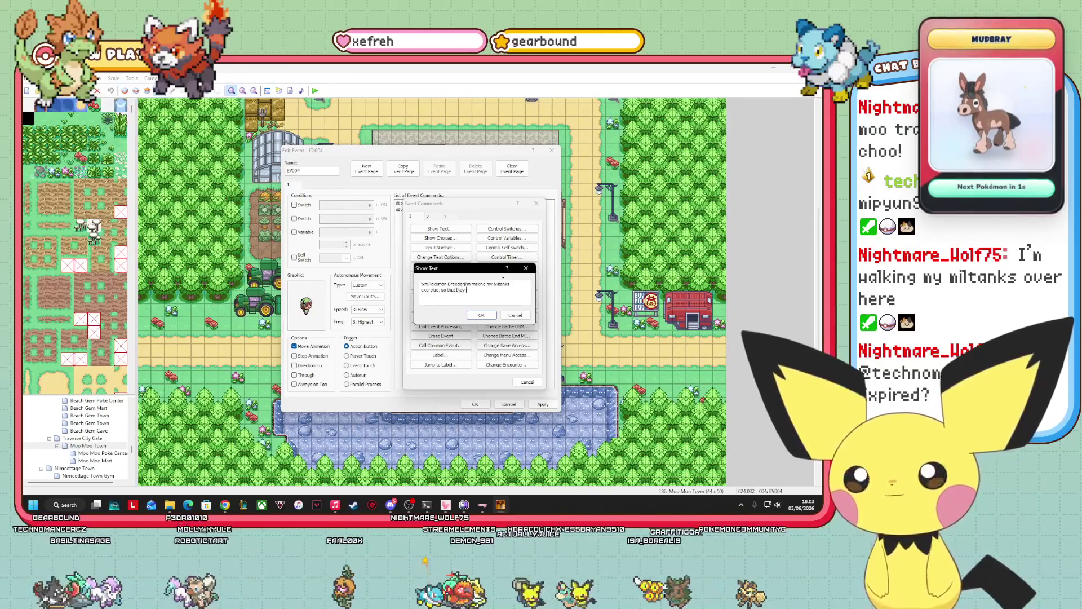
pyautogui.write('may prod')
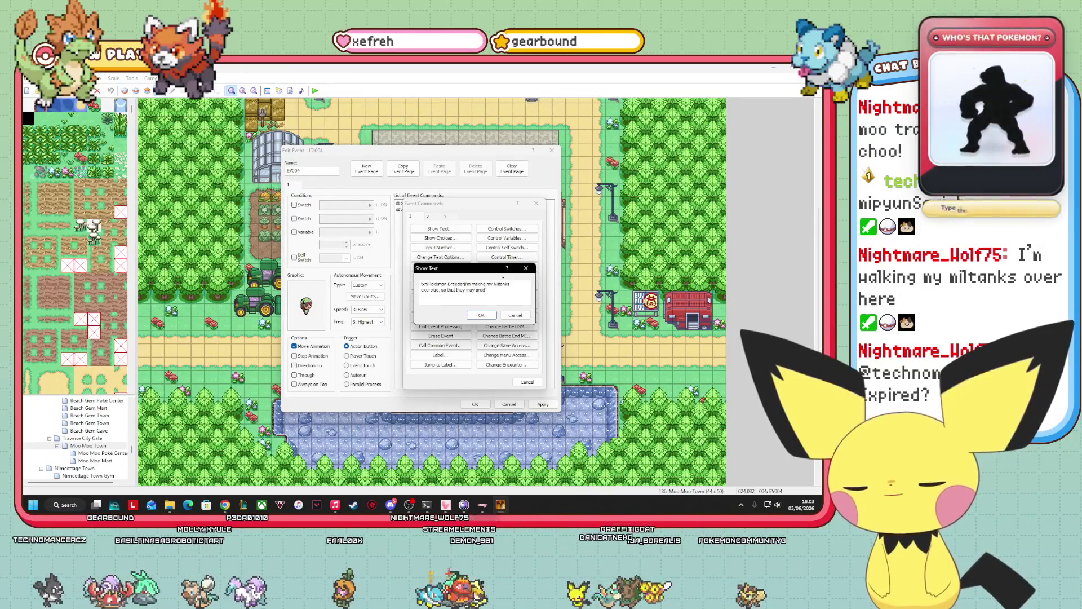
pyautogui.write('uce even more d')
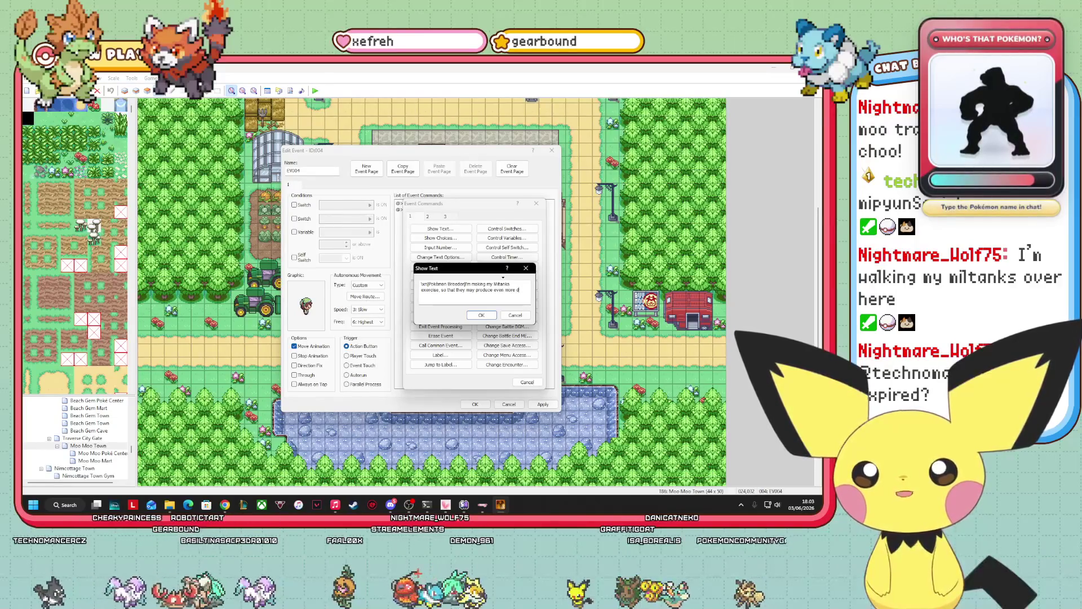
pyautogui.write('elicious MM')
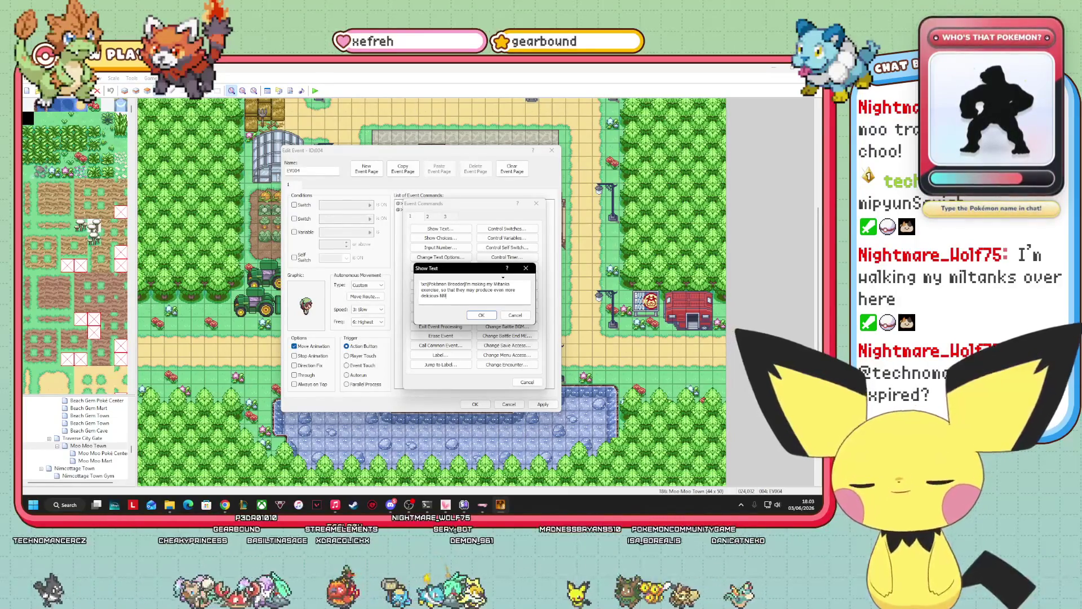
pyautogui.press('BackSpace')
pyautogui.write('oo ')
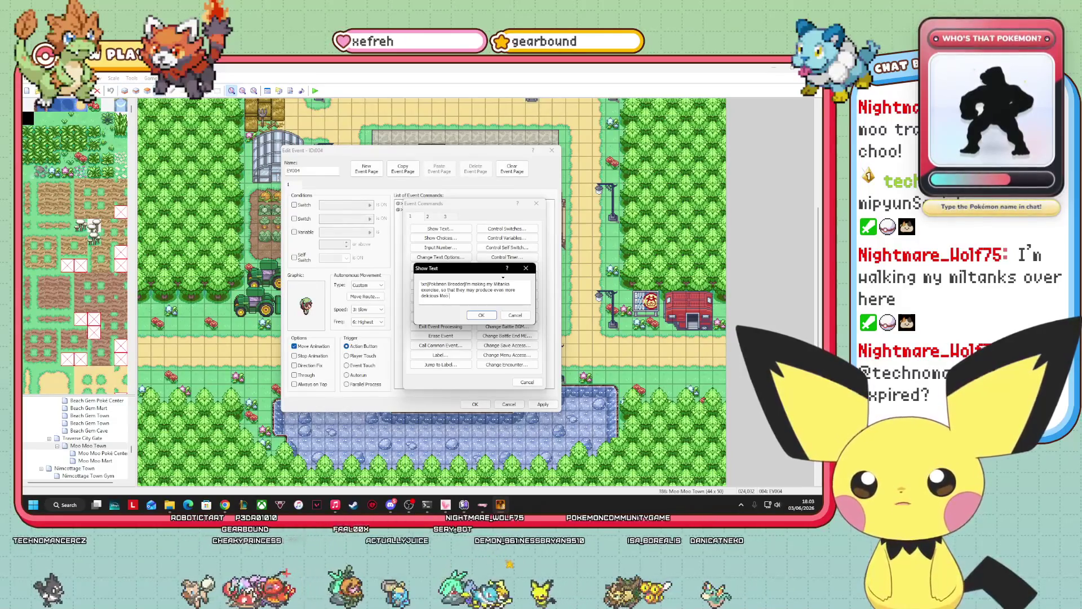
pyautogui.write('Moo Milk')
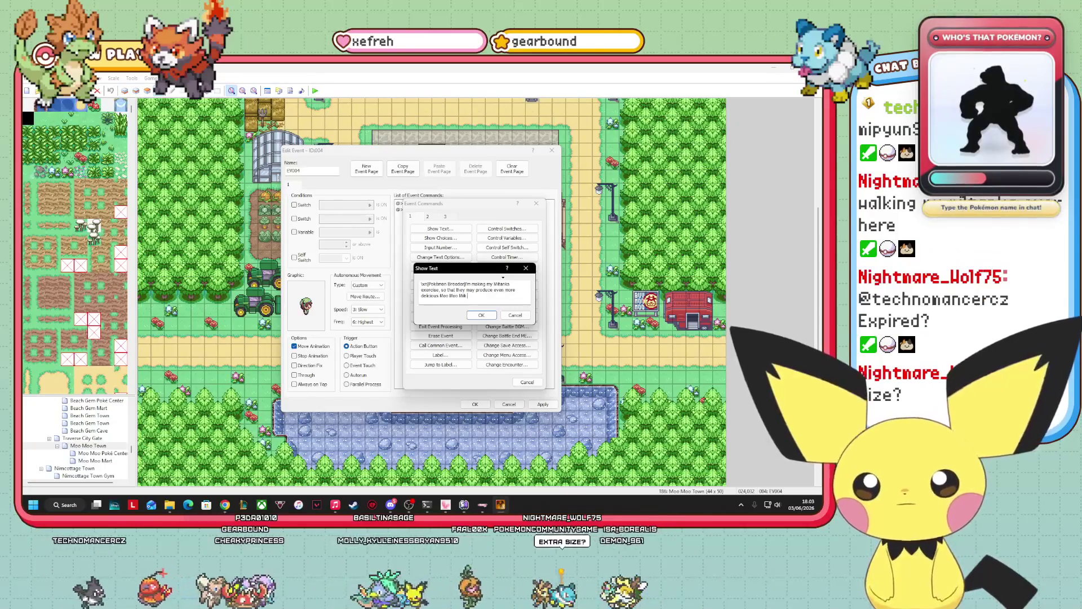
pyautogui.click(482, 314)
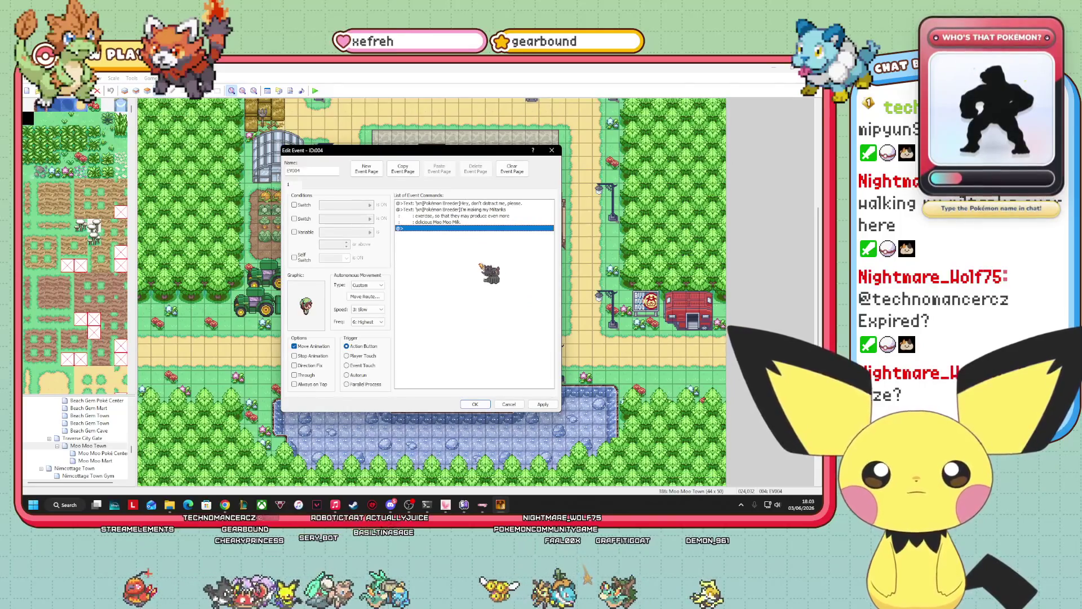
# - Add a Show Text where the Pokémon Breeder asks if the player would like a sample
pyautogui.doubleClick(468, 234)
pyautogui.click(451, 231)
pyautogui.write('\\xn[Pokémon Breeder]Hey. ')
pyautogui.write('would you like a sample?')
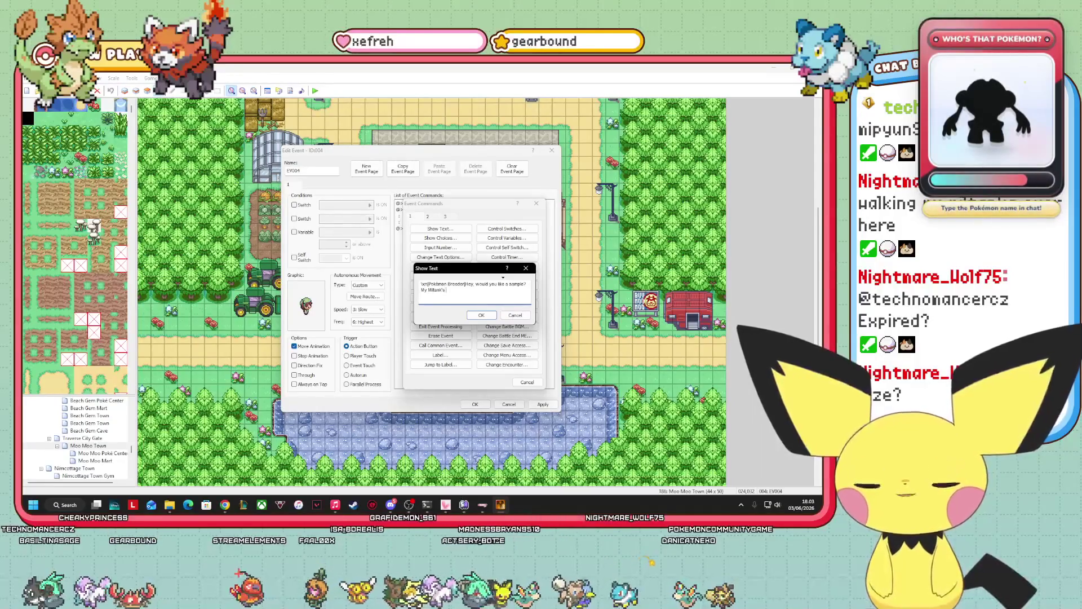
pyautogui.write('is')
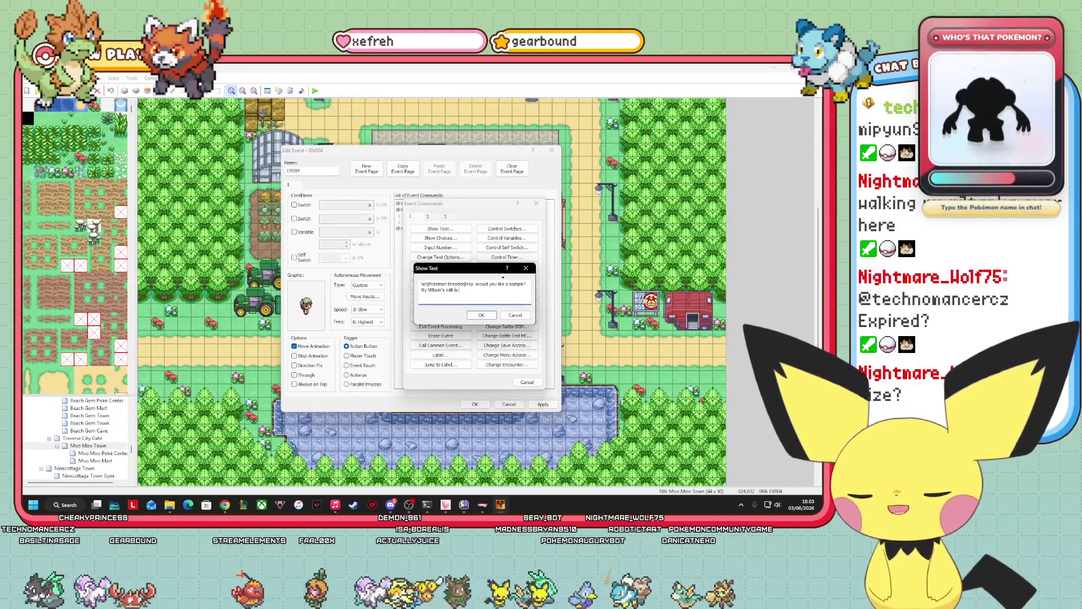
pyautogui.write(' in town.')
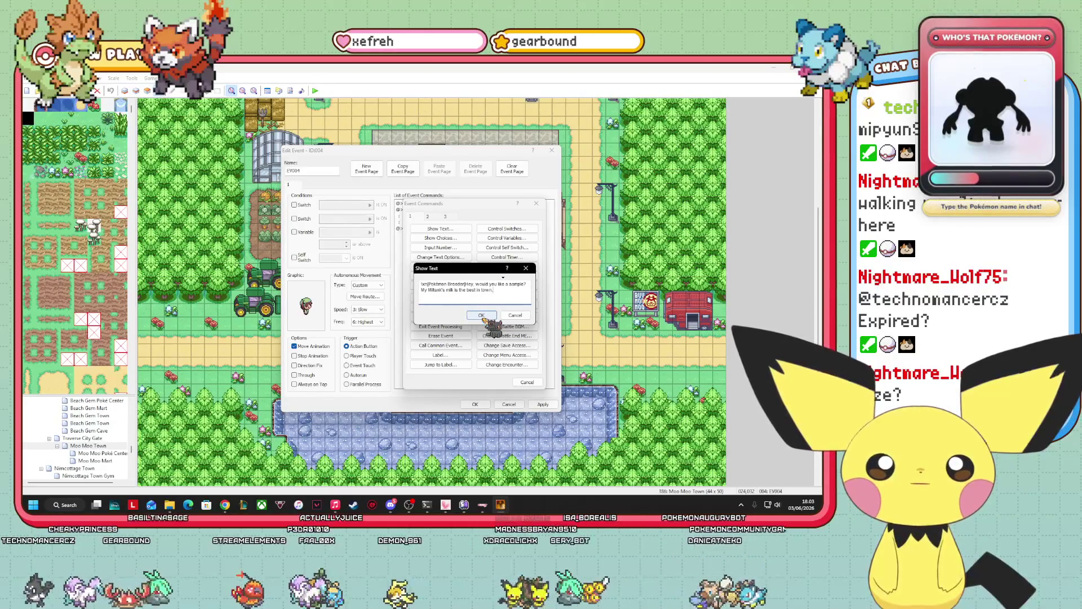
pyautogui.click(482, 315)
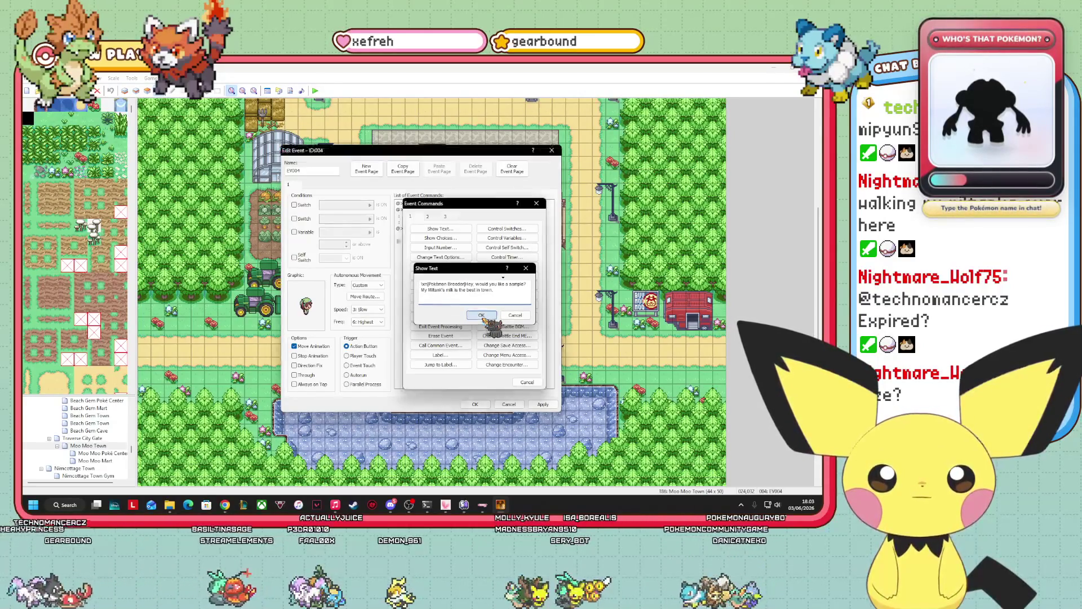
# - Insert a Yes/No Show Choices with When Cancel set to Disallow
pyautogui.rightClick(434, 242)
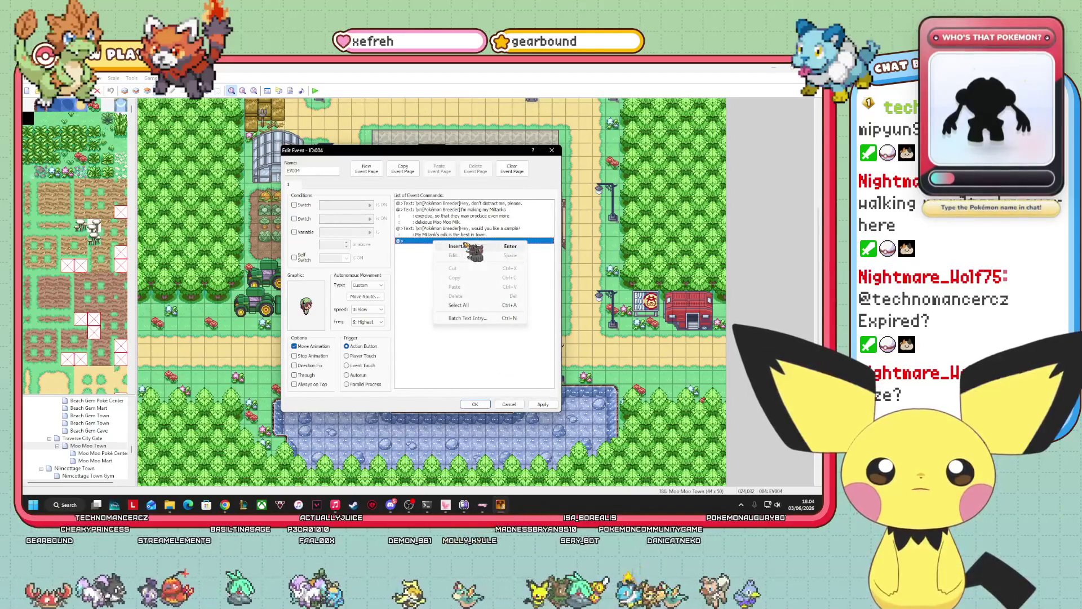
pyautogui.click(463, 246)
pyautogui.click(442, 238)
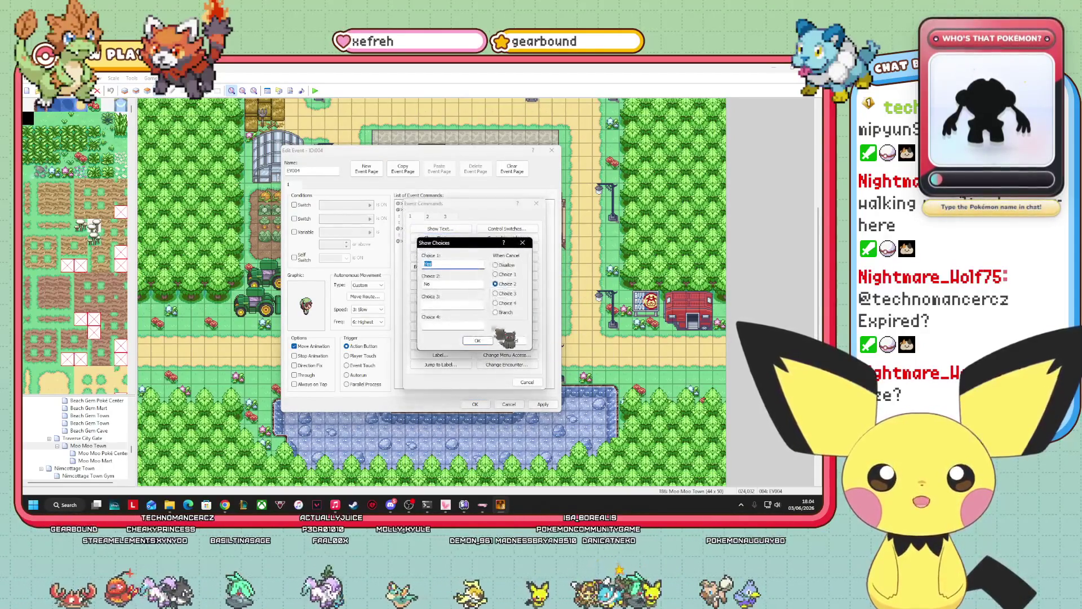
pyautogui.click(495, 265)
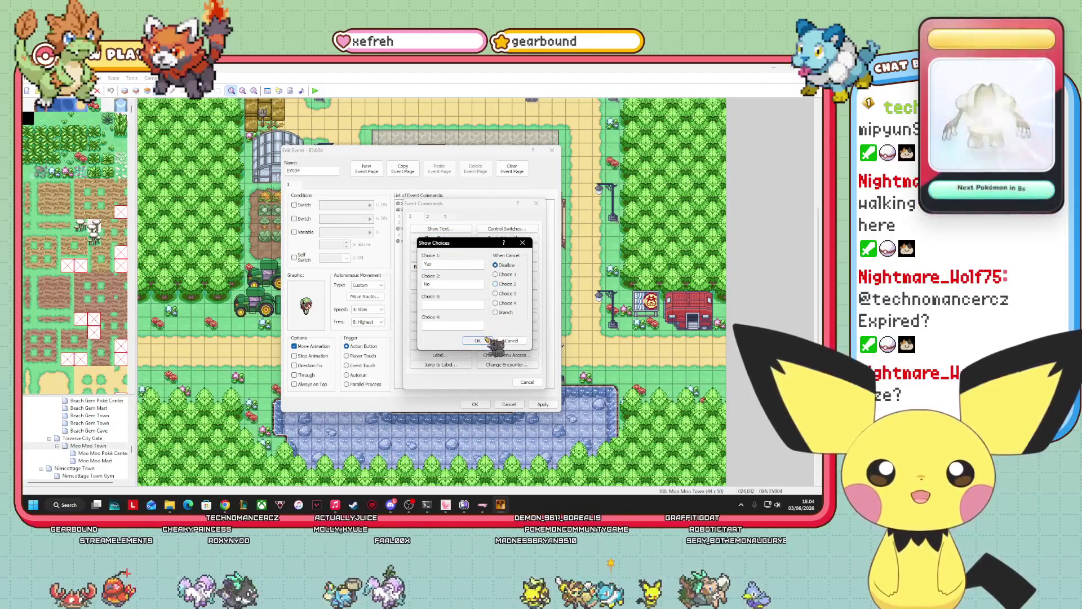
pyautogui.click(477, 340)
pyautogui.click(428, 272)
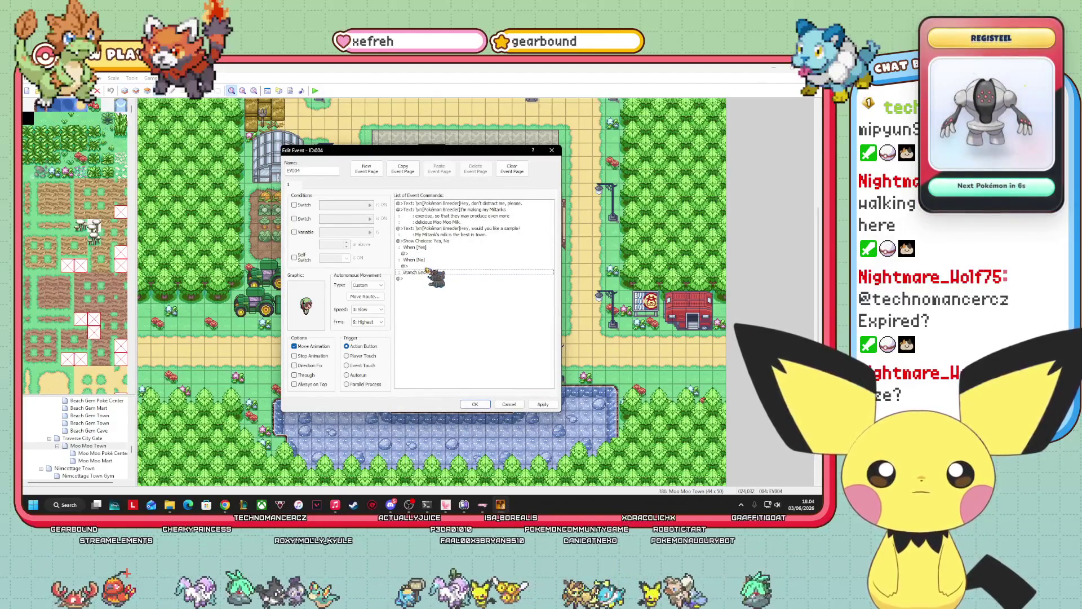
# - Have the breeder answer 'Oh. Okay.' in the No branch
pyautogui.press('Up')
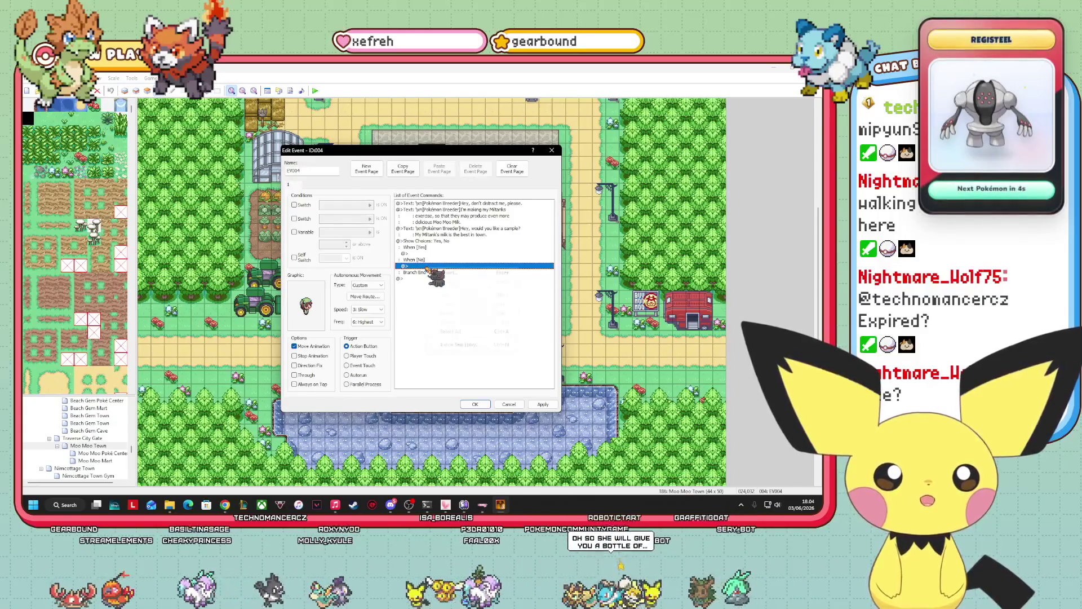
pyautogui.press('Return')
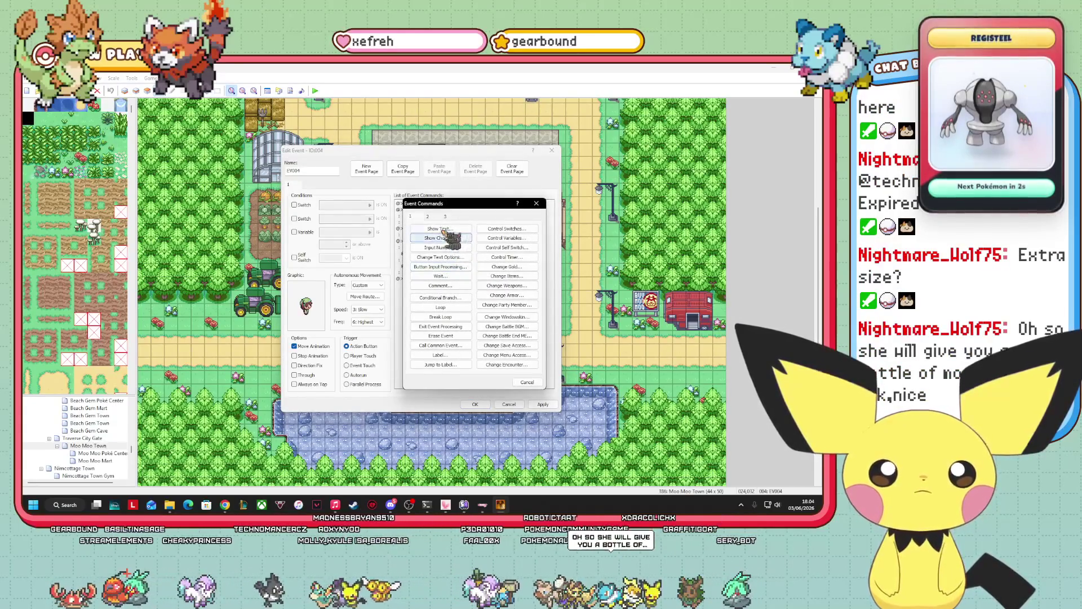
pyautogui.click(443, 229)
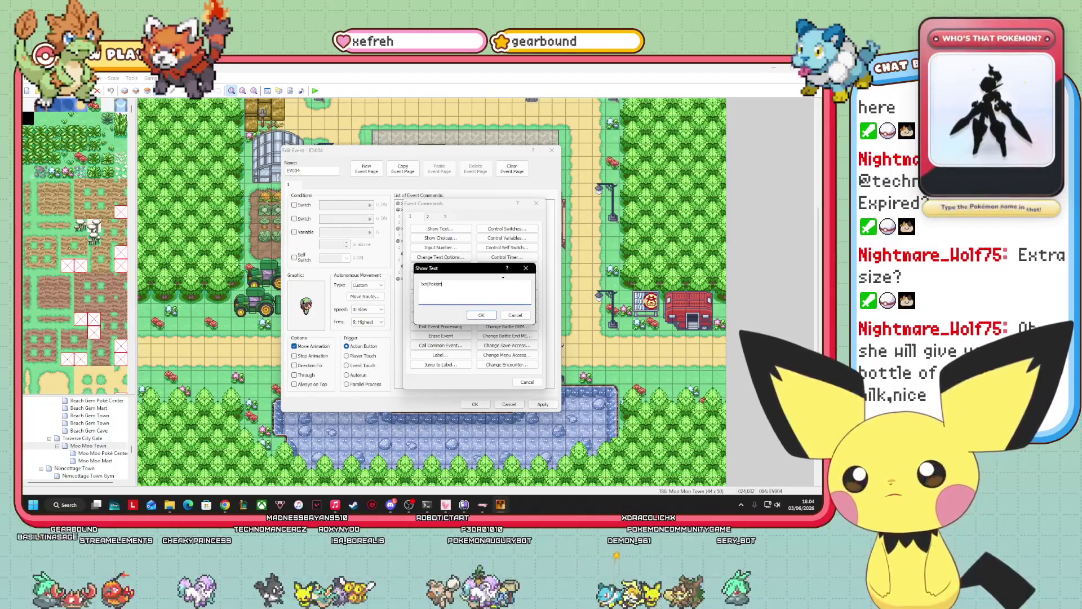
pyautogui.write('\\xn[Pokémon Breeder')
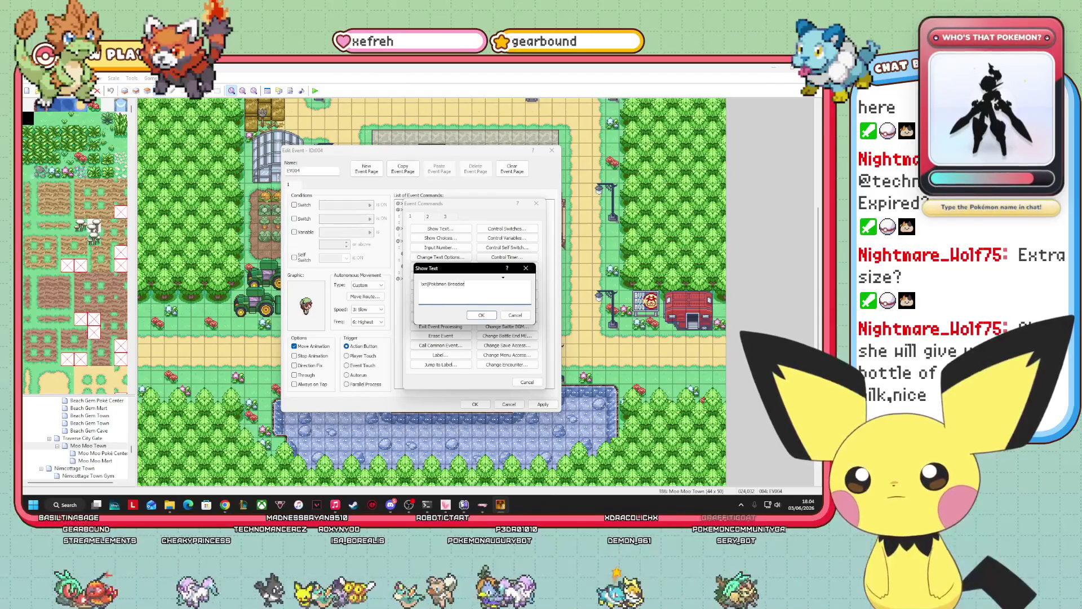
pyautogui.write('Oh. Okay')
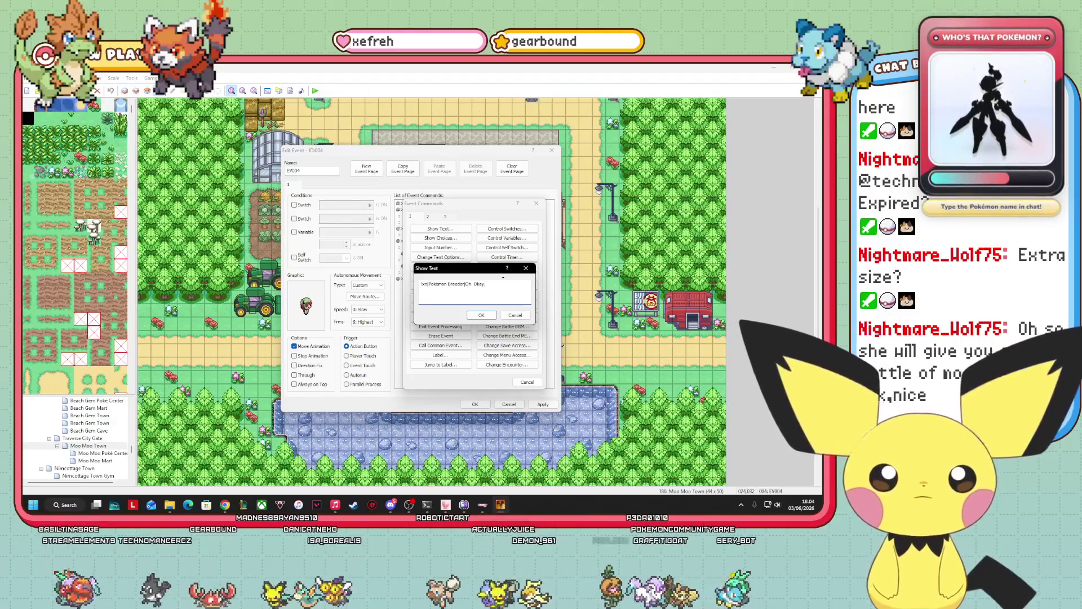
pyautogui.click(481, 315)
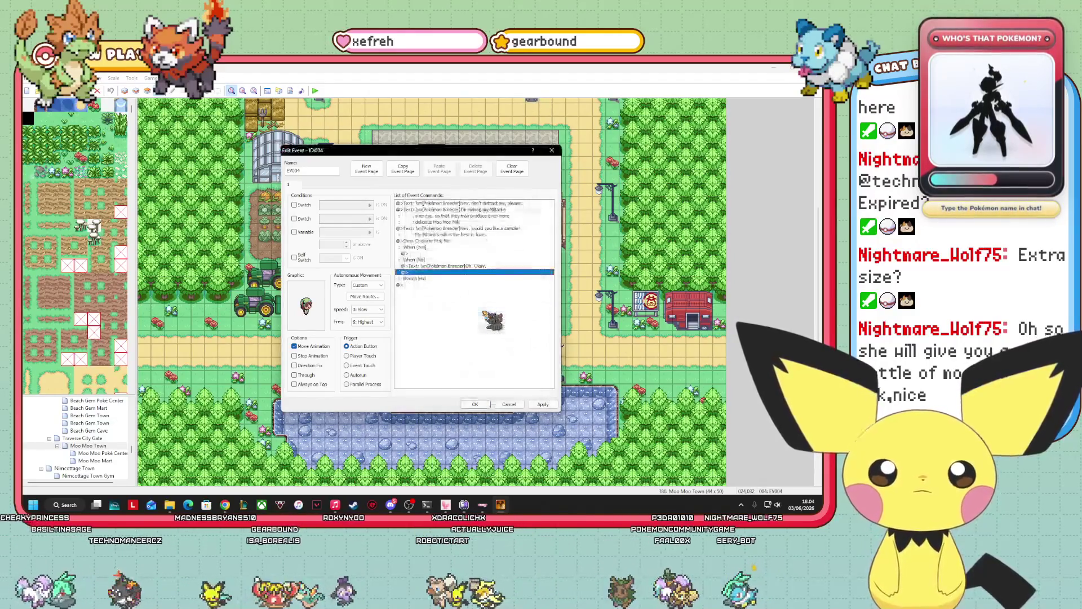
# - Add a second No-branch breeder line assuming the player stopped them to be a jerk
pyautogui.rightClick(439, 274)
pyautogui.click(463, 278)
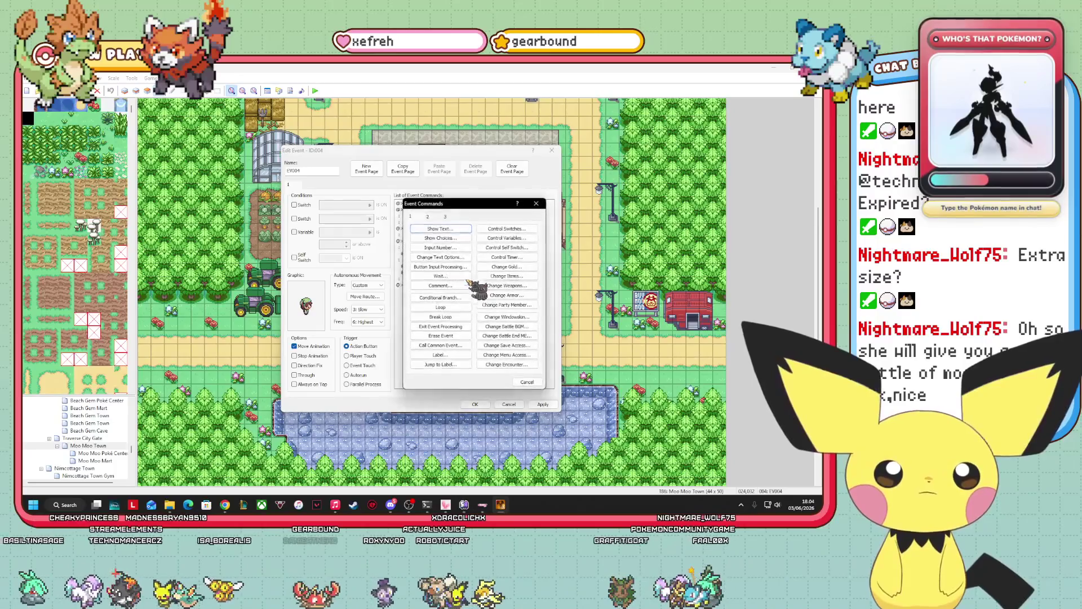
pyautogui.click(440, 229)
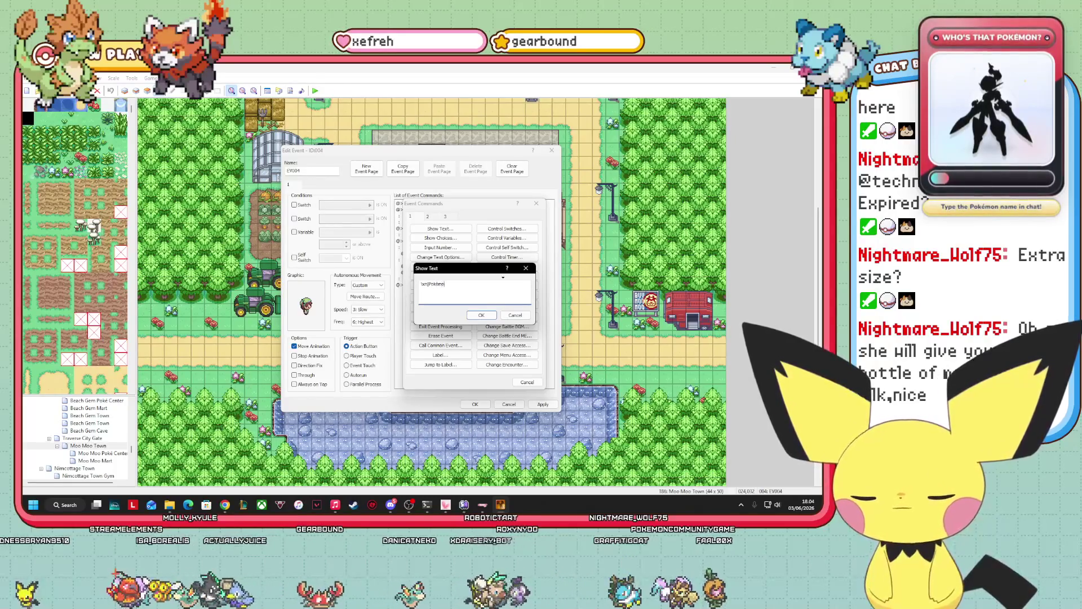
pyautogui.write("n Breeder]Well, I'm just gonna assume")
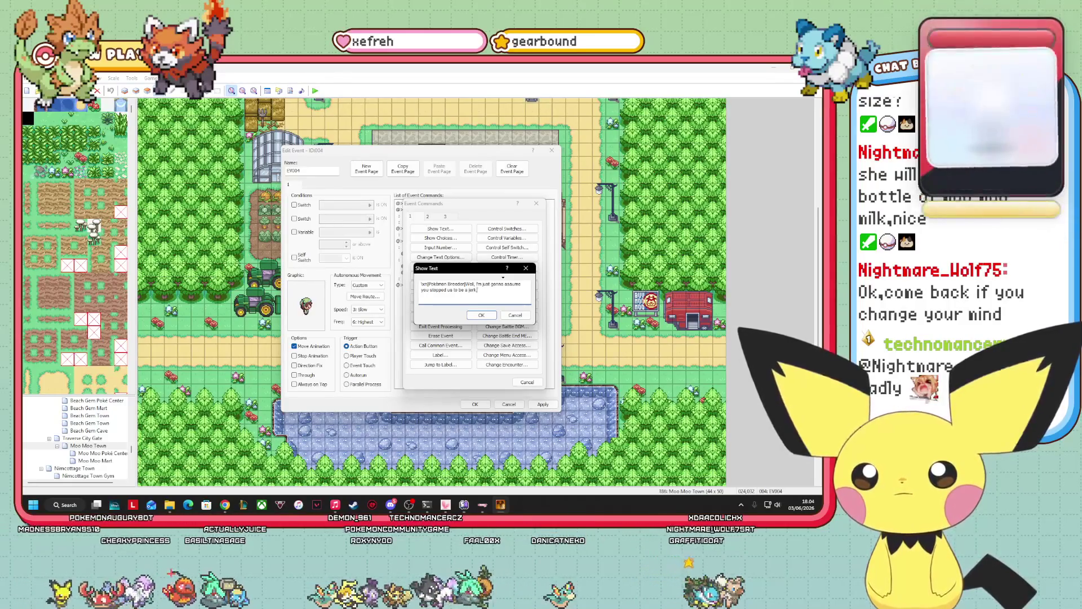
pyautogui.write('then')
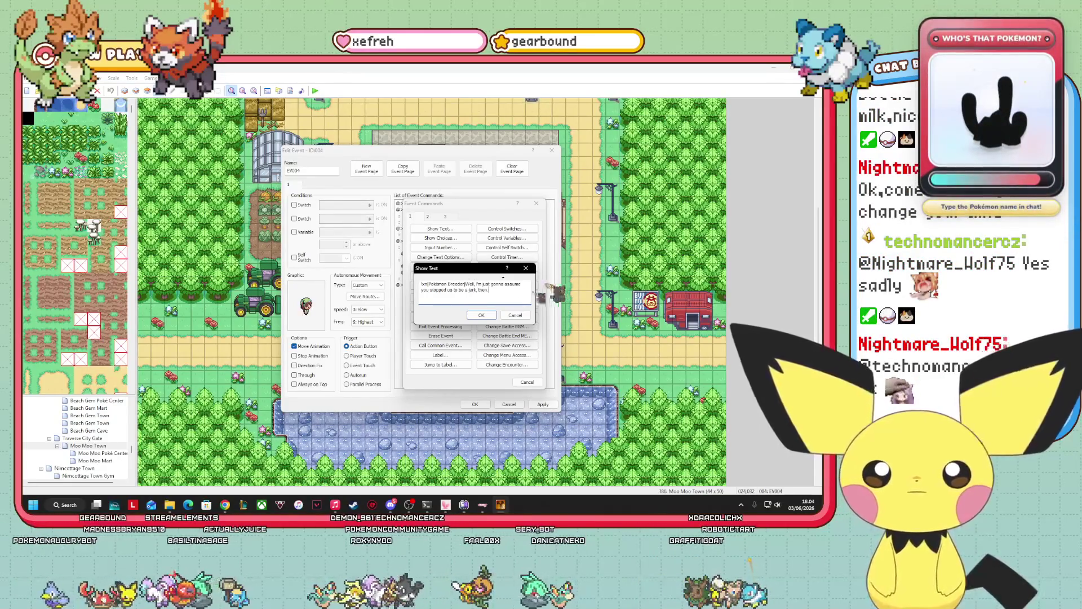
pyautogui.press('Return')
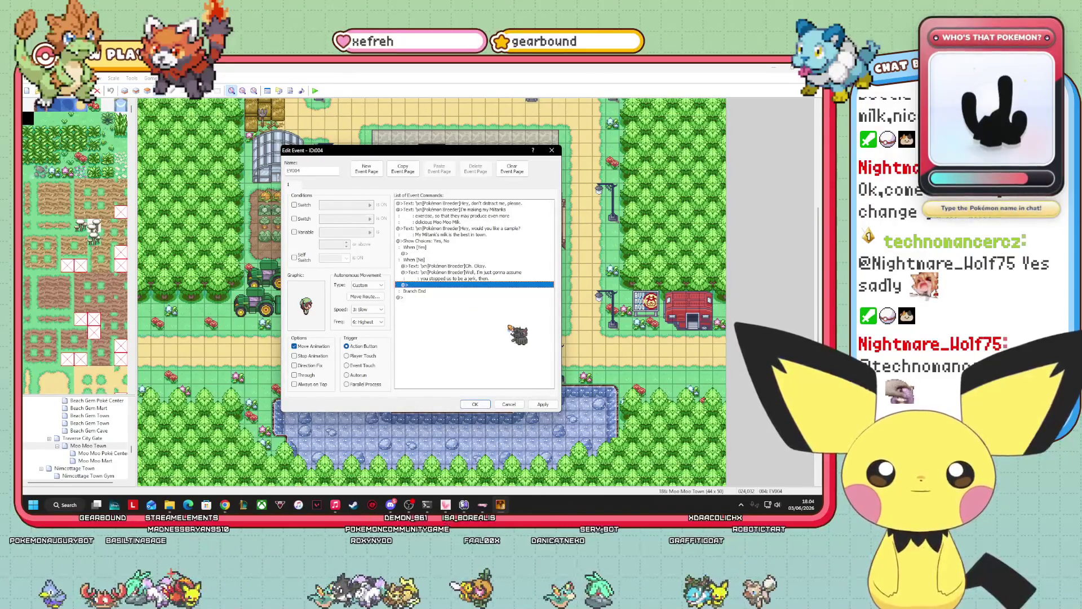
# - Apply the changes and close the breeder event with OK
pyautogui.click(430, 249)
pyautogui.rightClick(429, 254)
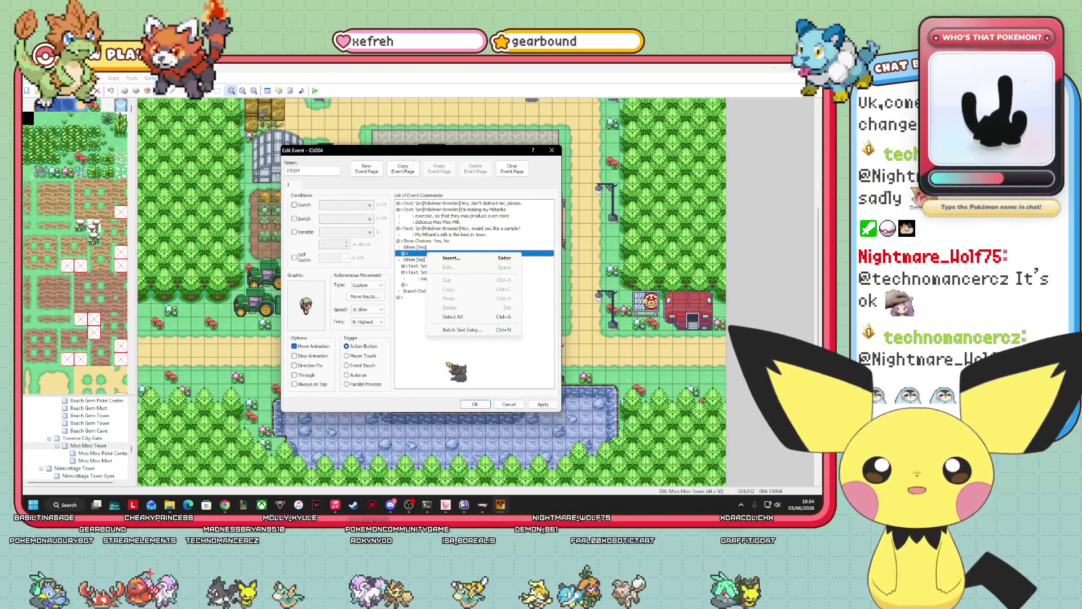
pyautogui.press('Escape')
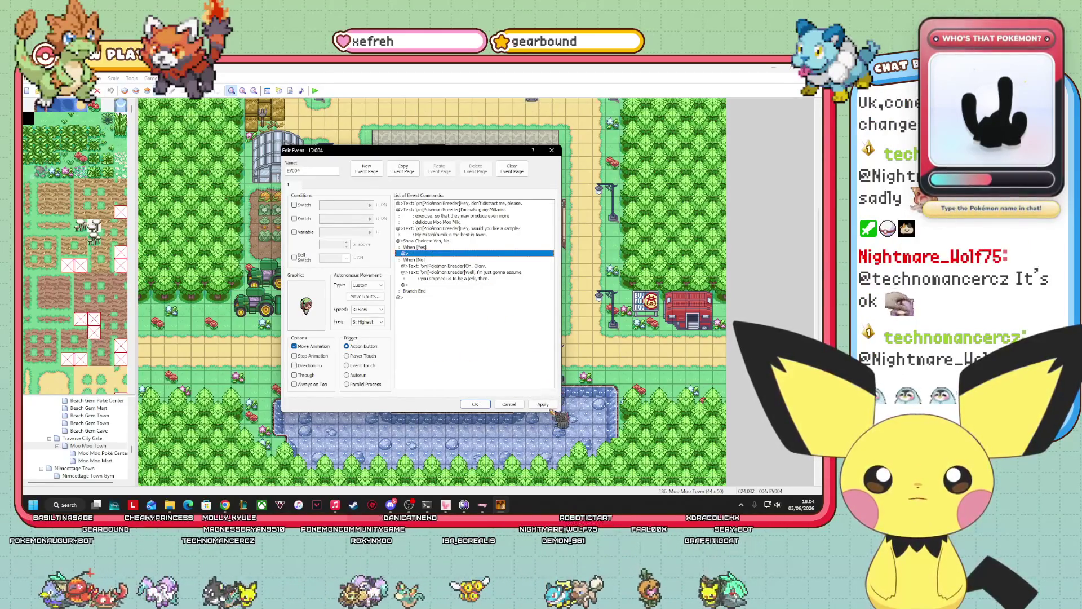
pyautogui.click(548, 406)
pyautogui.click(477, 405)
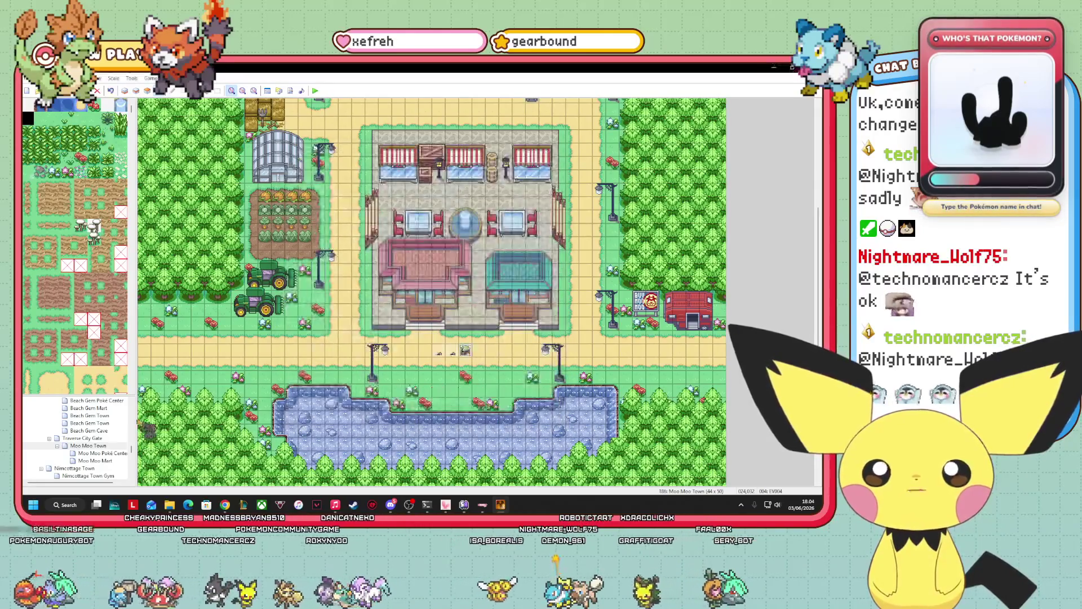
# - Scroll the map tree and open the Eldwyn Town map
pyautogui.scroll(10, 124, 445)
pyautogui.scroll(2, 79, 438)
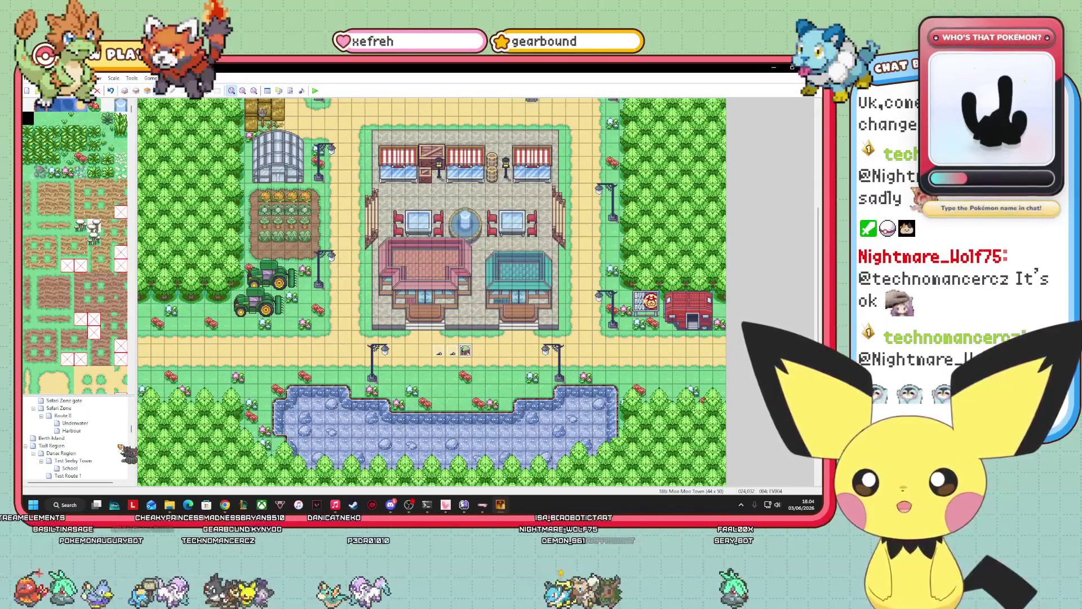
pyautogui.scroll(-3, 113, 448)
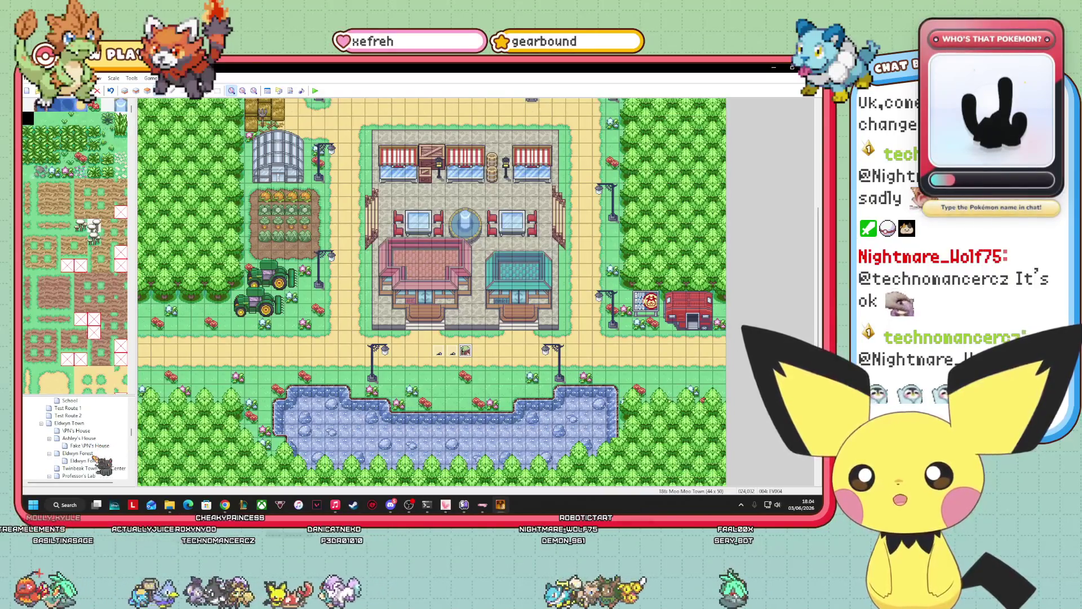
pyautogui.click(90, 424)
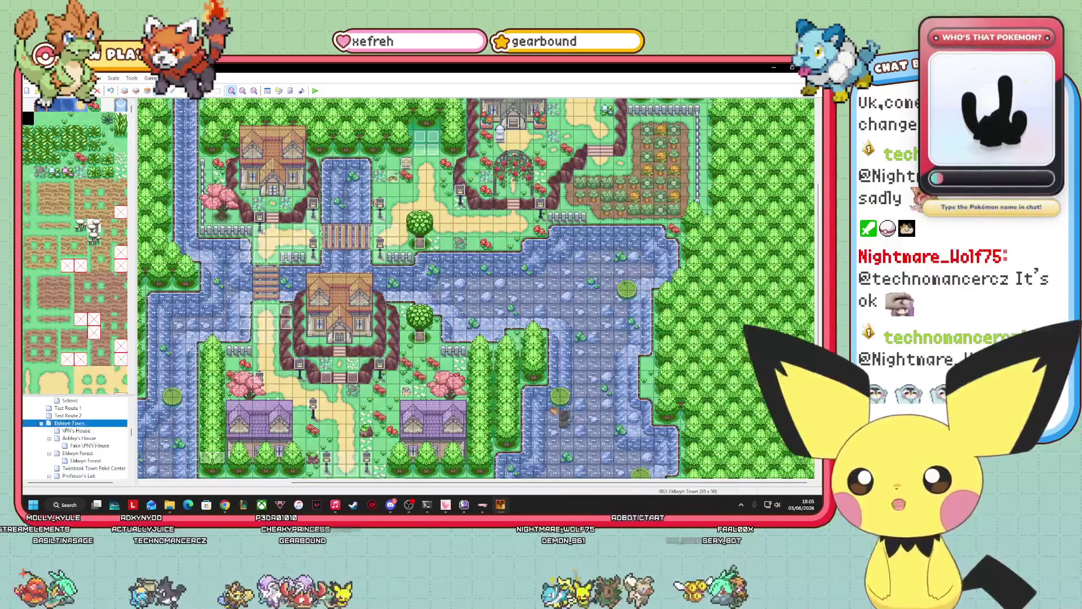
pyautogui.scroll(5, 564, 169)
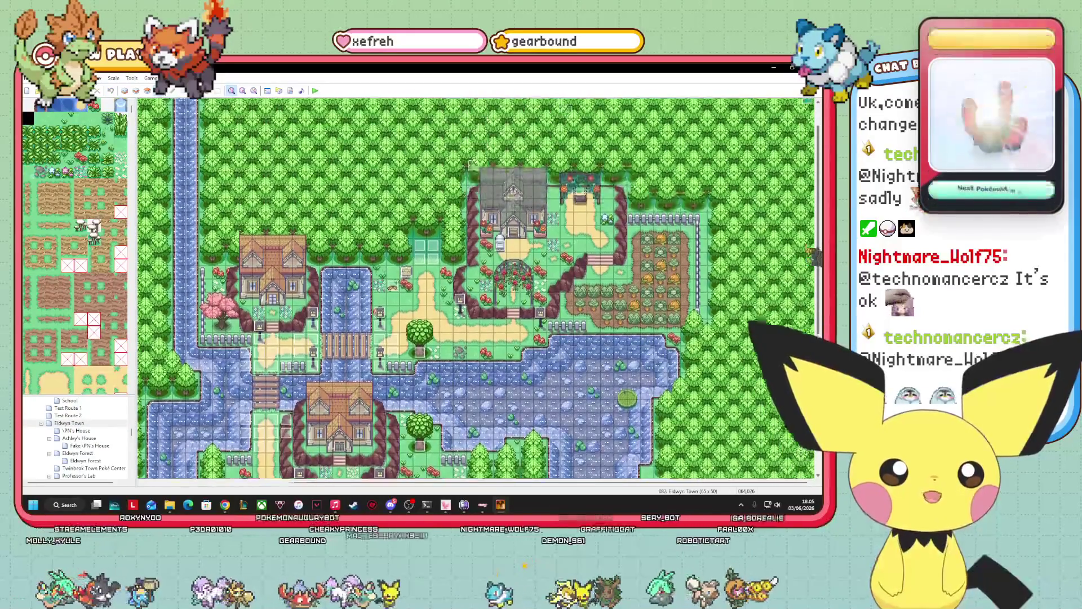
# - Inspect two Eldwyn Town events, including Tyler 2, closing both unchanged
pyautogui.rightClick(562, 142)
pyautogui.click(591, 146)
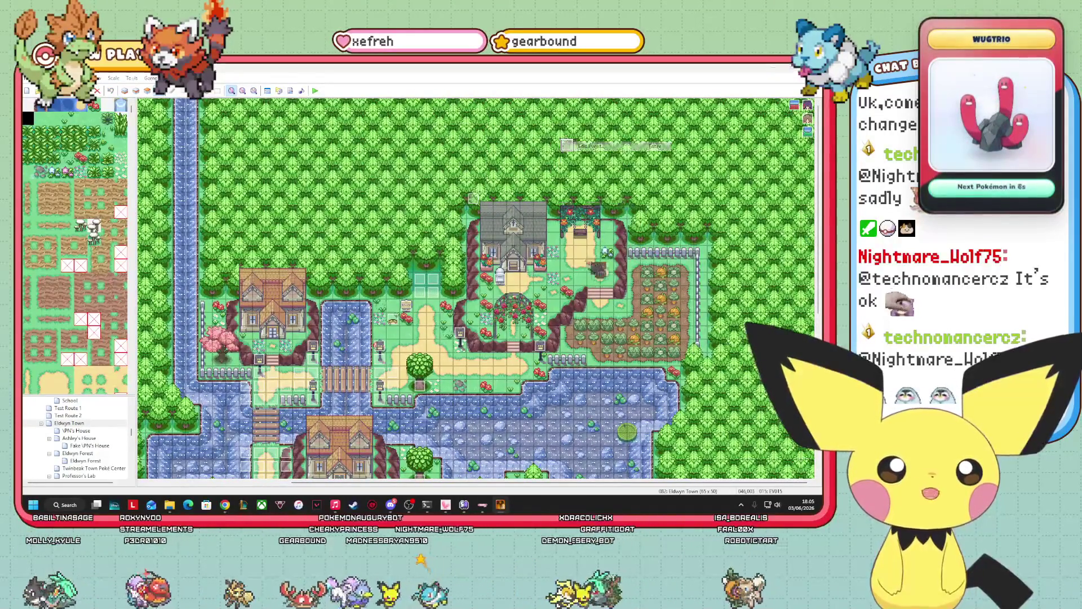
pyautogui.click(522, 403)
pyautogui.rightClick(478, 195)
pyautogui.click(493, 201)
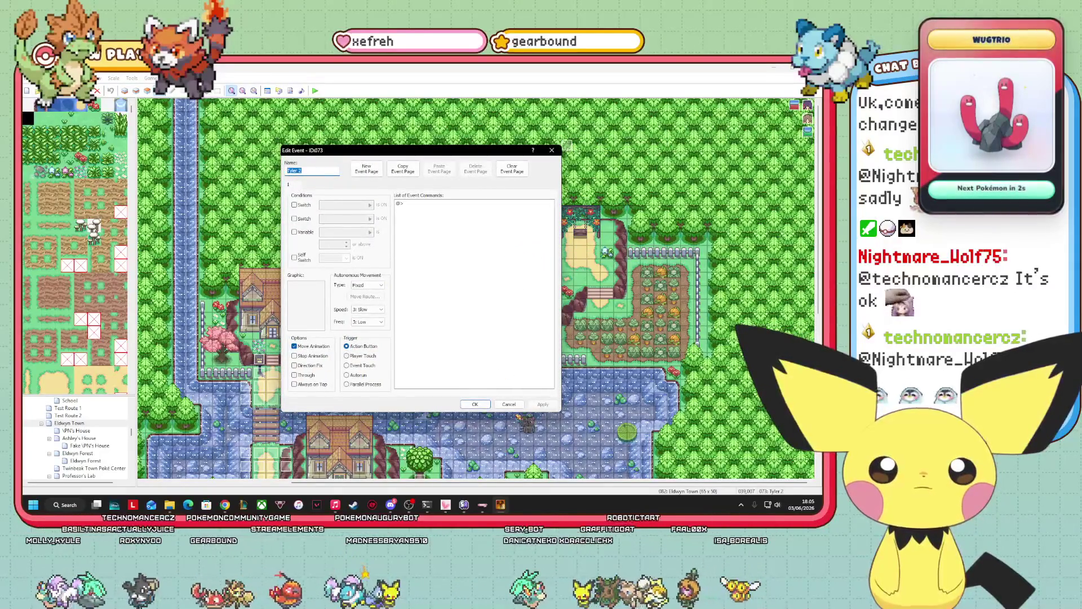
pyautogui.click(509, 404)
# - Scroll the Eldwyn Town map over to the forest event
pyautogui.moveTo(818, 275); pyautogui.dragTo(817, 327)
pyautogui.moveTo(817, 200); pyautogui.dragTo(817, 301)
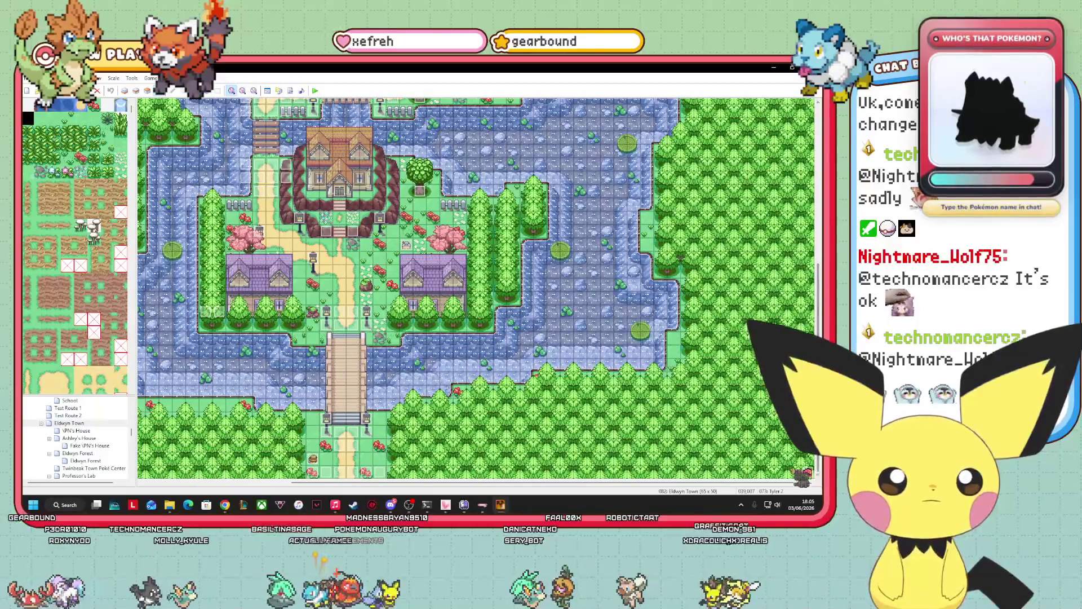
pyautogui.moveTo(631, 482); pyautogui.dragTo(414, 486)
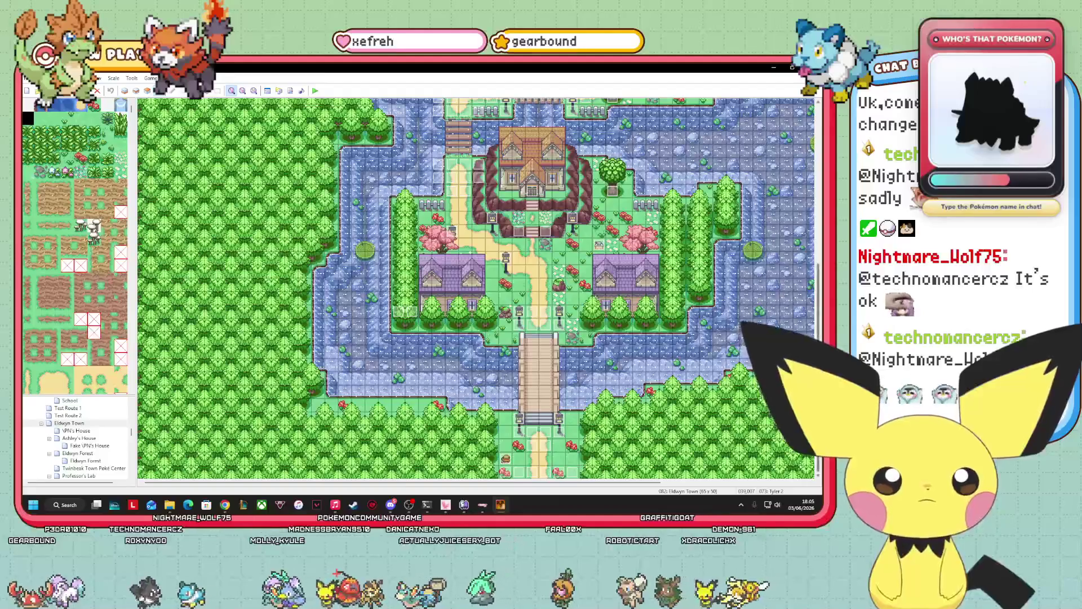
pyautogui.scroll(5, 476, 288)
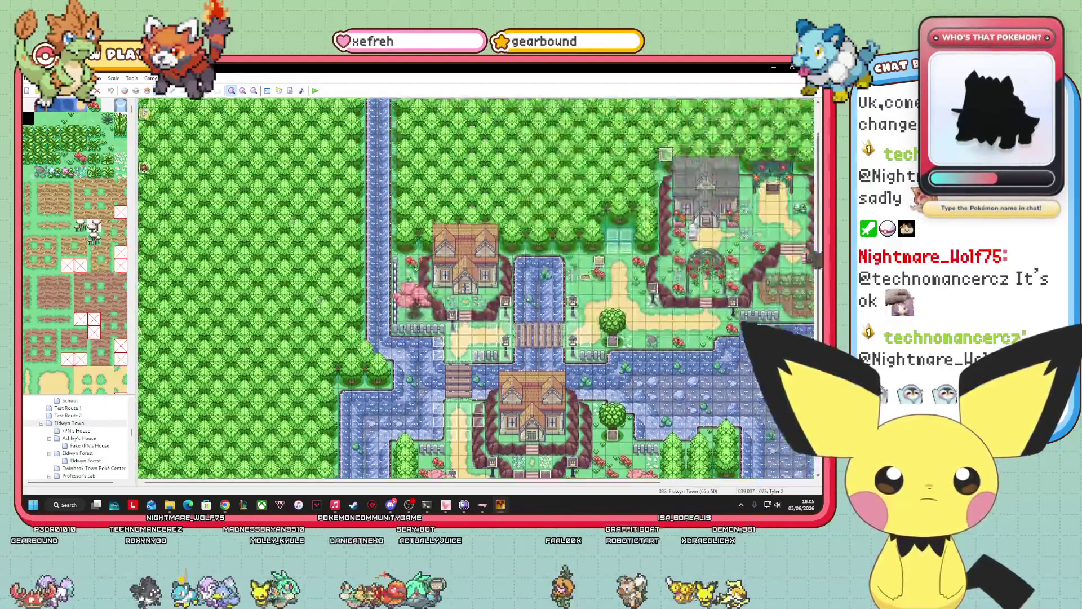
pyautogui.rightClick(315, 346)
# - Copy the Script pbReceiveItem command from page 2 of forest event 026, then close it
pyautogui.click(389, 355)
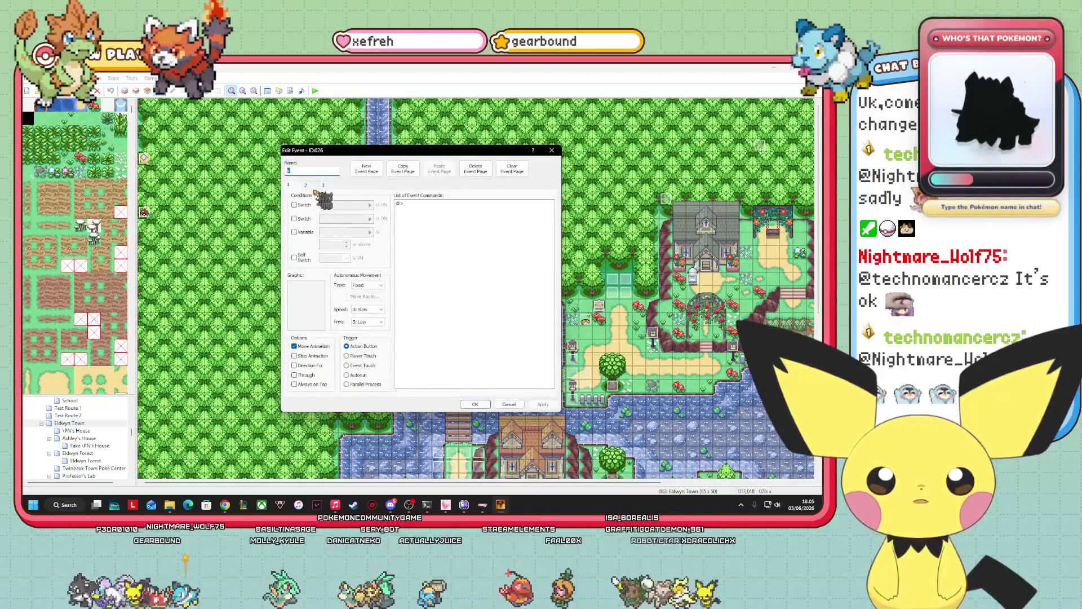
pyautogui.click(322, 186)
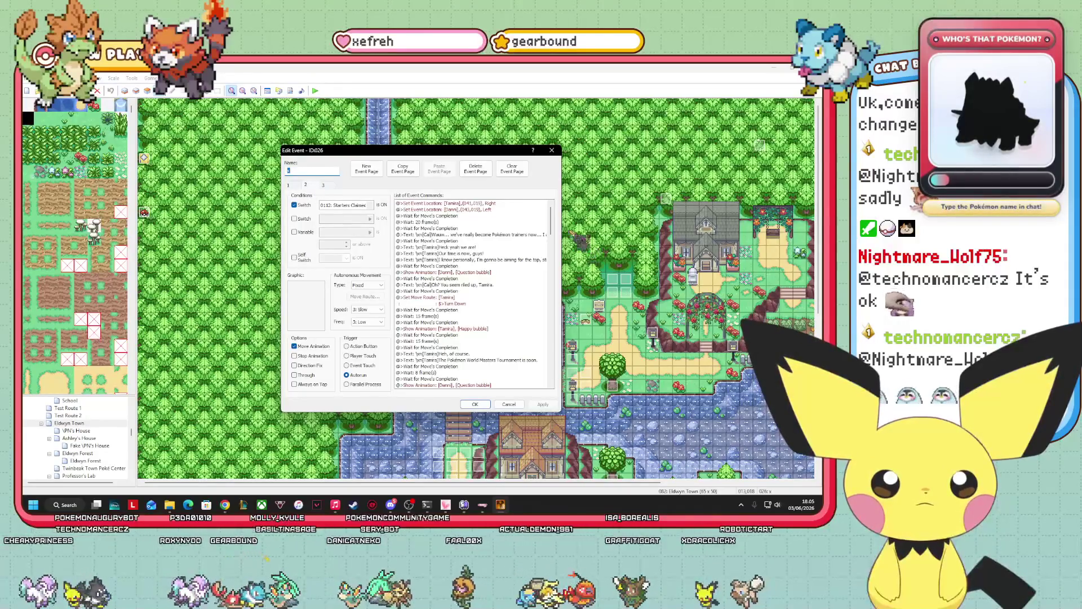
pyautogui.moveTo(554, 221)
pyautogui.mouseDown()
pyautogui.moveTo(554, 321)
pyautogui.moveTo(555, 211)
pyautogui.mouseUp()
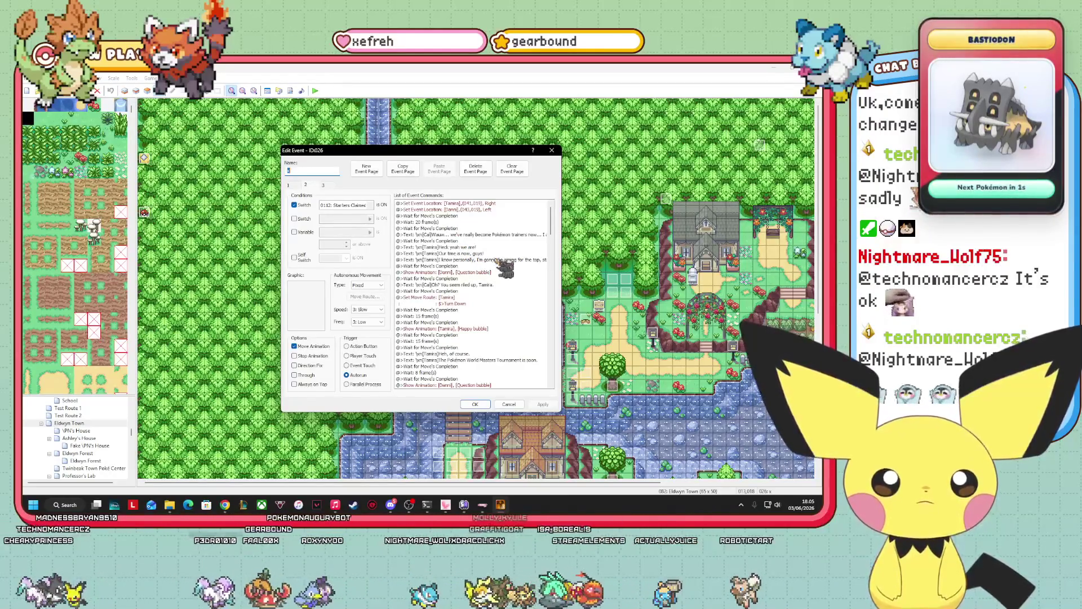
pyautogui.scroll(-3, 495, 265)
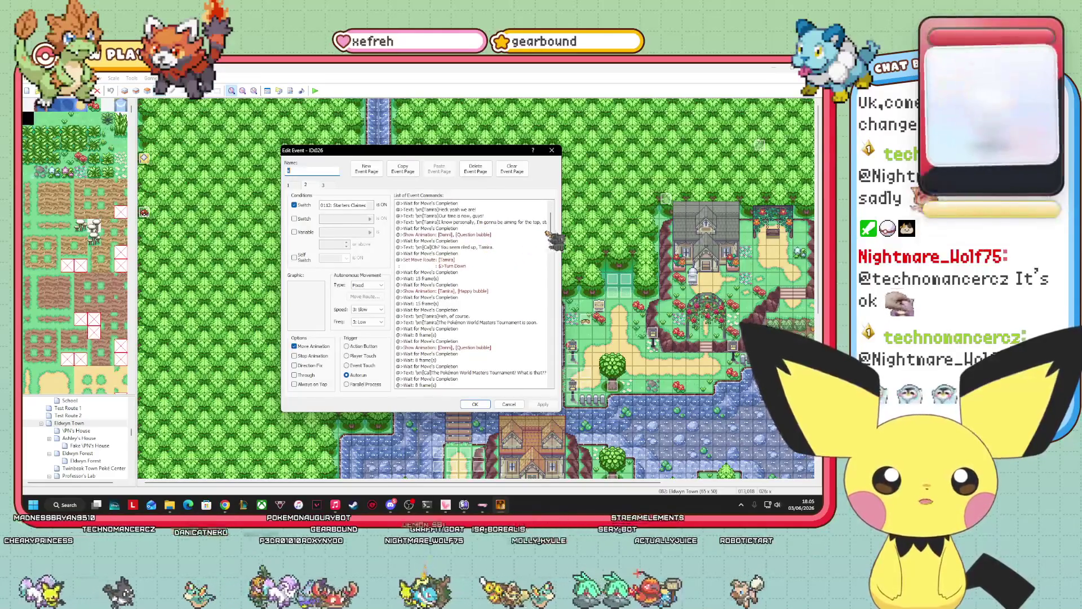
pyautogui.scroll(3, 556, 217)
pyautogui.moveTo(552, 209)
pyautogui.mouseDown()
pyautogui.moveTo(554, 342)
pyautogui.moveTo(556, 290)
pyautogui.mouseUp()
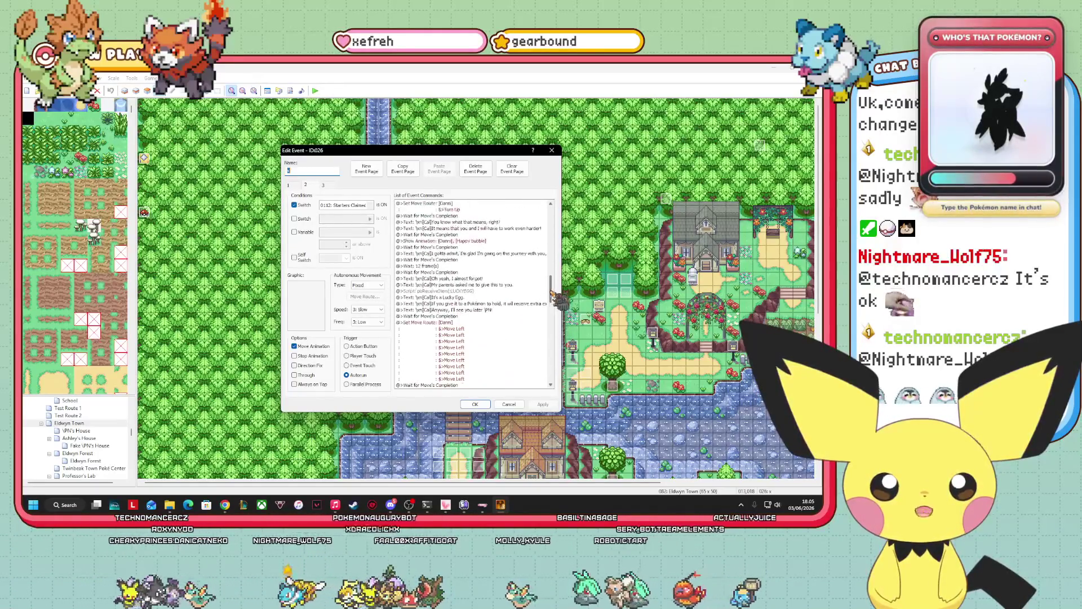
pyautogui.rightClick(455, 291)
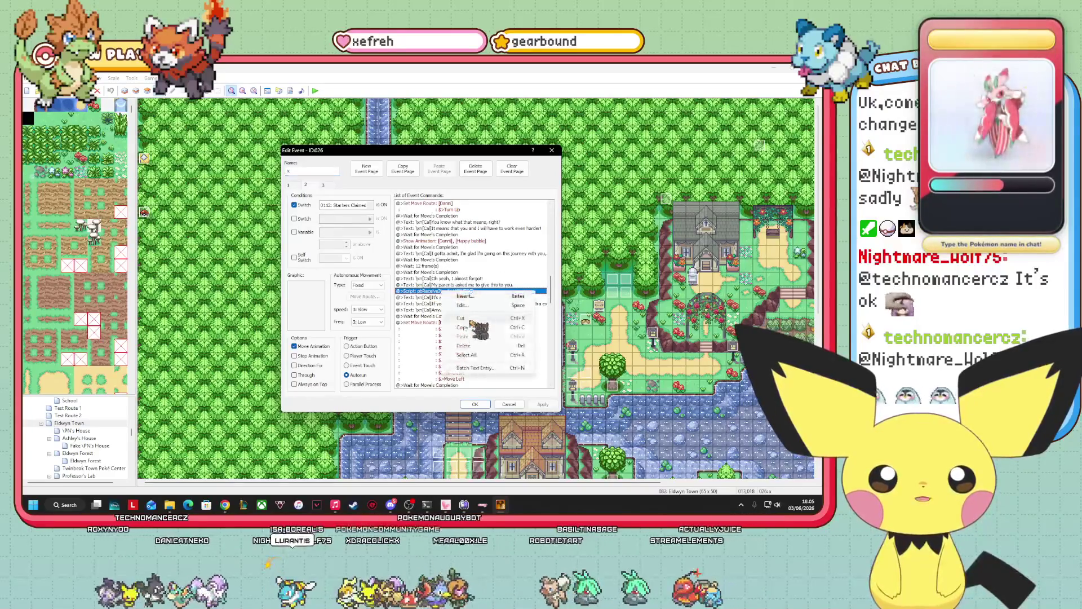
pyautogui.click(472, 328)
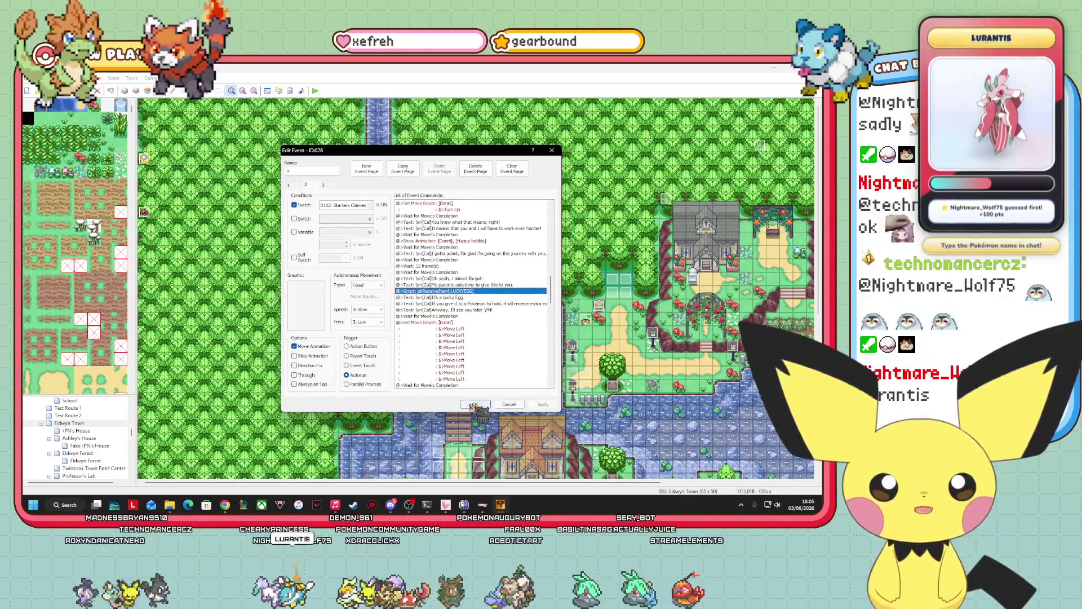
pyautogui.click(475, 404)
pyautogui.scroll(-10, 90, 445)
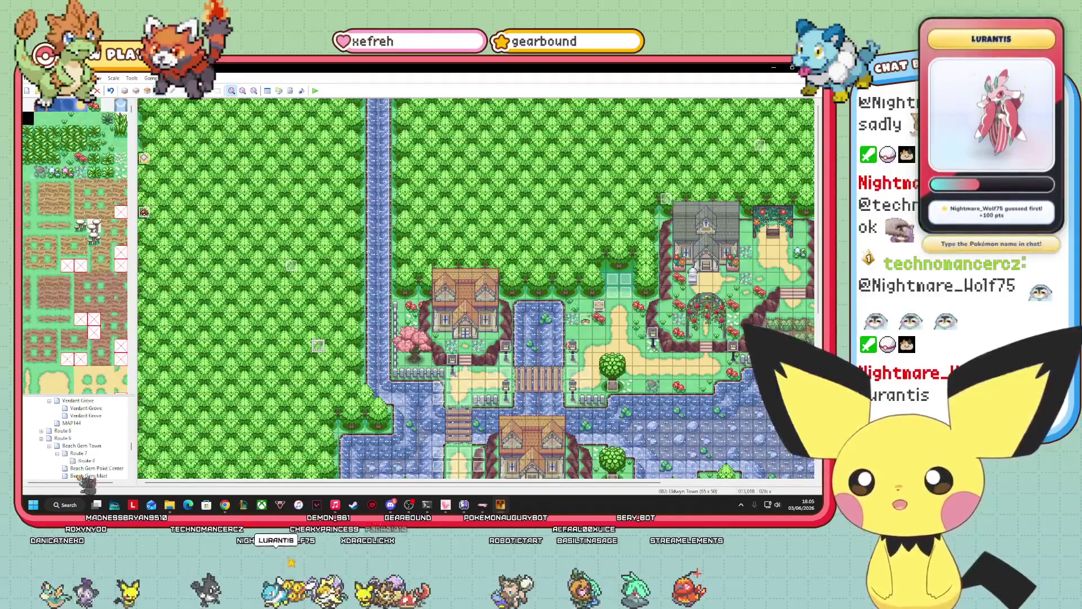
# - Back on Moo Moo Town, add the breeder reply 'That's the spirit!' under EV004's Yes branch
pyautogui.scroll(-1, 113, 469)
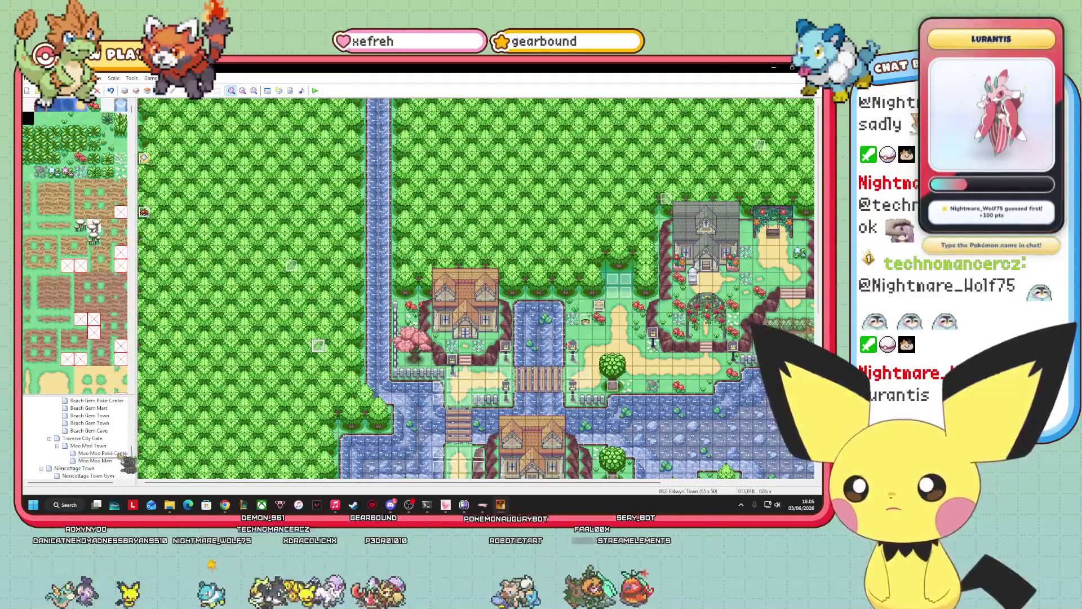
pyautogui.click(88, 446)
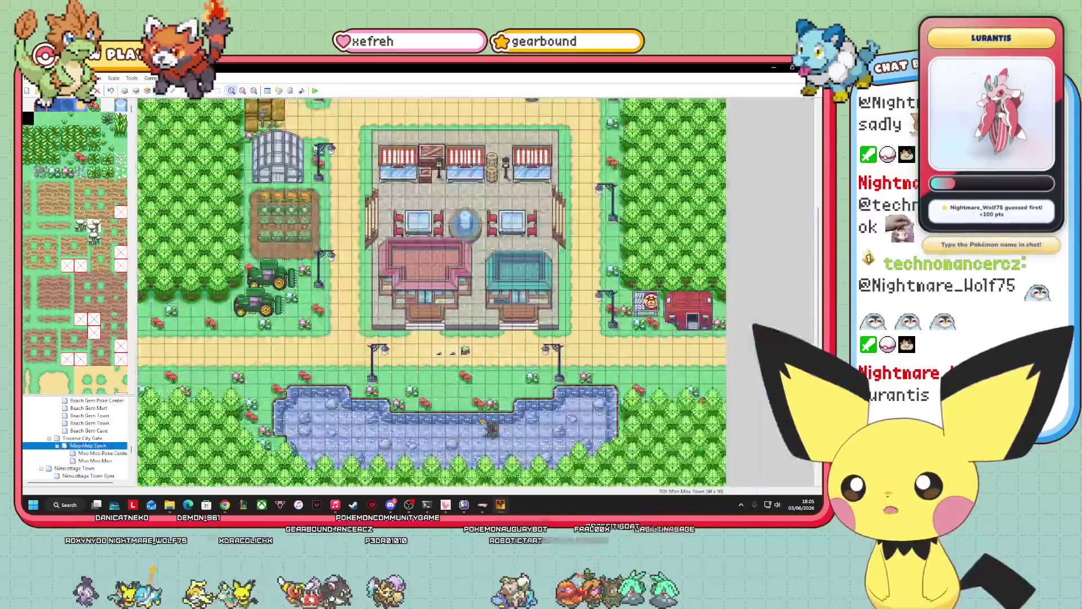
pyautogui.doubleClick(465, 350)
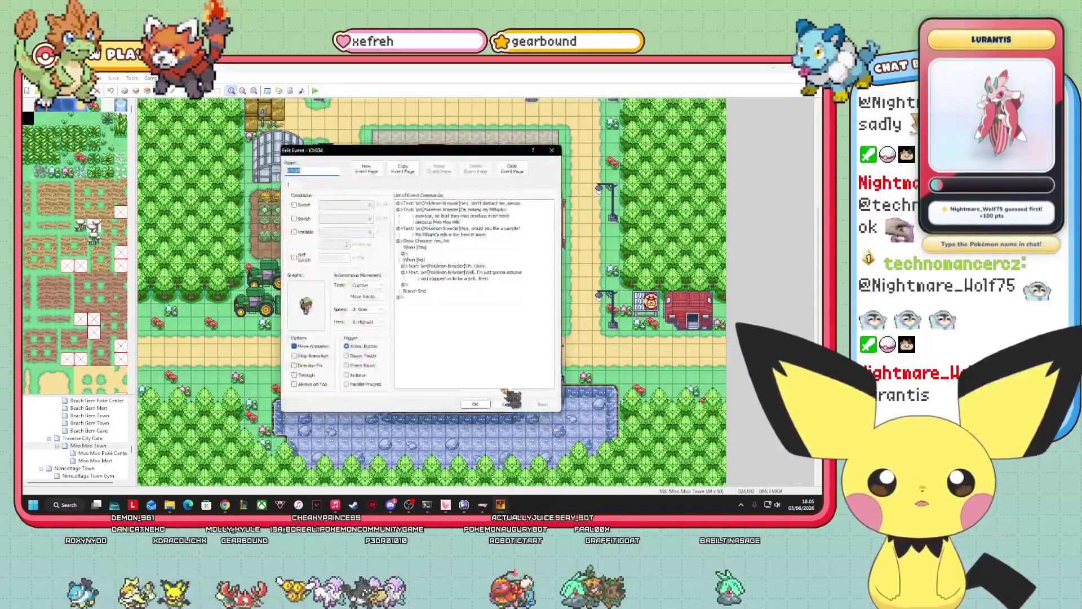
pyautogui.rightClick(430, 254)
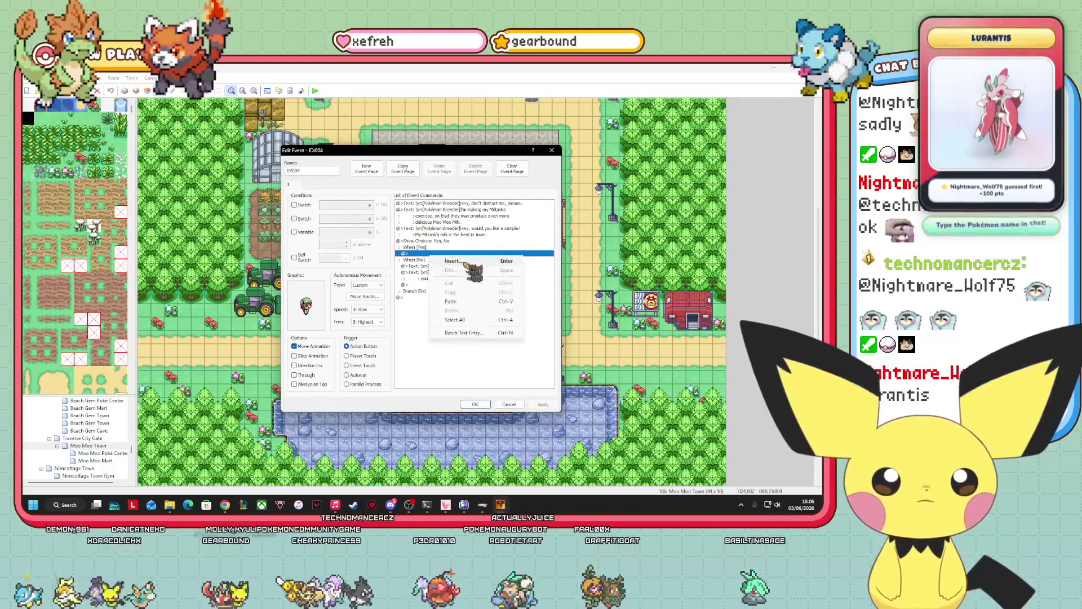
pyautogui.click(452, 261)
pyautogui.click(439, 228)
pyautogui.write('\\sn[Pokémon Breeder')
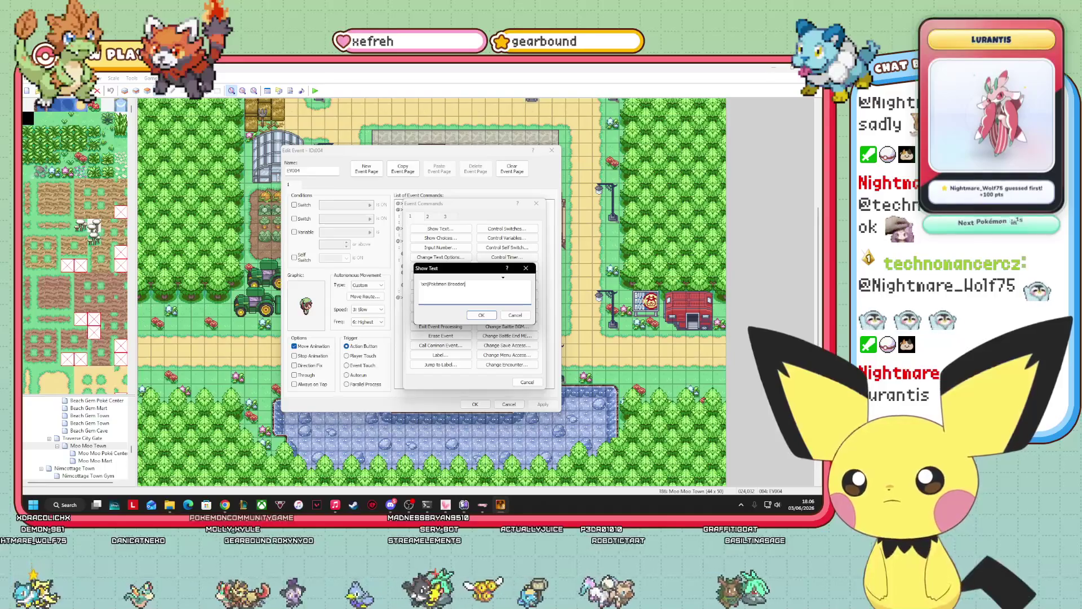
pyautogui.write("That's the sp")
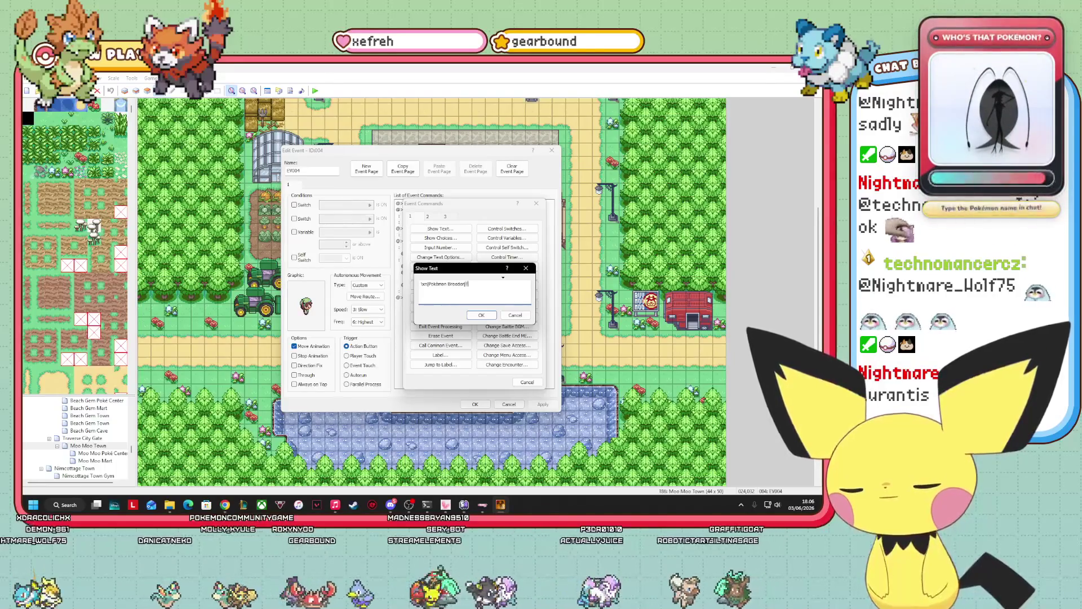
pyautogui.write('irit!')
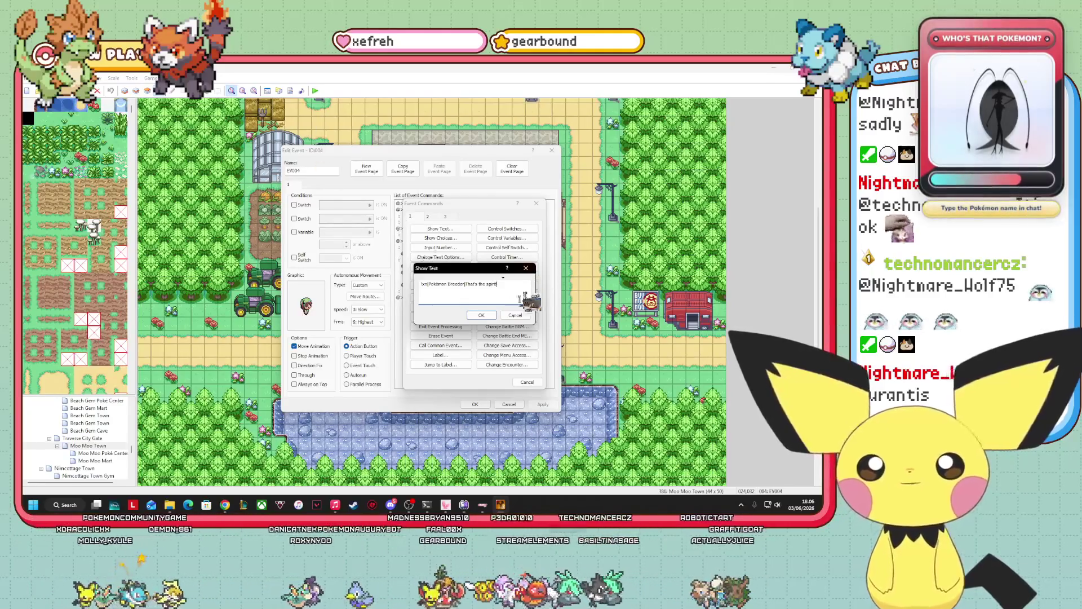
pyautogui.click(481, 315)
pyautogui.rightClick(422, 260)
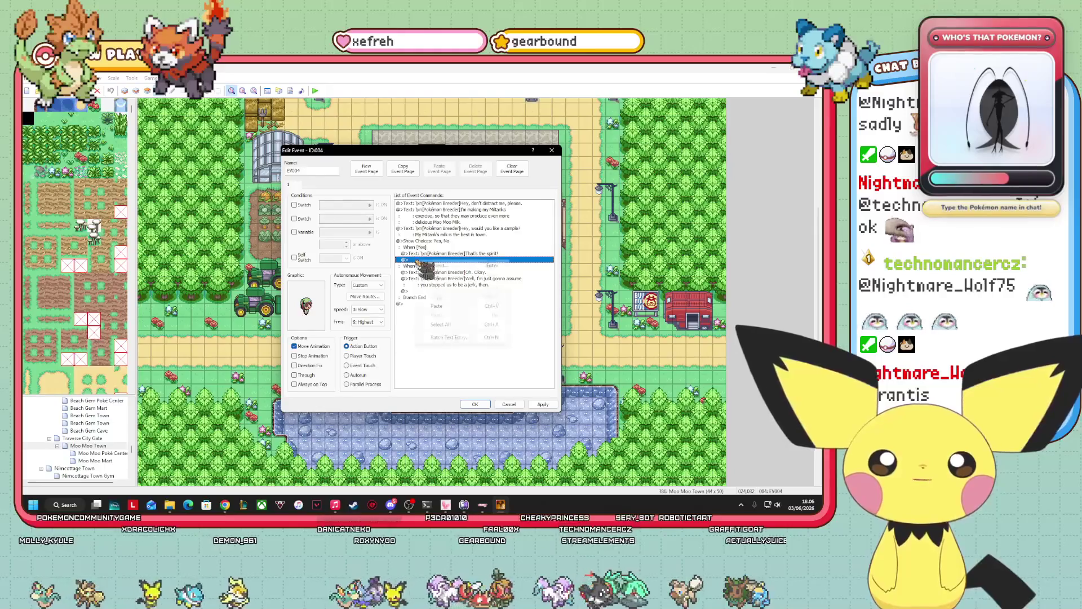
# - Paste the item script after the reply and edit it to pbReceiveItem(:MOOMOOMILK)
pyautogui.click(447, 310)
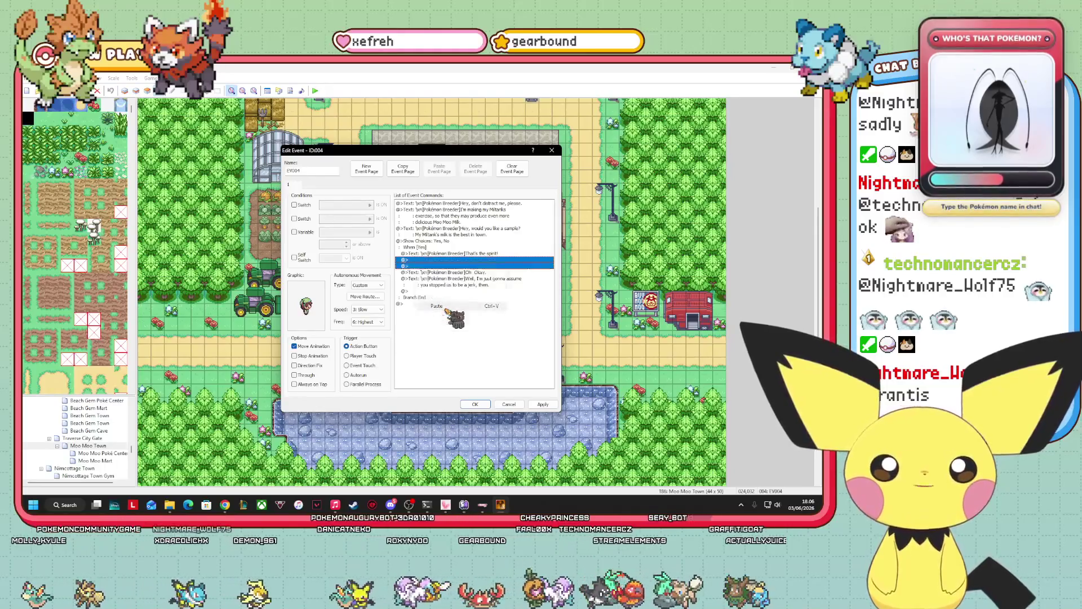
pyautogui.click(428, 259)
pyautogui.click(430, 265)
pyautogui.rightClick(460, 260)
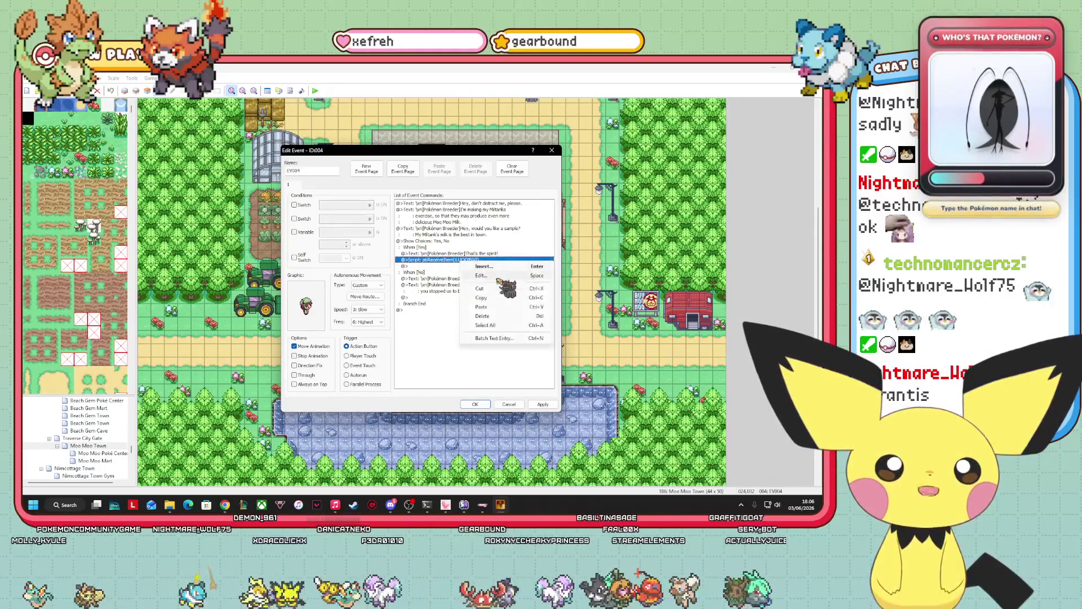
pyautogui.click(495, 275)
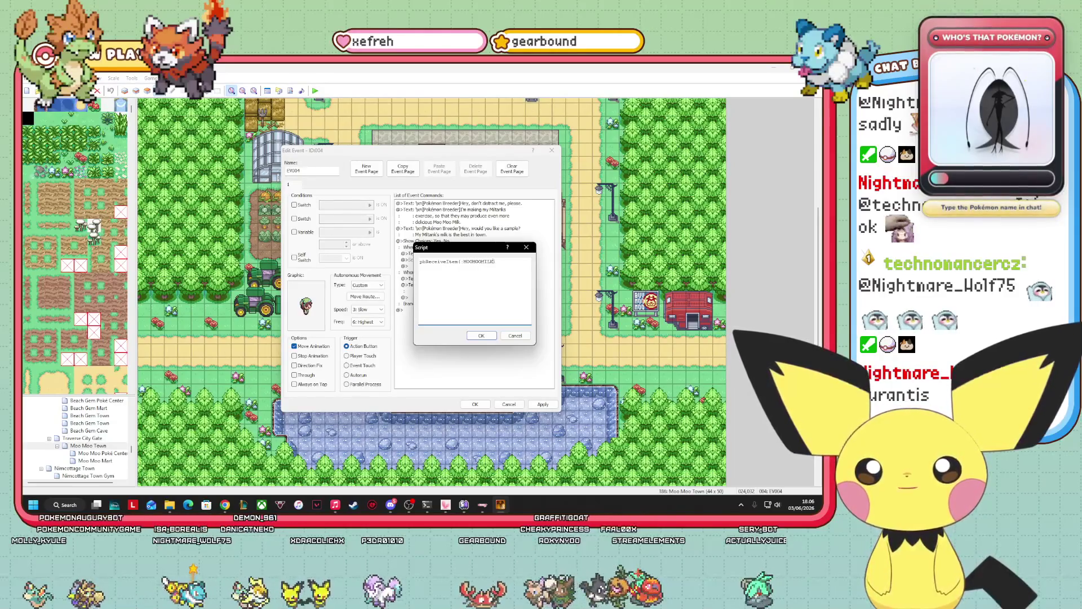
pyautogui.click(481, 336)
# - Open the event command list on the empty row below the script, then back out without adding anything
pyautogui.click(442, 266)
pyautogui.rightClick(438, 267)
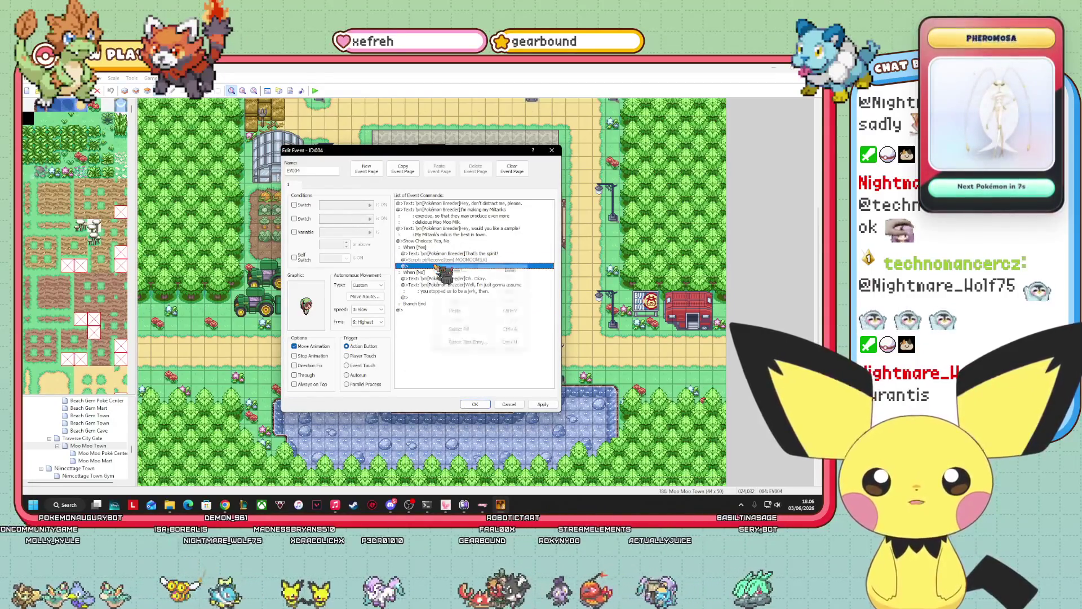
pyautogui.click(453, 270)
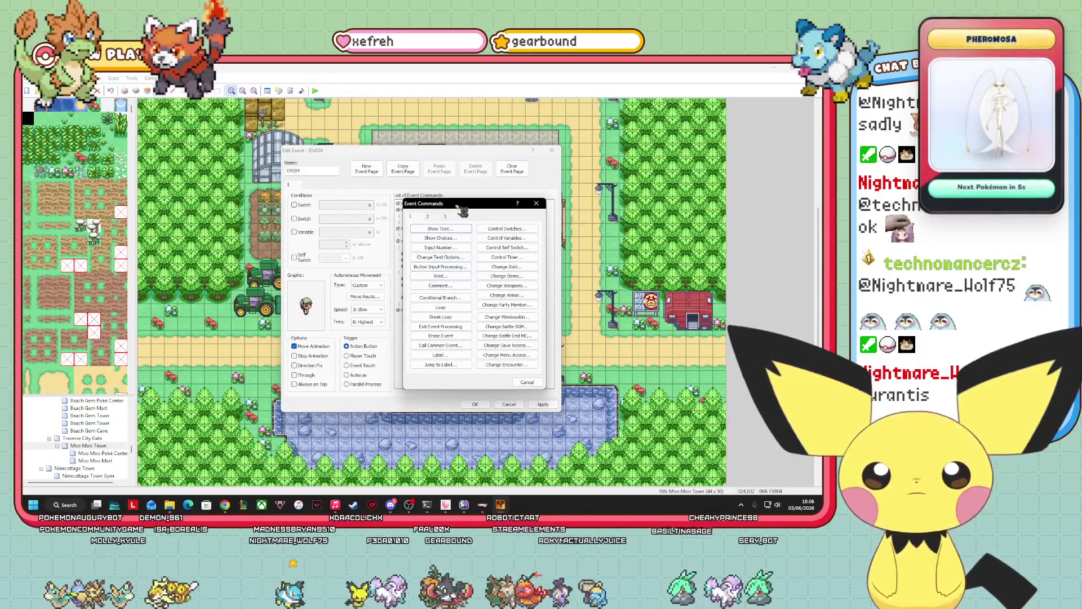
pyautogui.moveTo(463, 211); pyautogui.dragTo(594, 241)
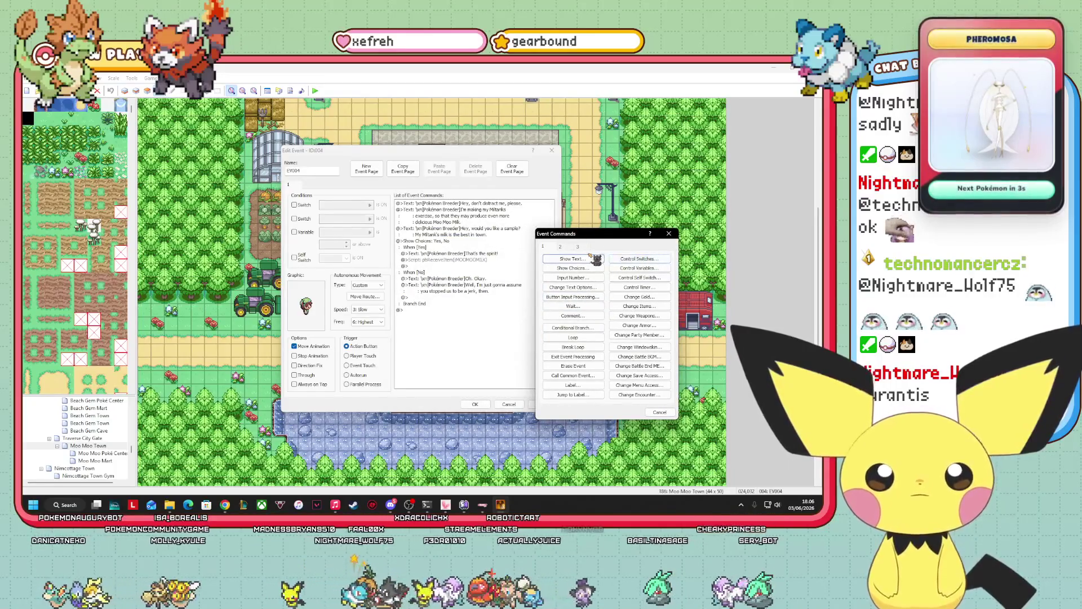
pyautogui.click(591, 258)
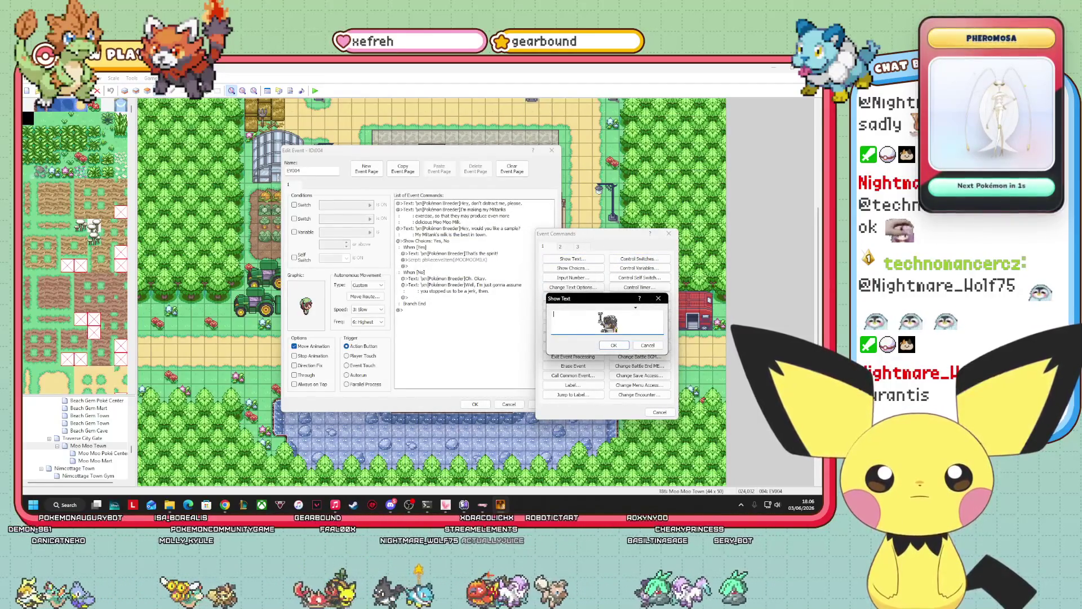
pyautogui.click(647, 345)
pyautogui.click(659, 412)
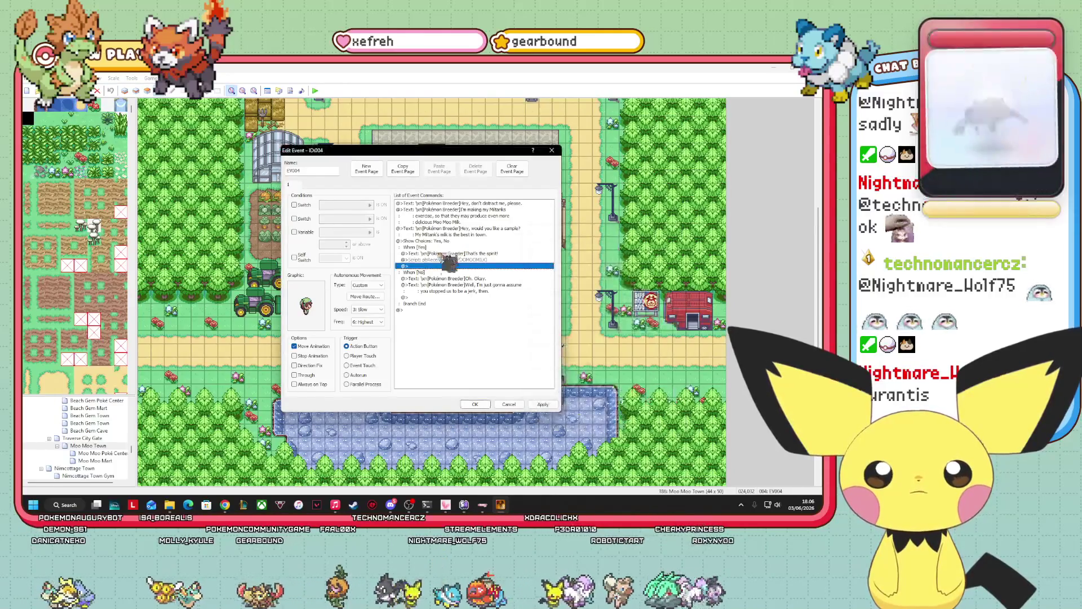
pyautogui.rightClick(449, 266)
pyautogui.click(463, 270)
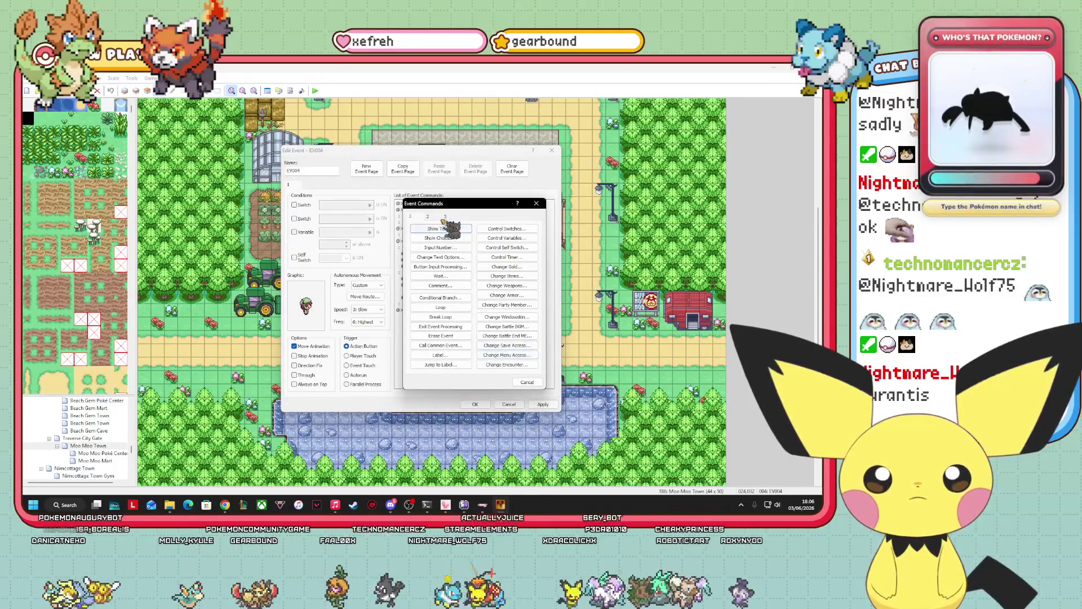
pyautogui.press('Escape')
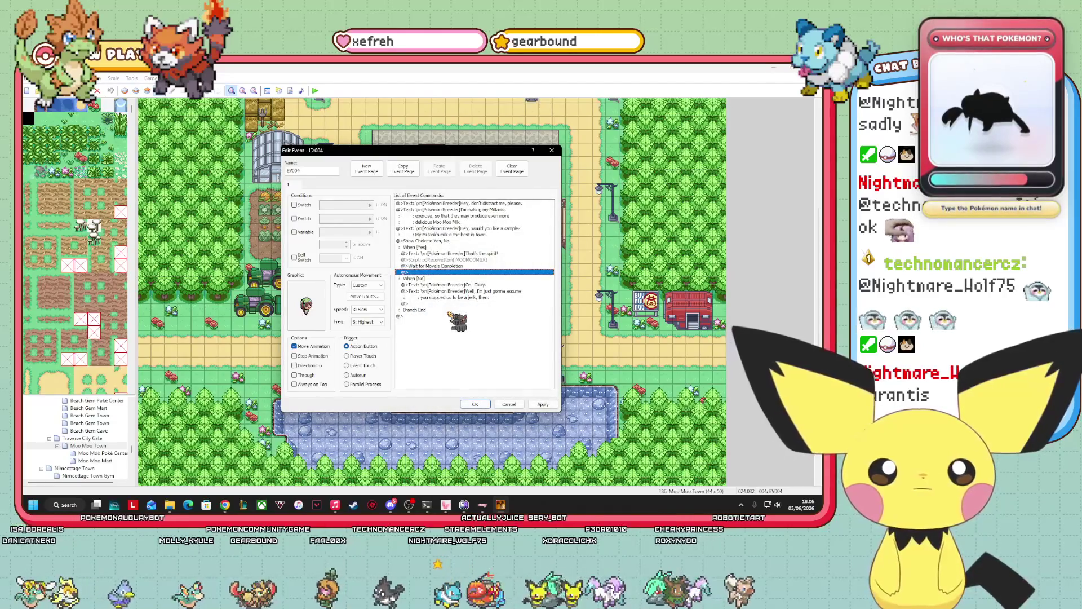
# - Add a Show Text line where the breeder says "Enjoy!"
pyautogui.rightClick(434, 275)
pyautogui.click(441, 277)
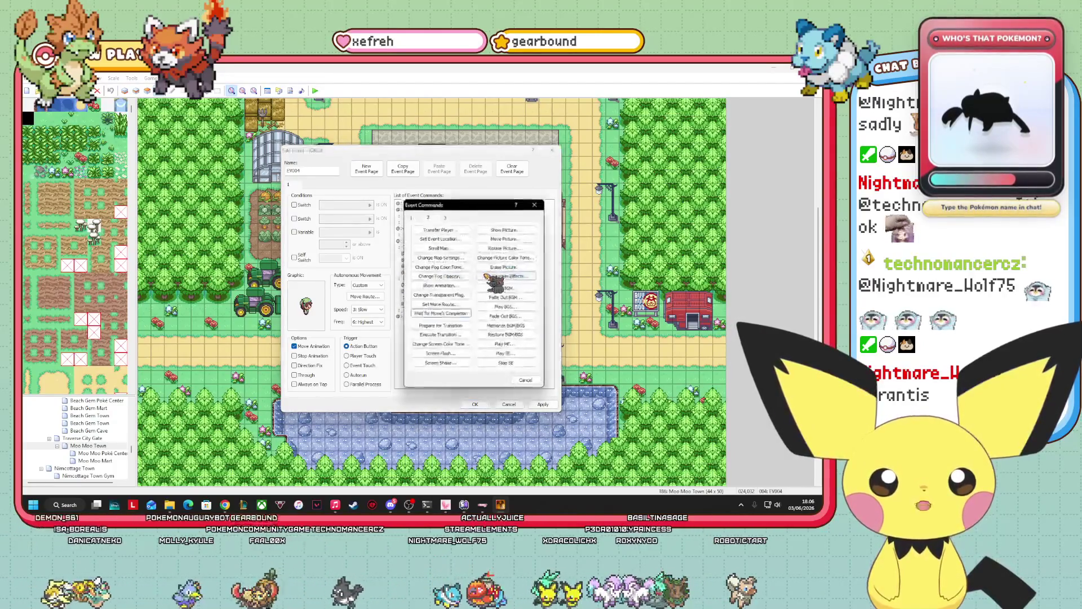
pyautogui.click(439, 229)
pyautogui.write('\\xn[Pokémon Breeder')
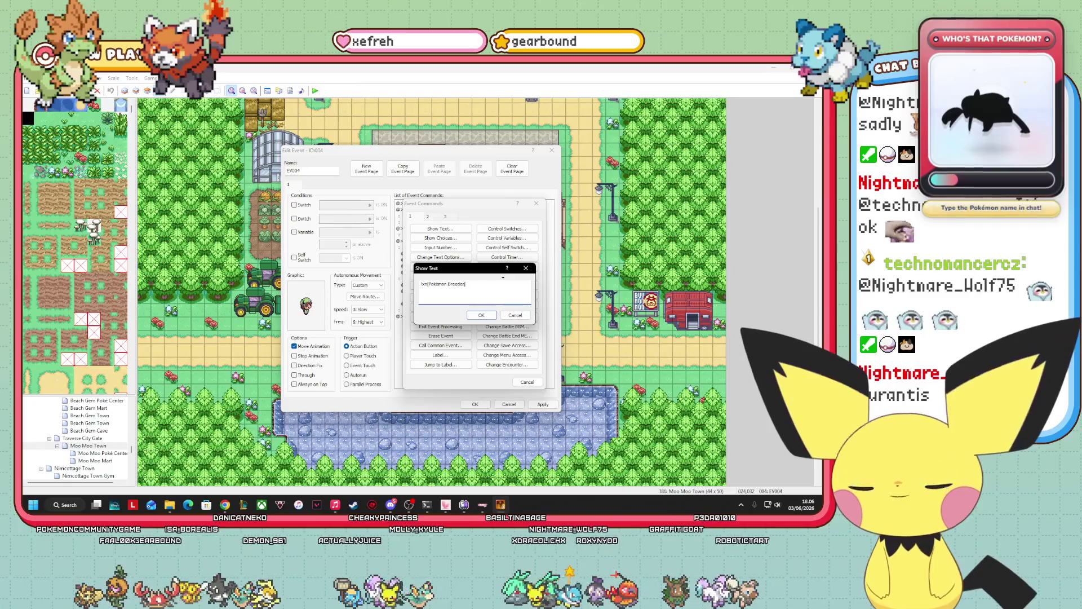
pyautogui.write('Enjoy!')
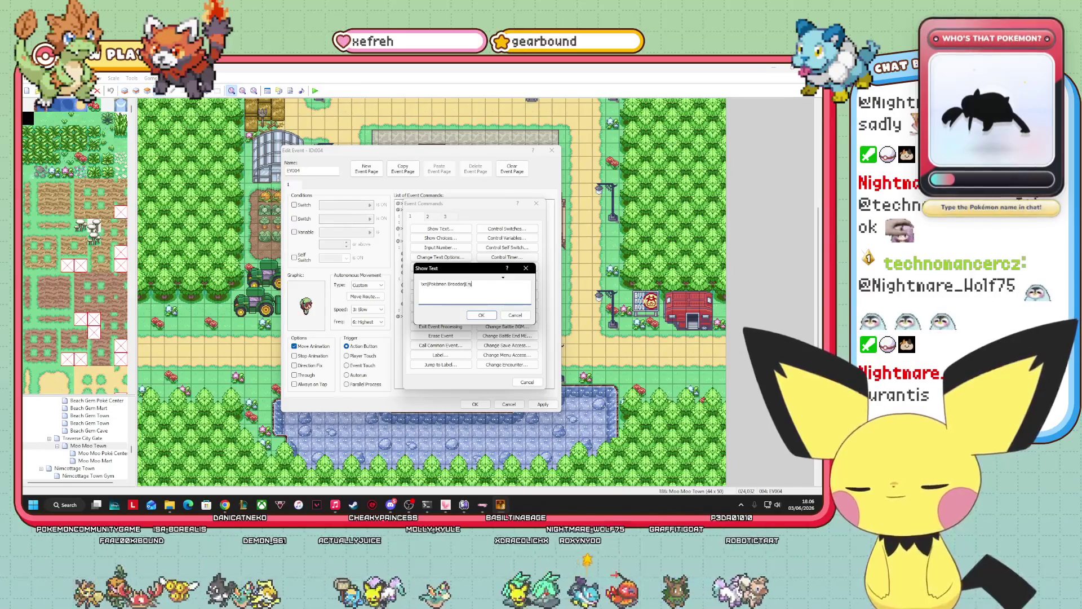
pyautogui.click(482, 315)
# - Turn self switch A ON, then copy the event page and paste it as page 2
pyautogui.doubleClick(473, 278)
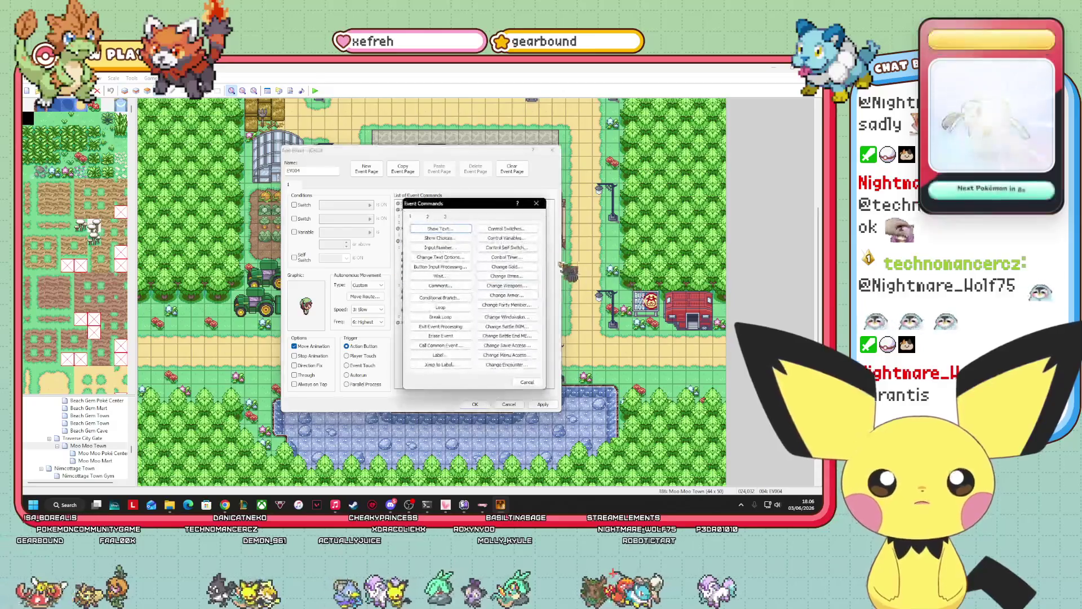
pyautogui.click(507, 247)
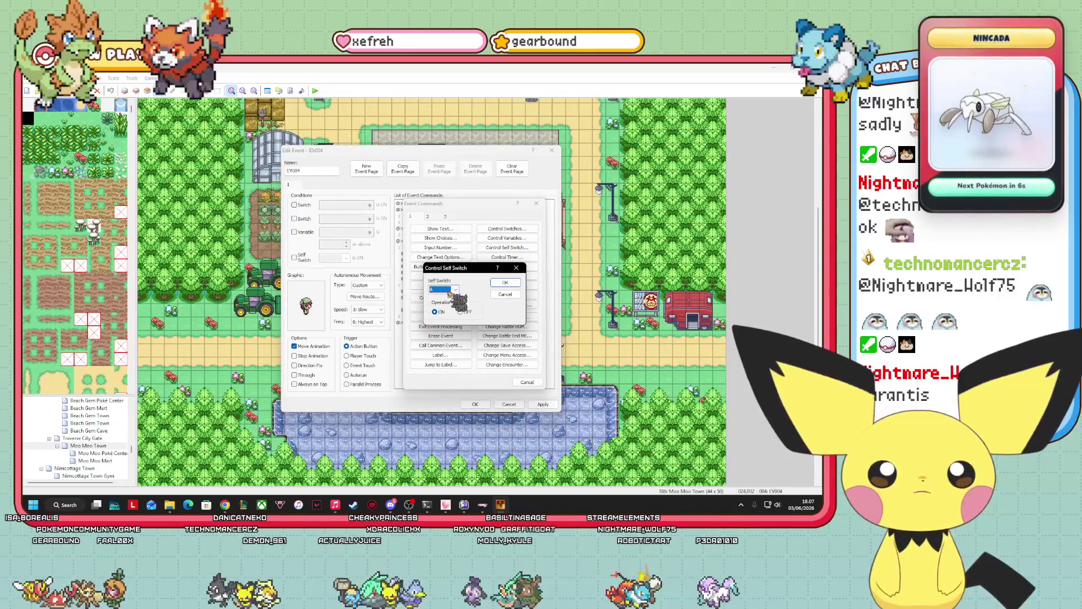
pyautogui.click(505, 282)
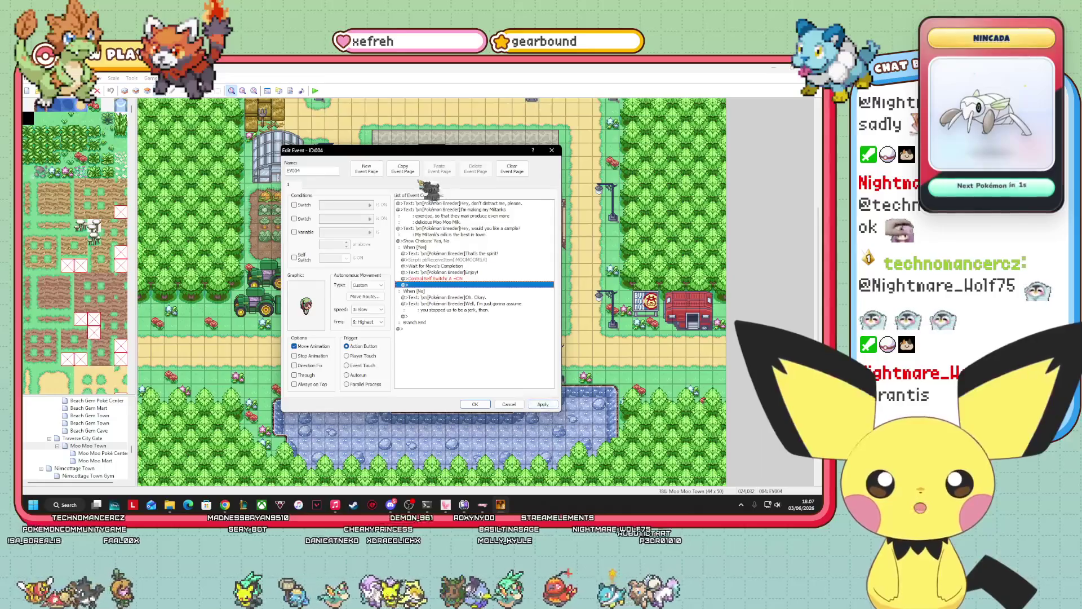
pyautogui.click(403, 169)
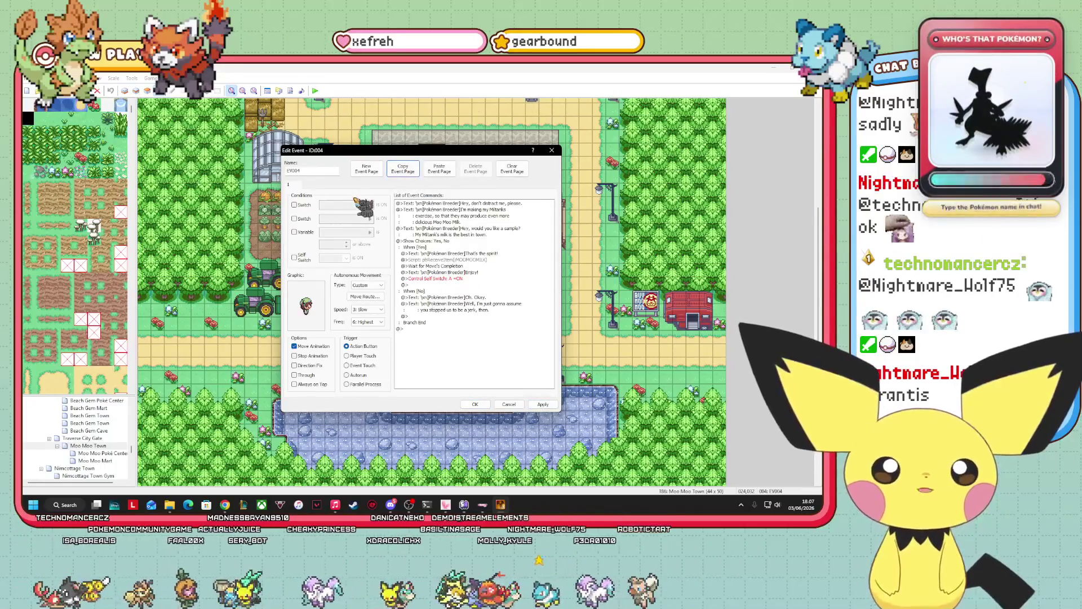
pyautogui.click(444, 170)
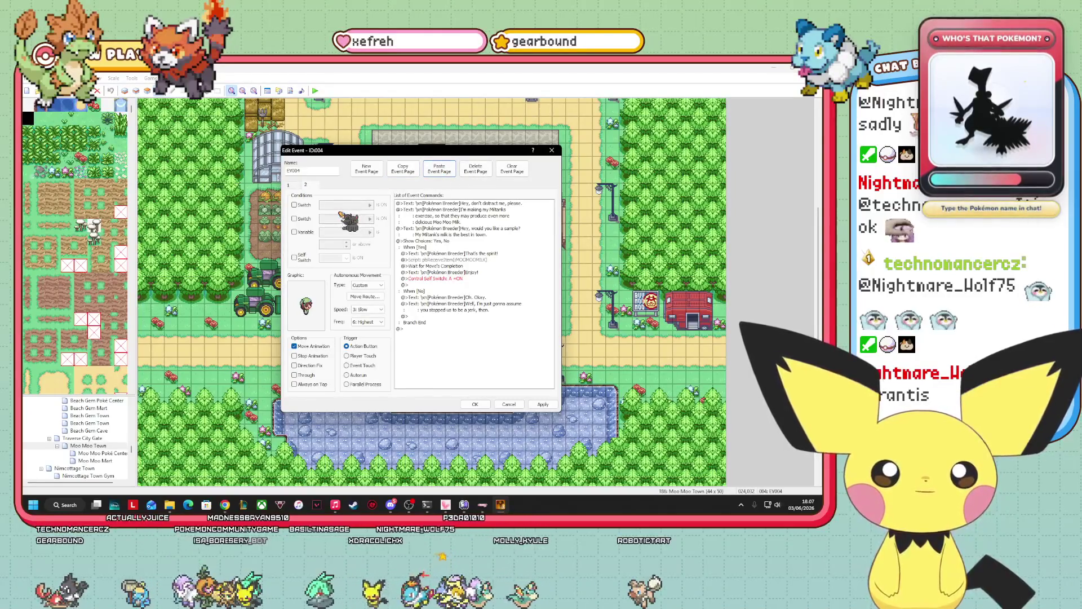
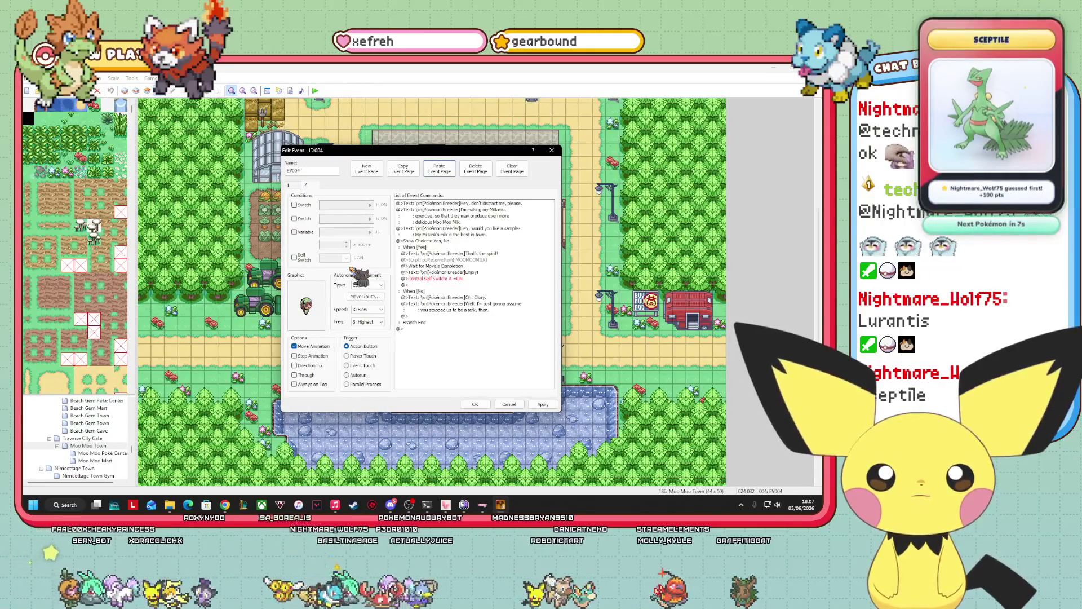
# - Delete every command on page 2 and make the page conditional on Self Switch A
pyautogui.rightClick(454, 273)
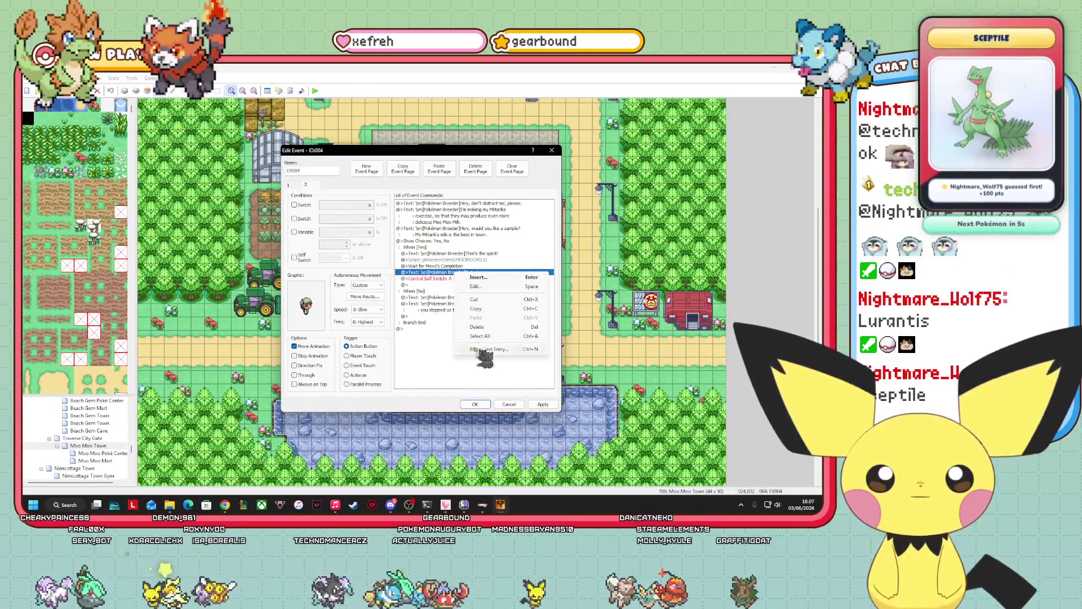
pyautogui.click(474, 330)
pyautogui.rightClick(460, 235)
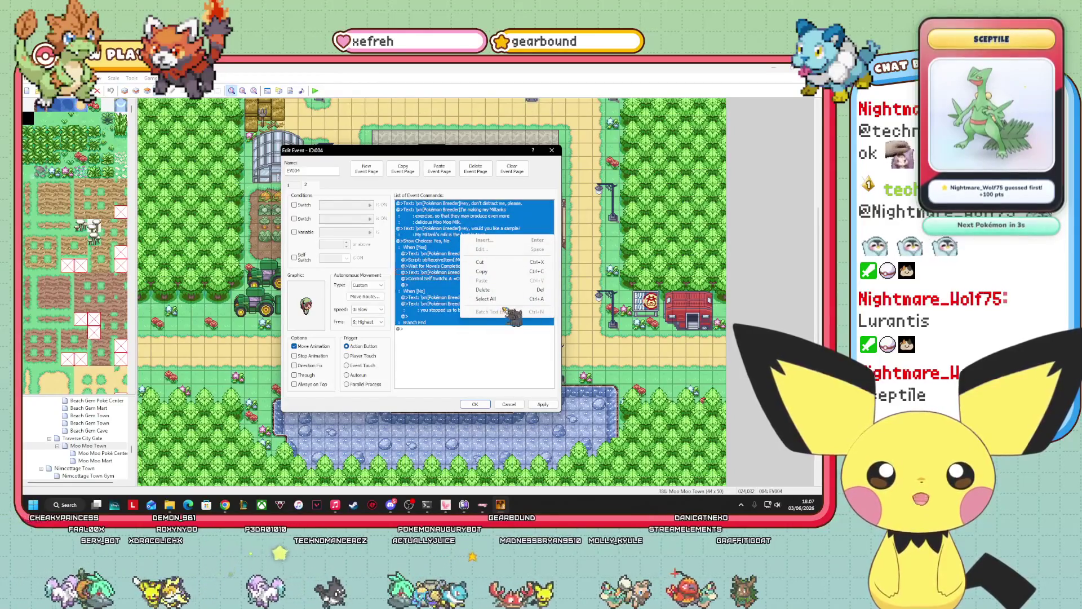
pyautogui.click(483, 289)
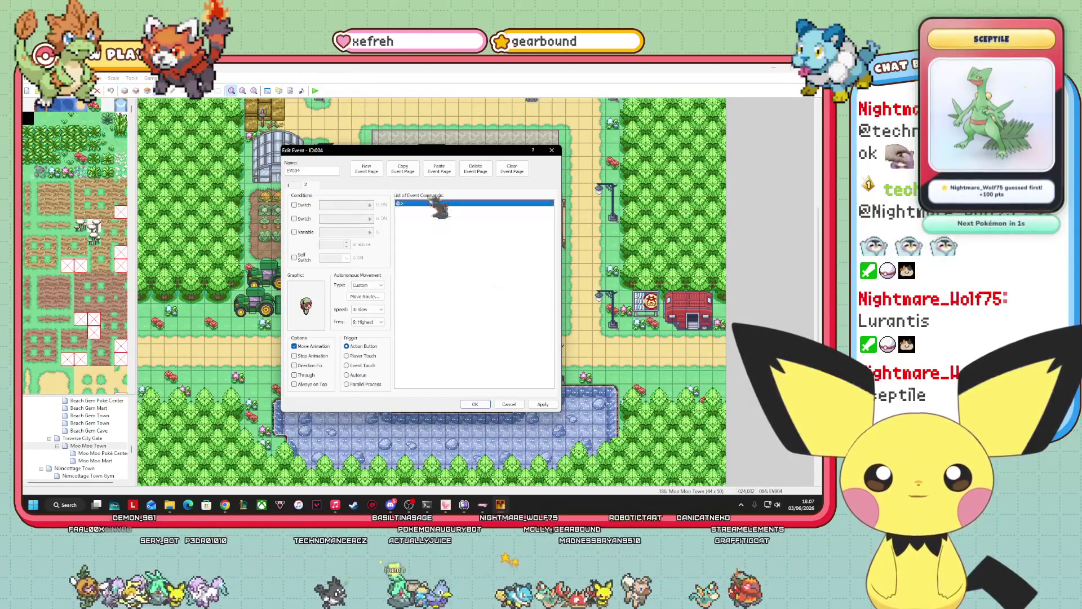
pyautogui.click(302, 206)
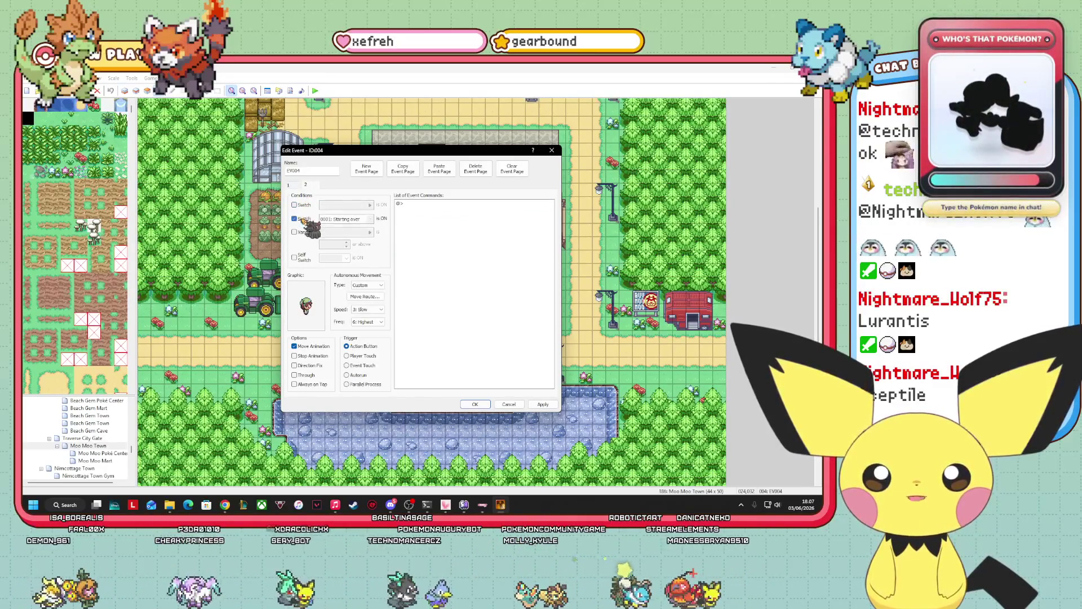
pyautogui.click(295, 219)
pyautogui.click(294, 257)
# - Add a Show Text line where the breeder refuses to give any more samples
pyautogui.rightClick(430, 208)
pyautogui.click(446, 212)
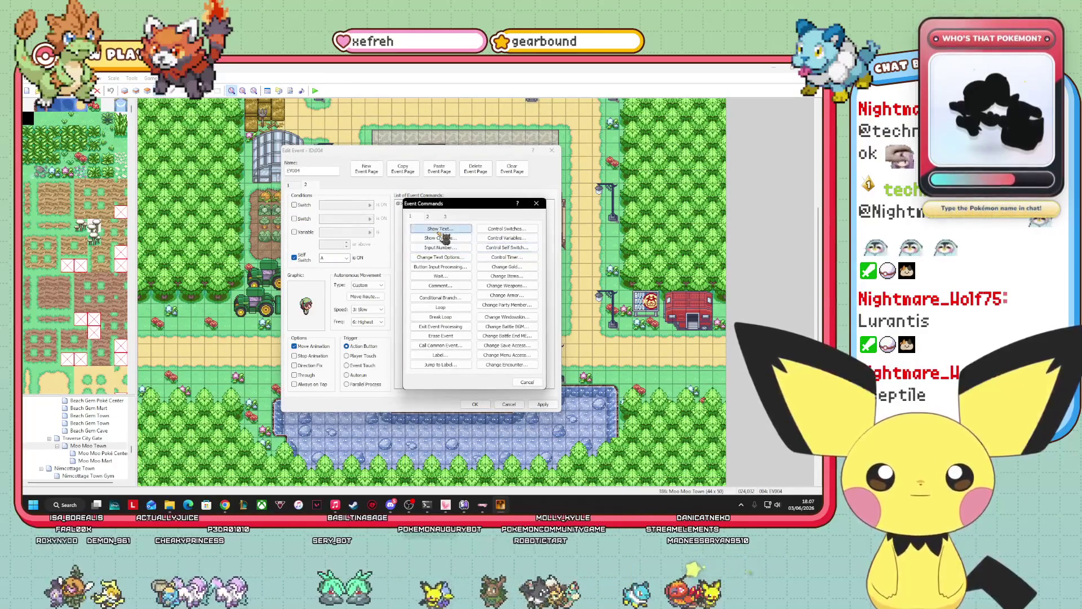
pyautogui.click(441, 228)
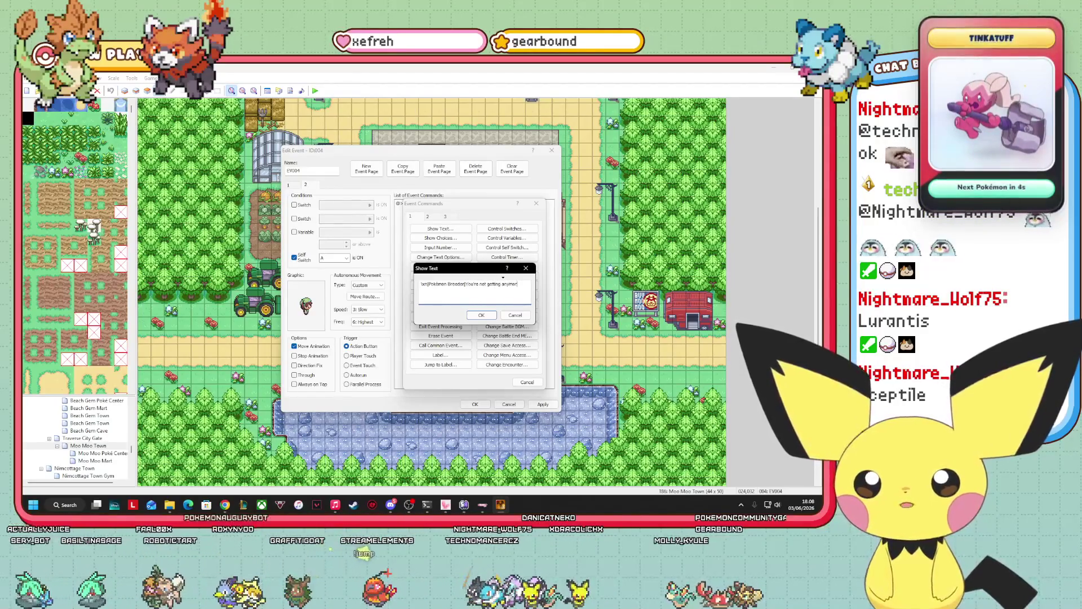
pyautogui.write('e samples!')
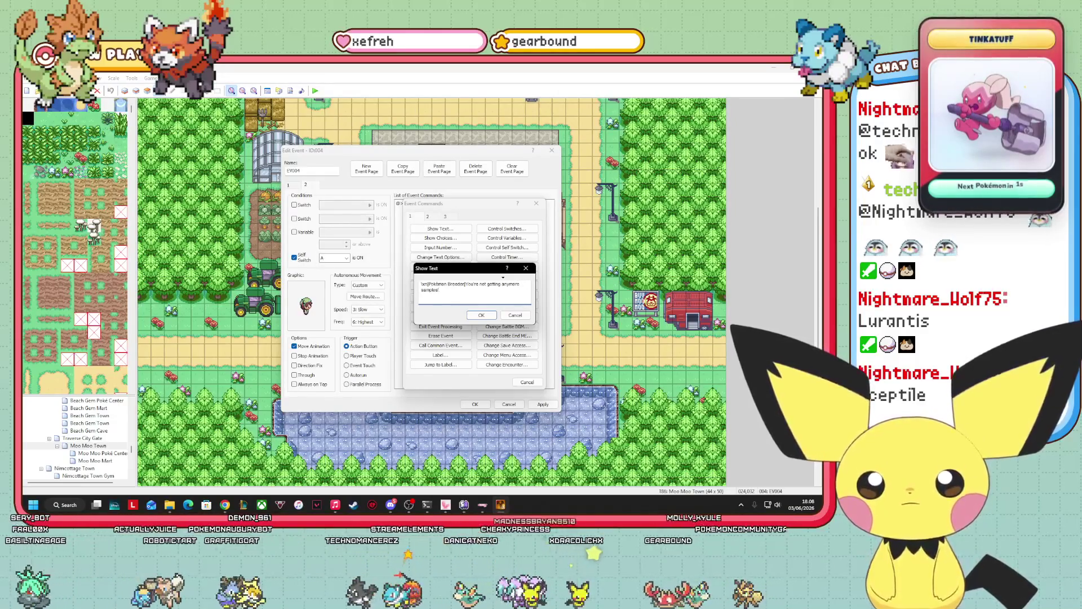
pyautogui.click(481, 315)
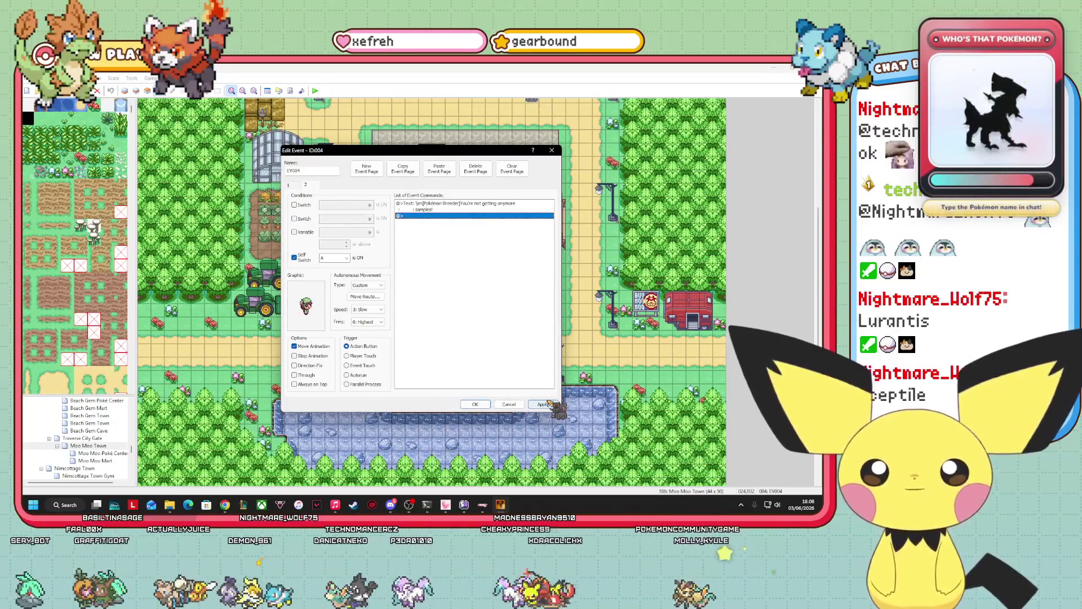
# - Name the event 'Pokémon Breeder' and save it
pyautogui.click(542, 404)
pyautogui.write('Pokémon ')
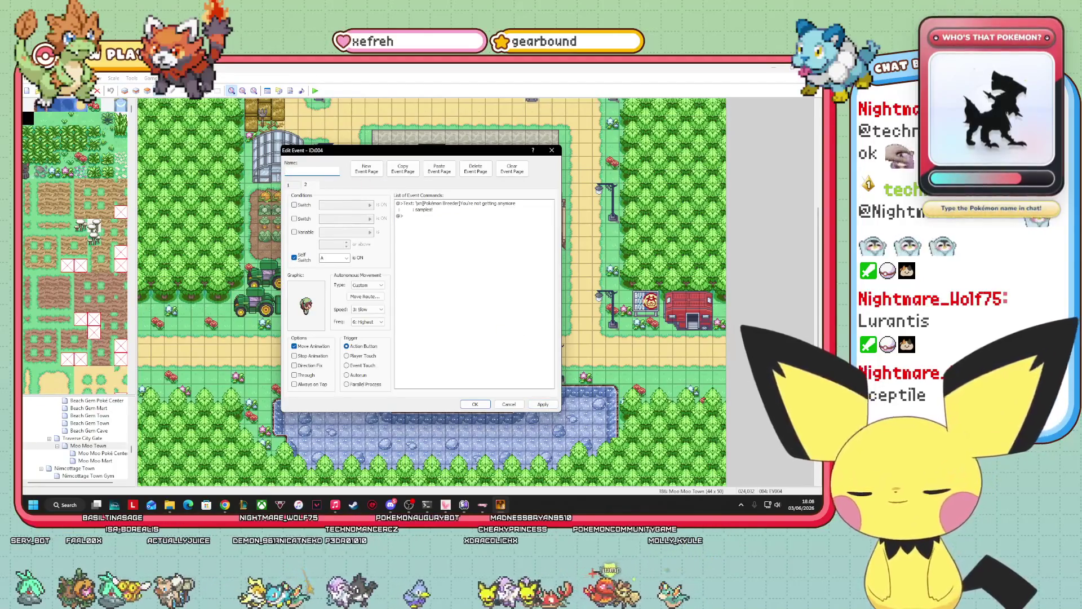
pyautogui.write('Breeder')
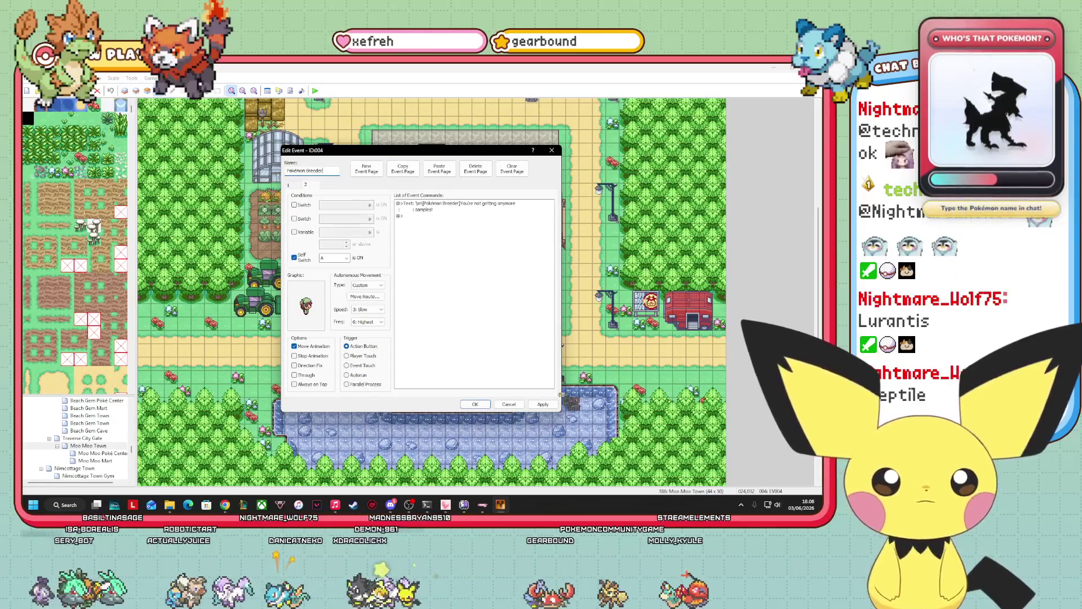
pyautogui.click(476, 405)
# - Move the breeder event from the pond onto the shore and create a new event nearby
pyautogui.moveTo(369, 446); pyautogui.dragTo(304, 376)
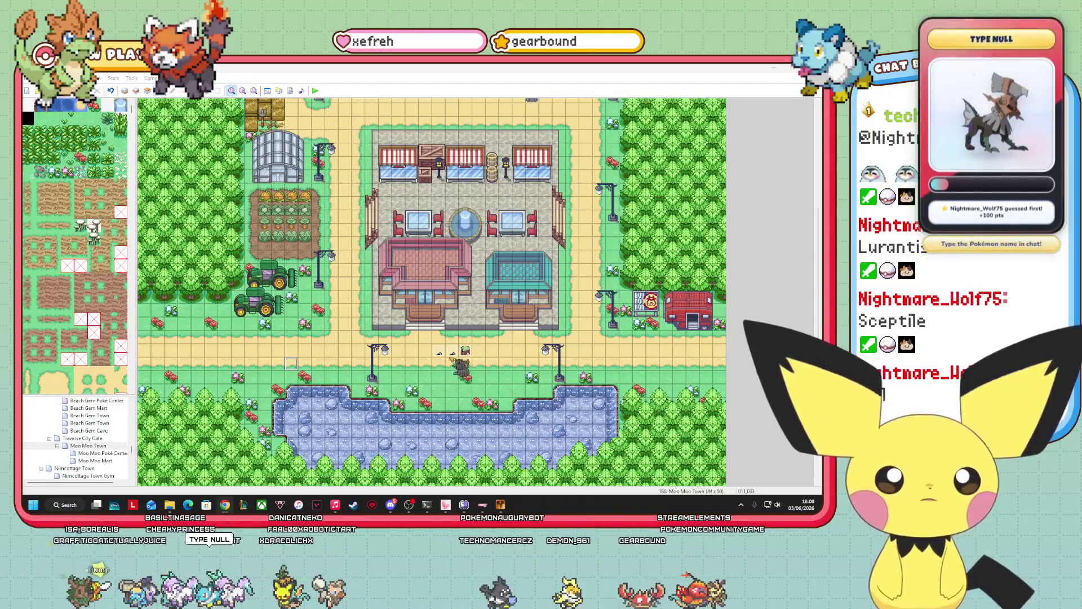
pyautogui.rightClick(460, 351)
pyautogui.click(476, 356)
# - Add a Show Text command with the Miltank saying '\xn[Miltank]Moo?'
pyautogui.click(461, 204)
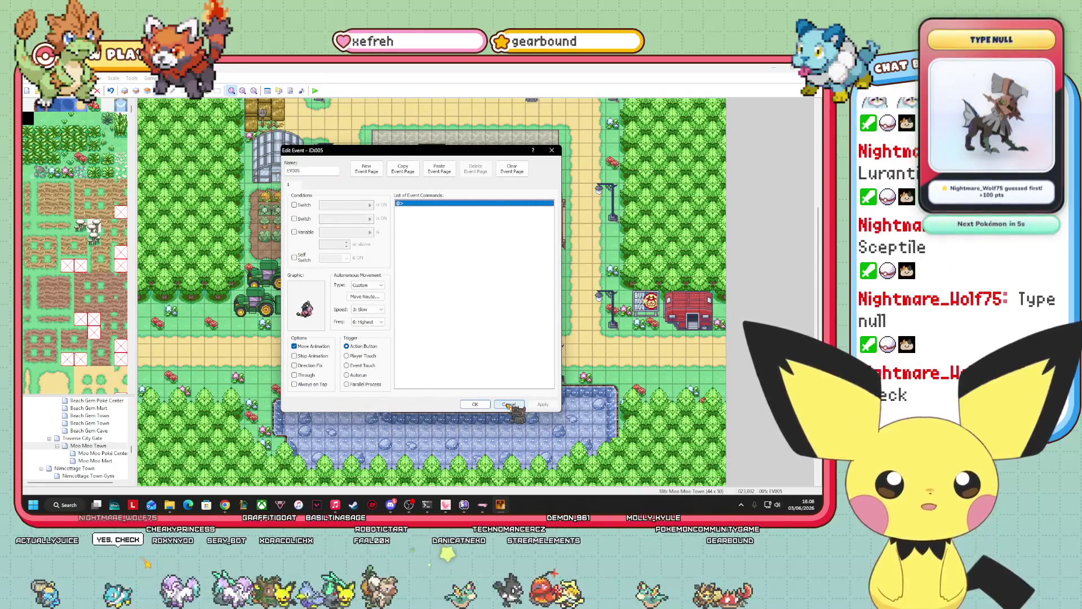
pyautogui.rightClick(426, 202)
pyautogui.click(439, 210)
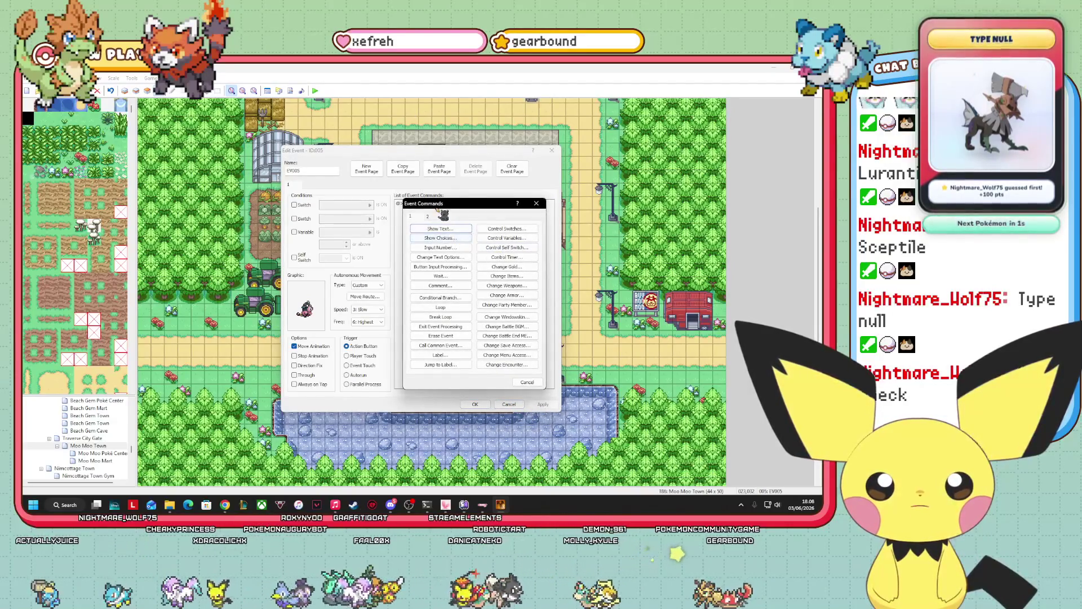
pyautogui.click(454, 231)
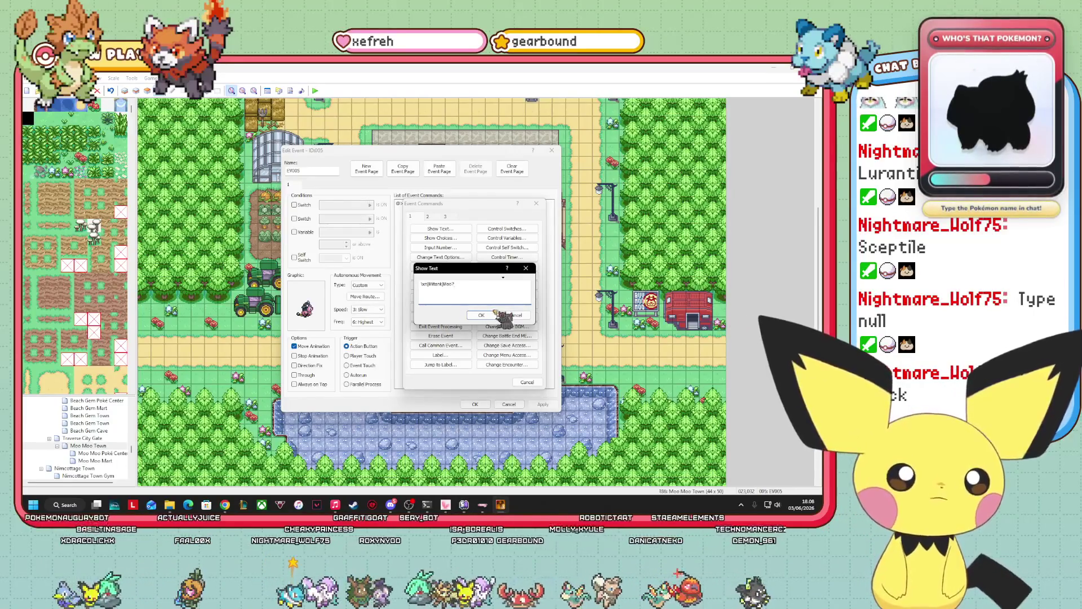
pyautogui.click(483, 315)
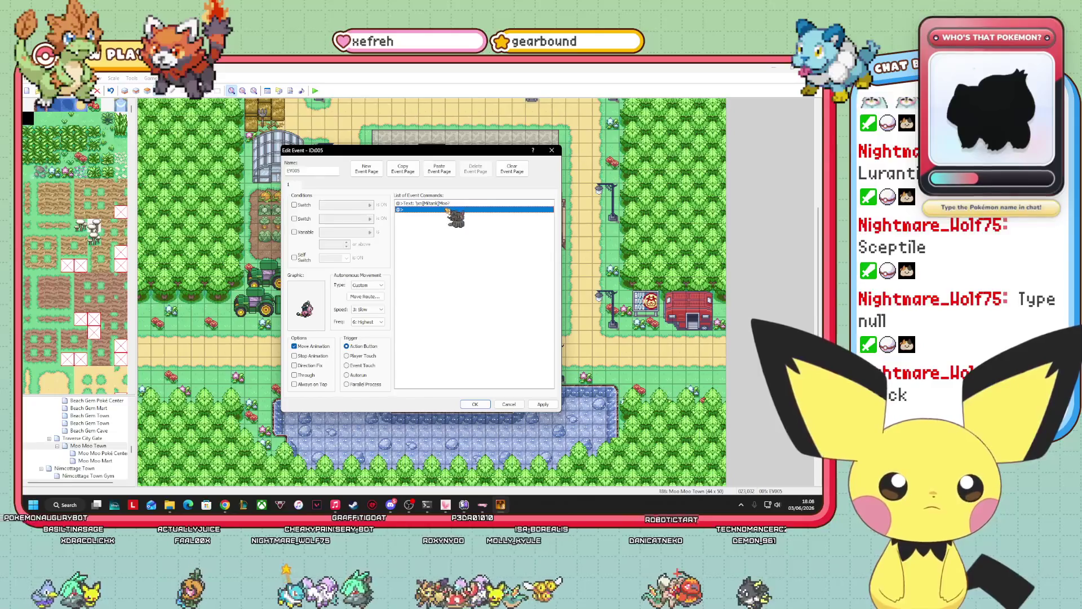
# - Reopen the event command list and browse its pages for a sound command
pyautogui.doubleClick(480, 210)
pyautogui.click(445, 216)
pyautogui.click(535, 382)
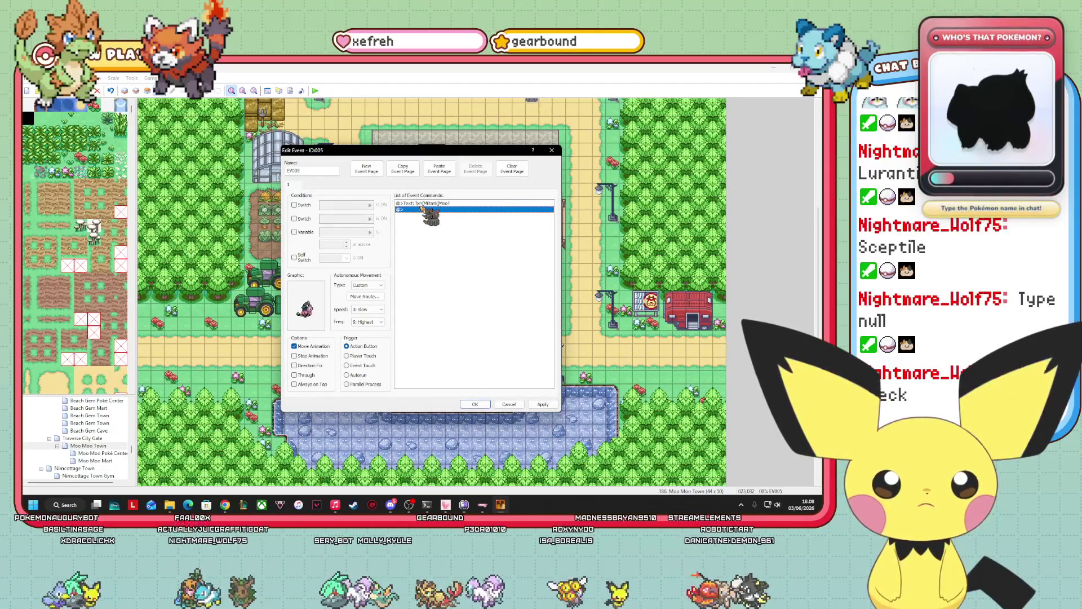
pyautogui.doubleClick(422, 209)
pyautogui.click(527, 383)
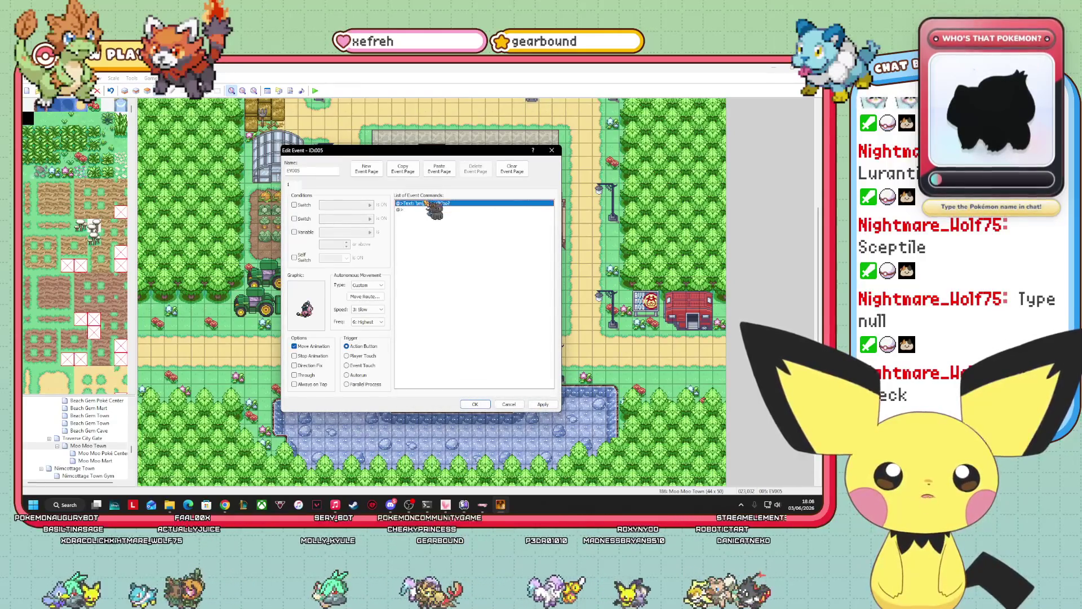
pyautogui.doubleClick(430, 208)
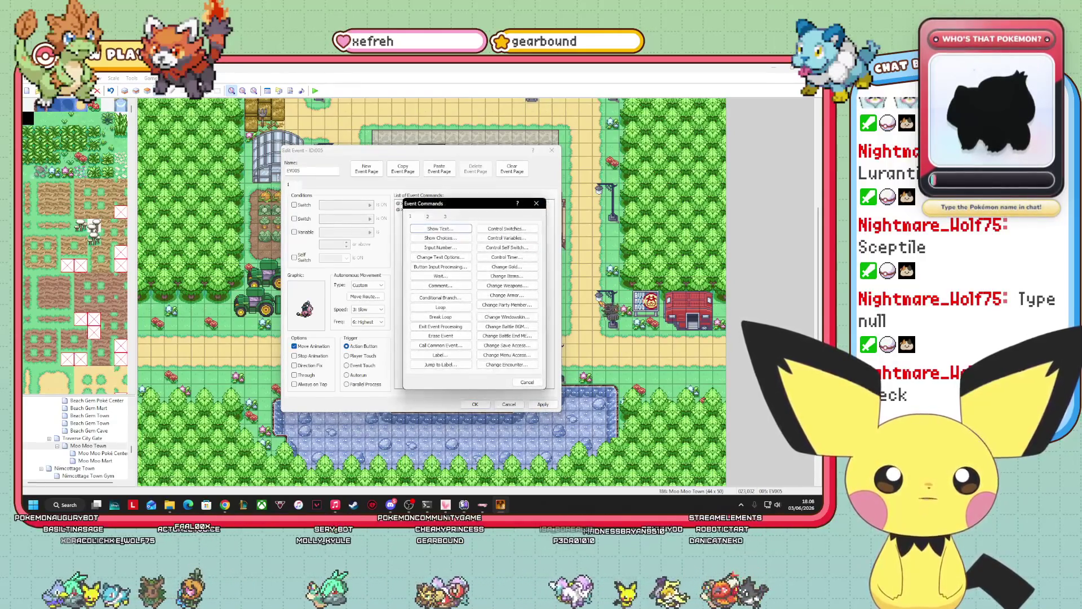
pyautogui.click(428, 217)
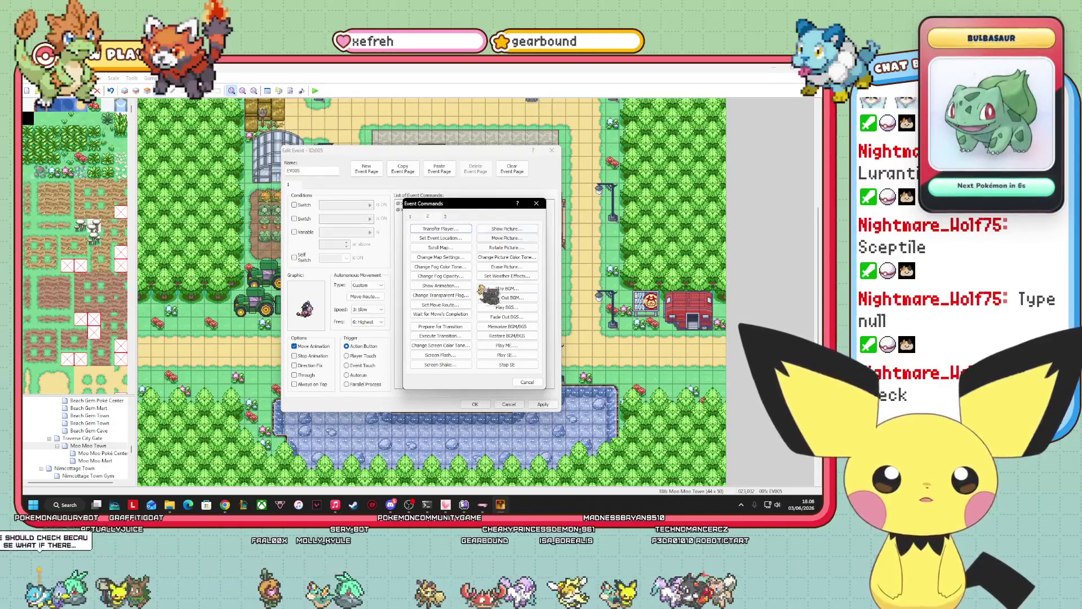
# - Browse the Play SE and Play BGS sound lists without choosing, then bring up the Characters folder
pyautogui.click(531, 354)
pyautogui.scroll(-8, 486, 258)
pyautogui.click(508, 376)
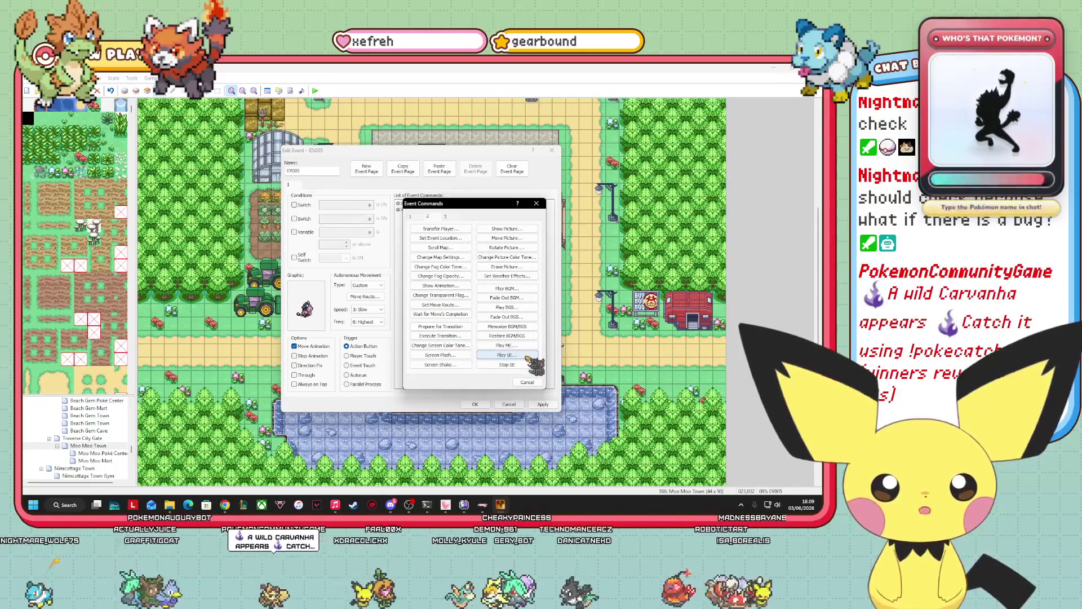
pyautogui.click(519, 308)
pyautogui.click(507, 375)
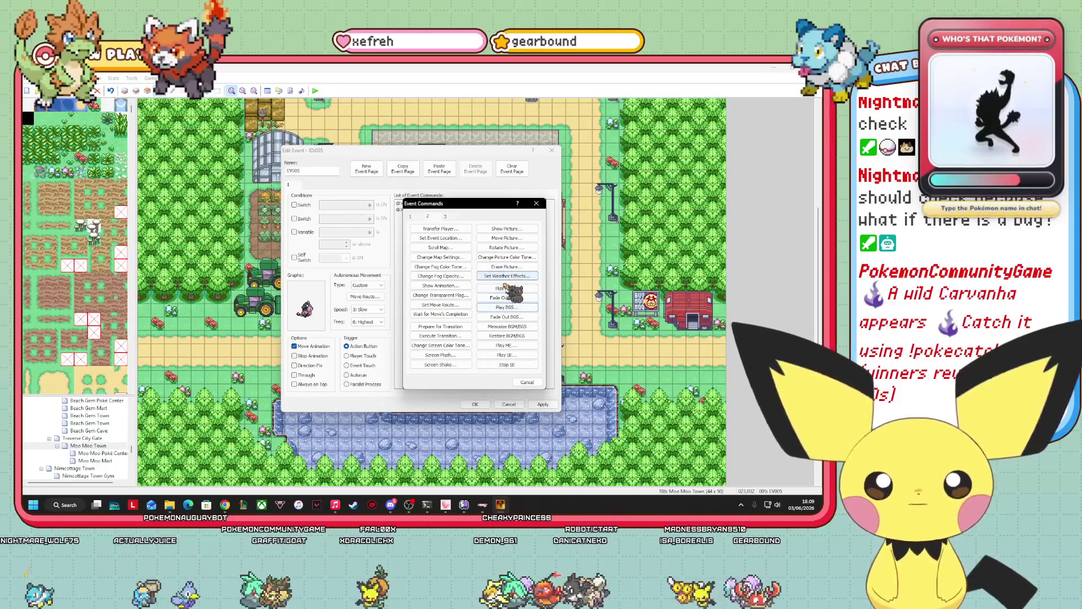
pyautogui.click(450, 217)
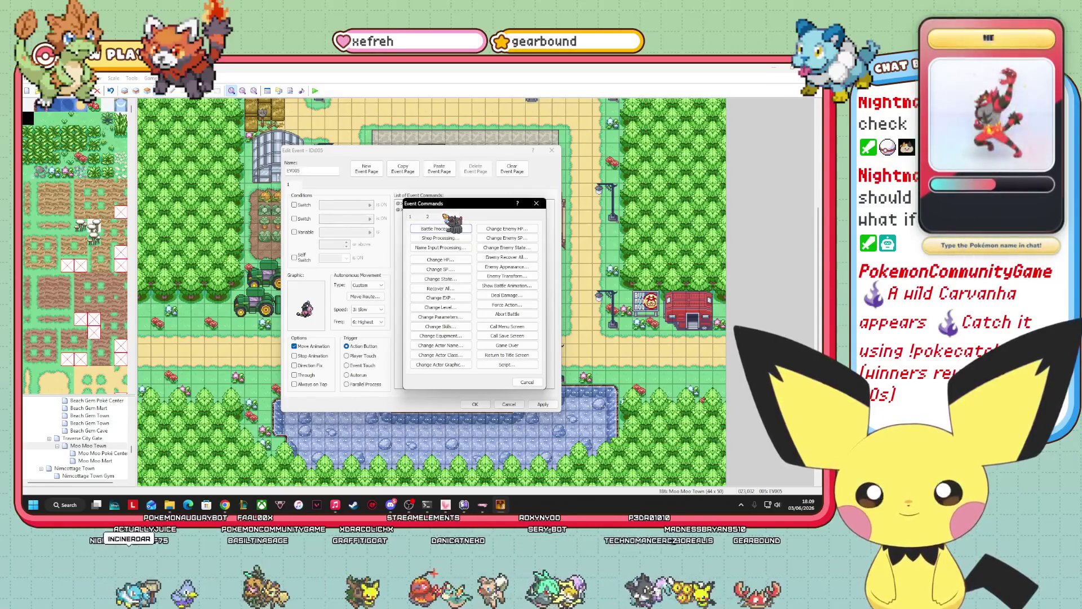
pyautogui.click(427, 216)
pyautogui.moveTo(170, 505)
pyautogui.click(167, 479)
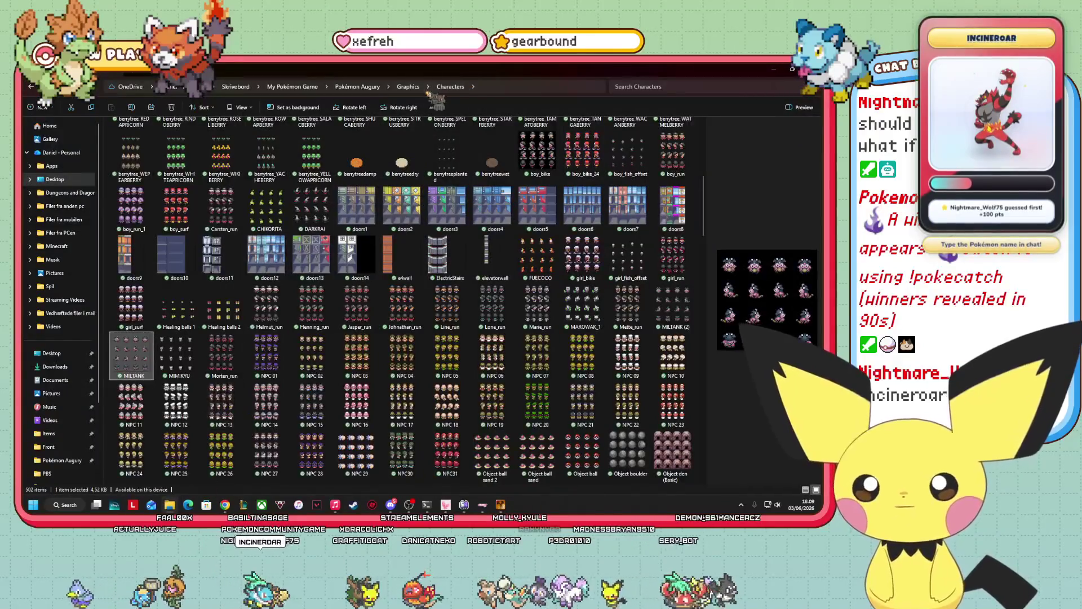
# - Go up from Characters through Graphics to the Pokémon Augury folder and open Audio
pyautogui.click(408, 86)
pyautogui.click(356, 87)
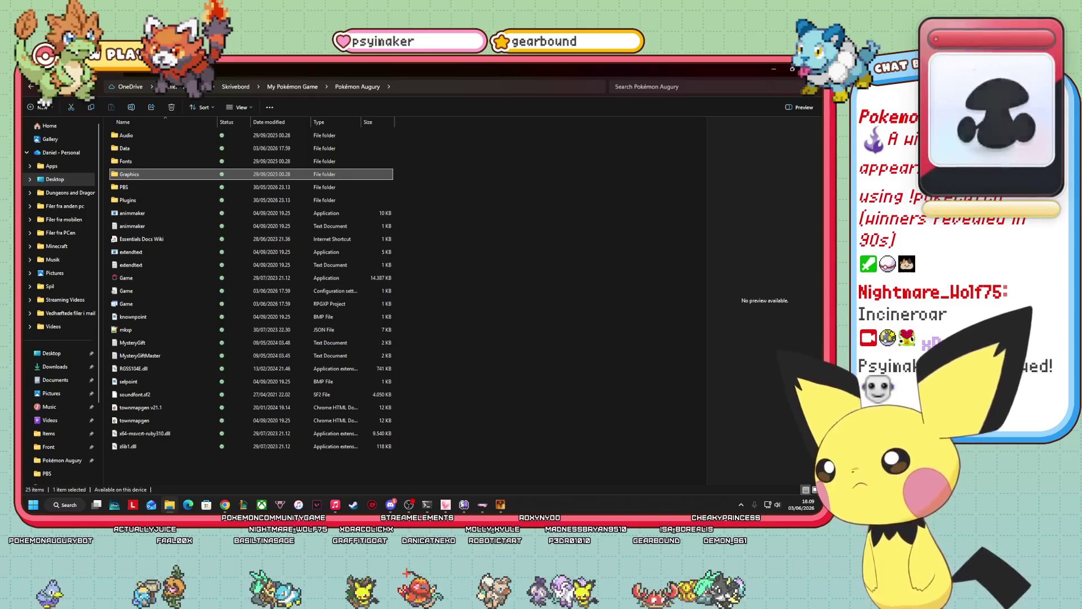
pyautogui.hotkey('alt', 'Tab')
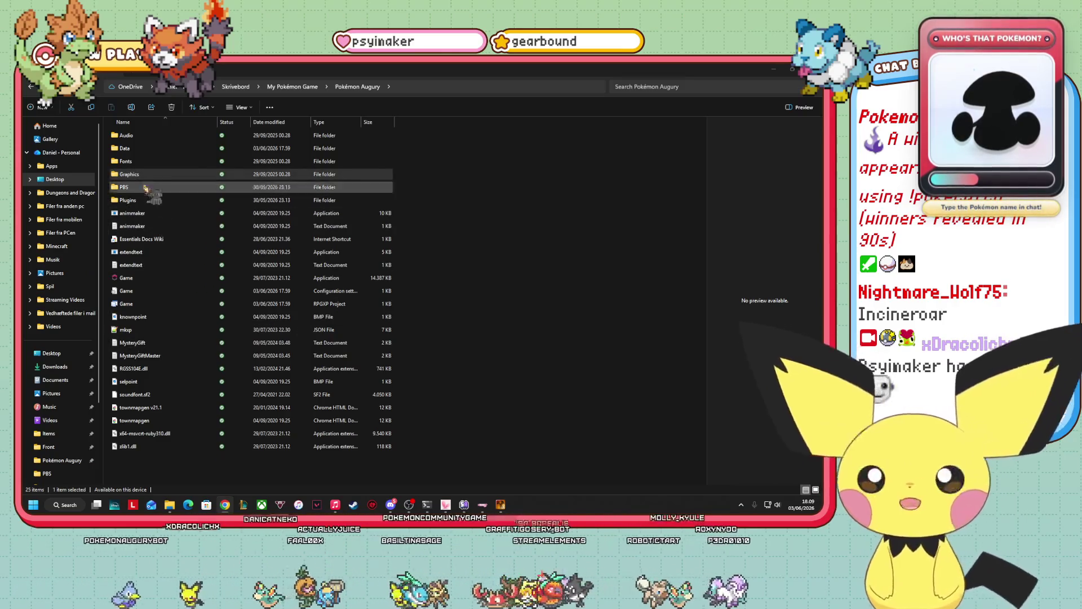
pyautogui.doubleClick(139, 136)
# - Open Audio > SE > Cries and scroll down to the MILTANK cry
pyautogui.click(145, 177)
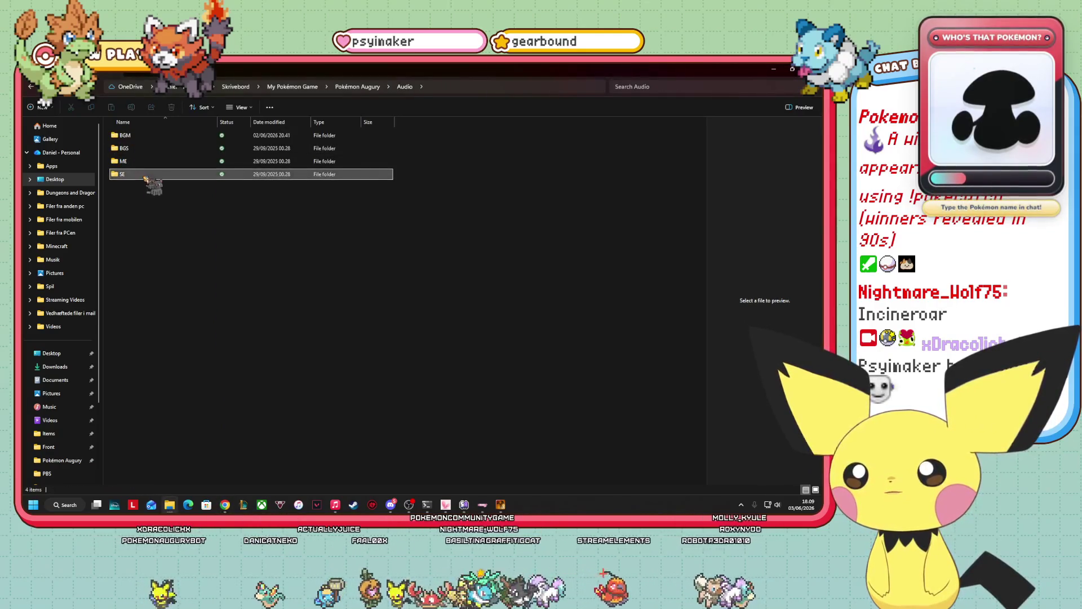
pyautogui.doubleClick(149, 177)
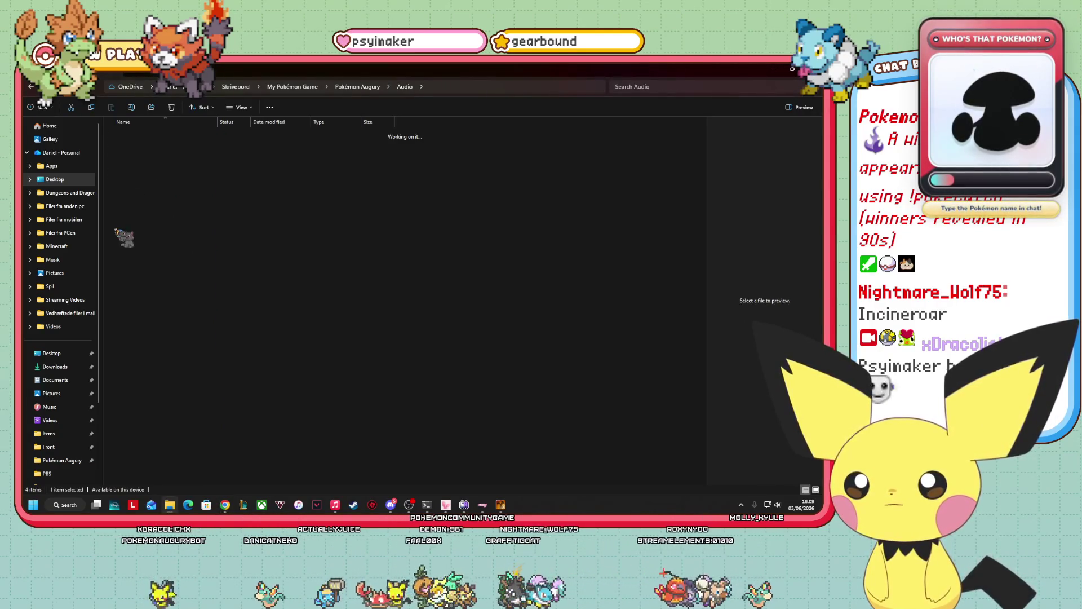
pyautogui.doubleClick(145, 149)
pyautogui.scroll(-15, 338, 282)
pyautogui.scroll(-20, 337, 294)
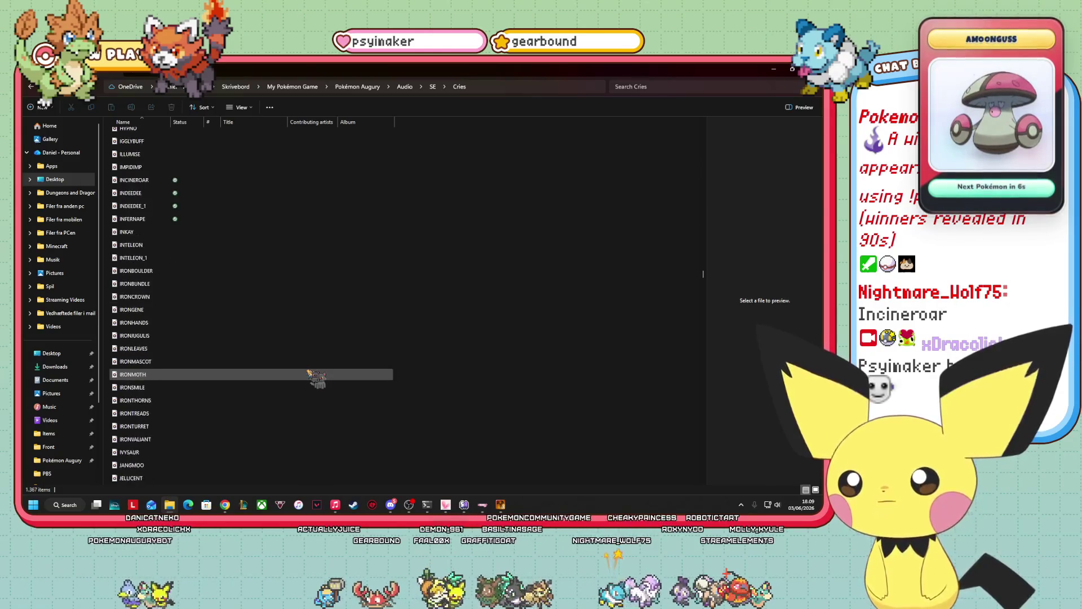
pyautogui.scroll(-20, 317, 379)
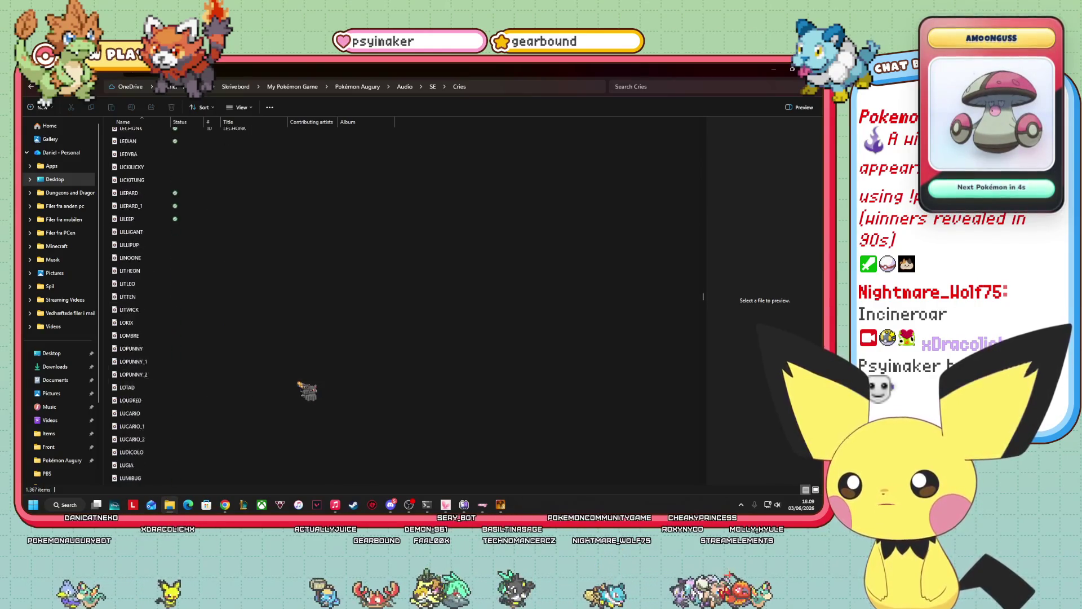
pyautogui.scroll(-20, 307, 391)
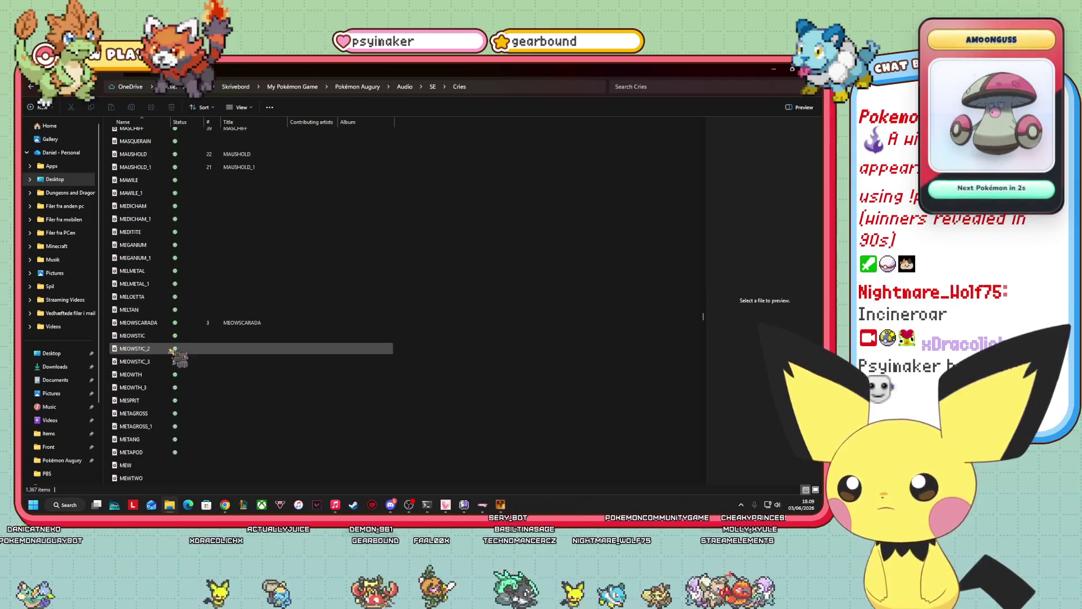
pyautogui.scroll(-12, 173, 352)
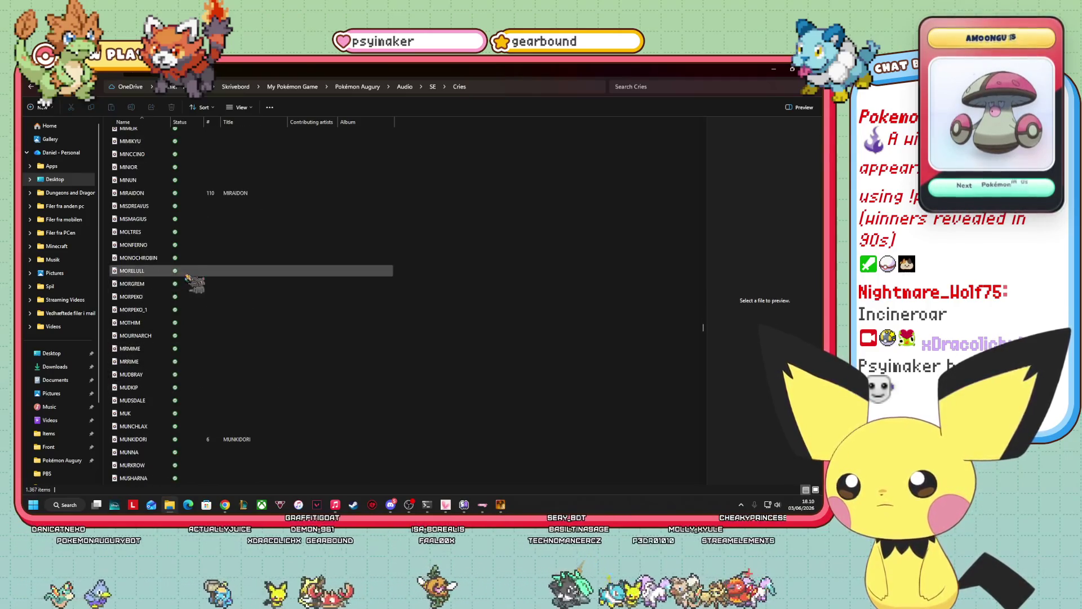
pyautogui.scroll(2, 189, 278)
# - Copy MILTANK from Cries into the SE folder, replacing the existing MILTANK.ogg
pyautogui.click(141, 186)
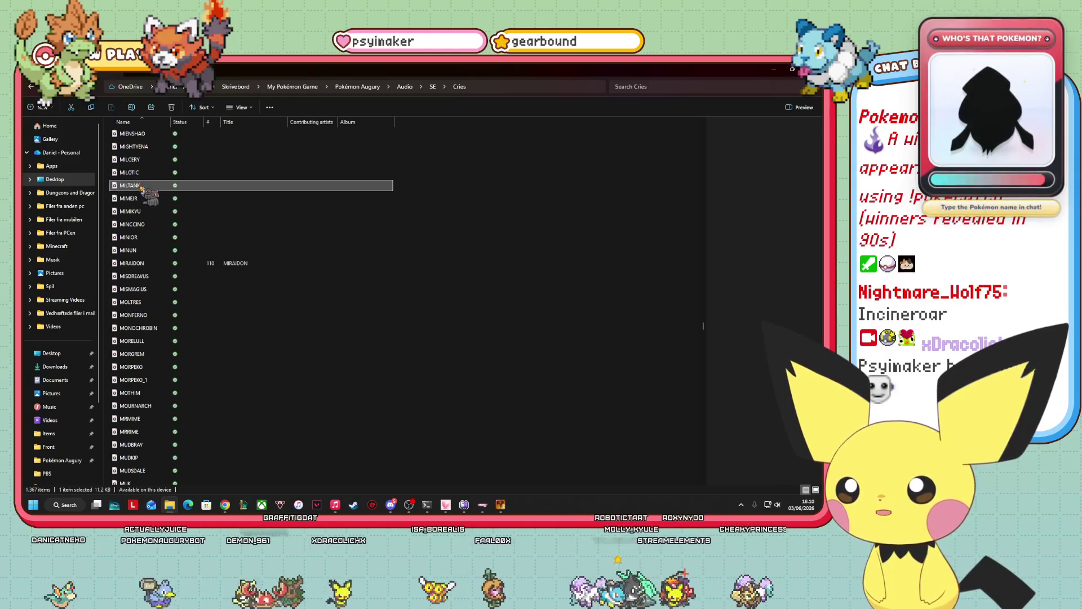
pyautogui.rightClick(140, 187)
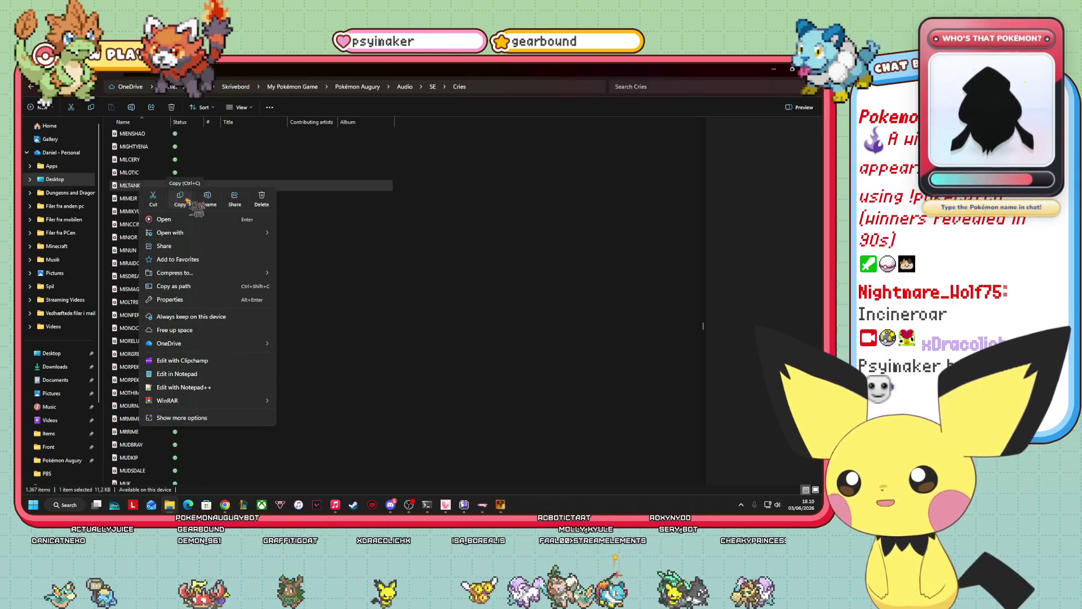
pyautogui.click(187, 199)
pyautogui.click(440, 87)
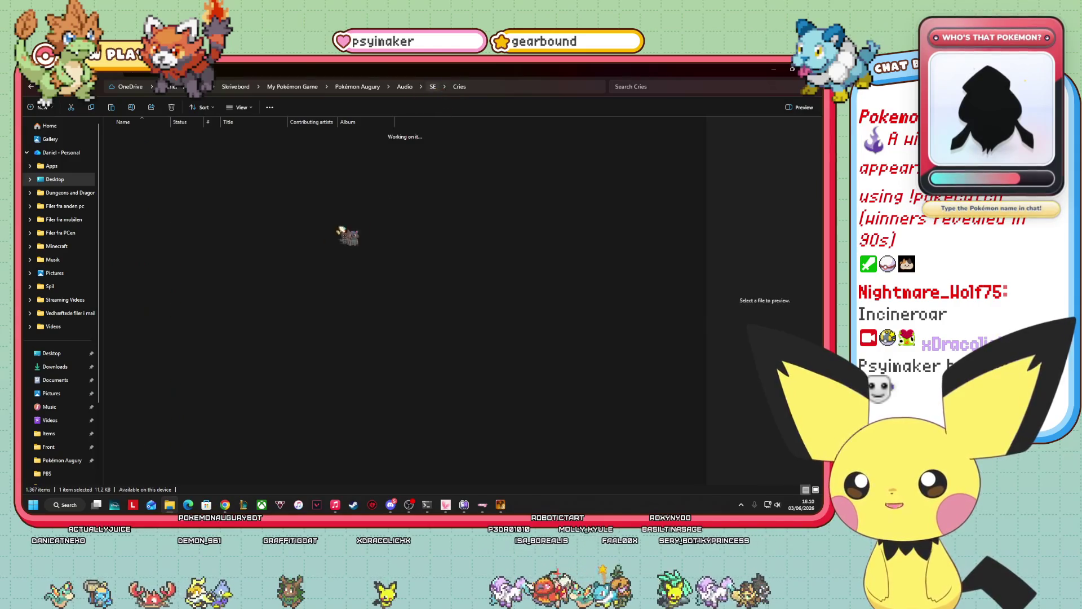
pyautogui.rightClick(499, 265)
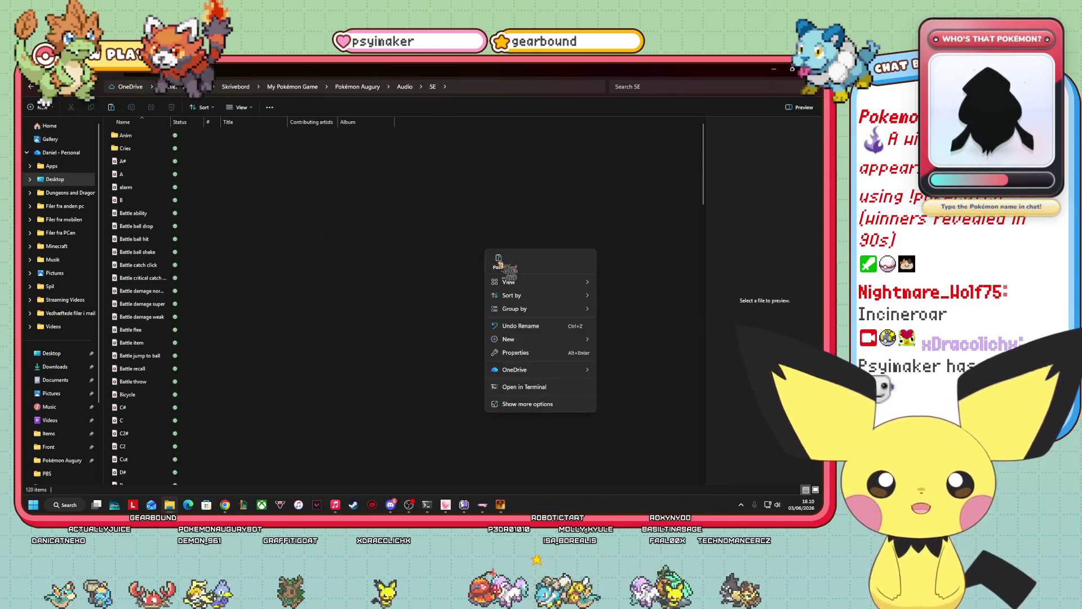
pyautogui.click(504, 265)
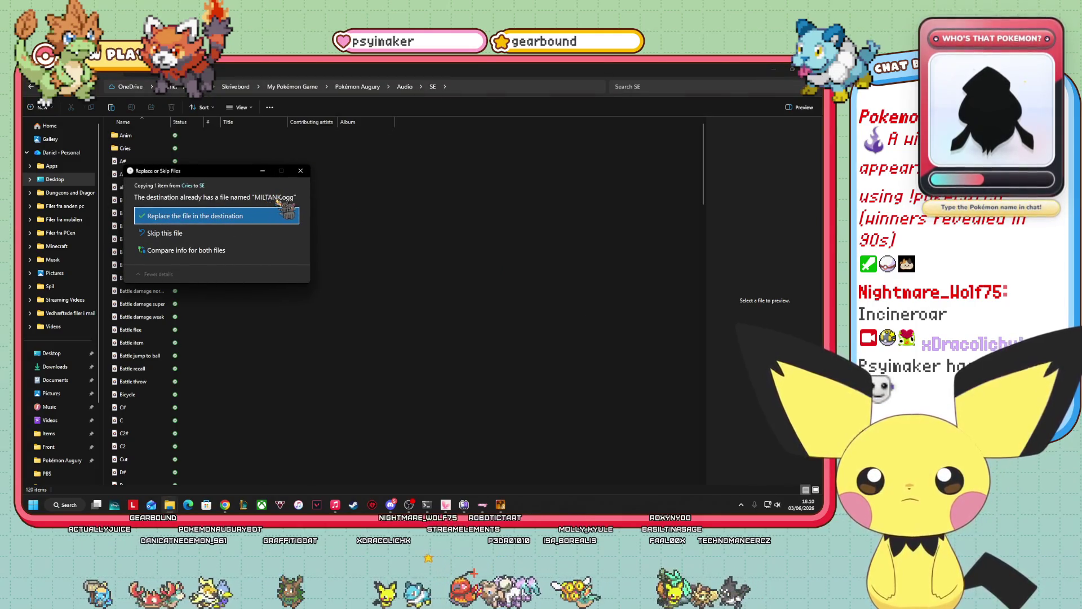
pyautogui.click(200, 217)
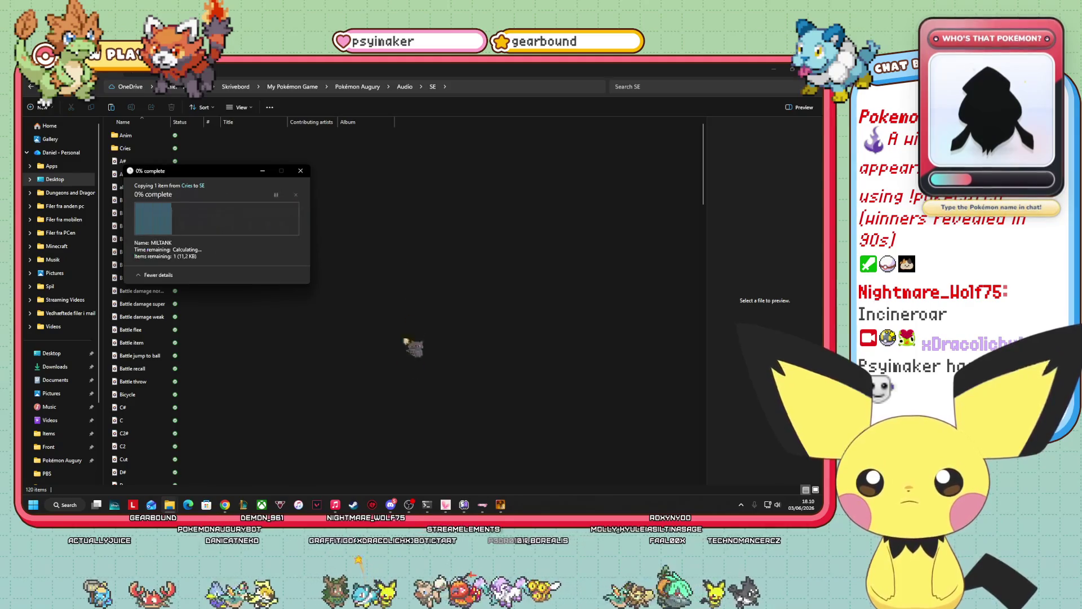
pyautogui.click(502, 505)
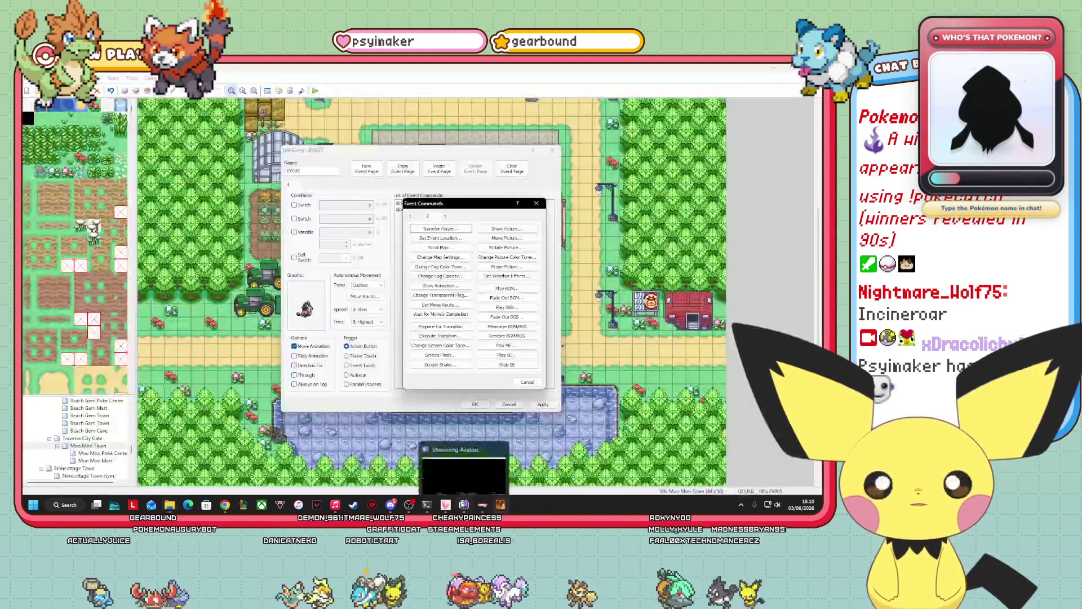
# - Add a Play SE command with the MILTANK sound effect before the Moo? line
pyautogui.click(506, 355)
pyautogui.scroll(-20, 488, 247)
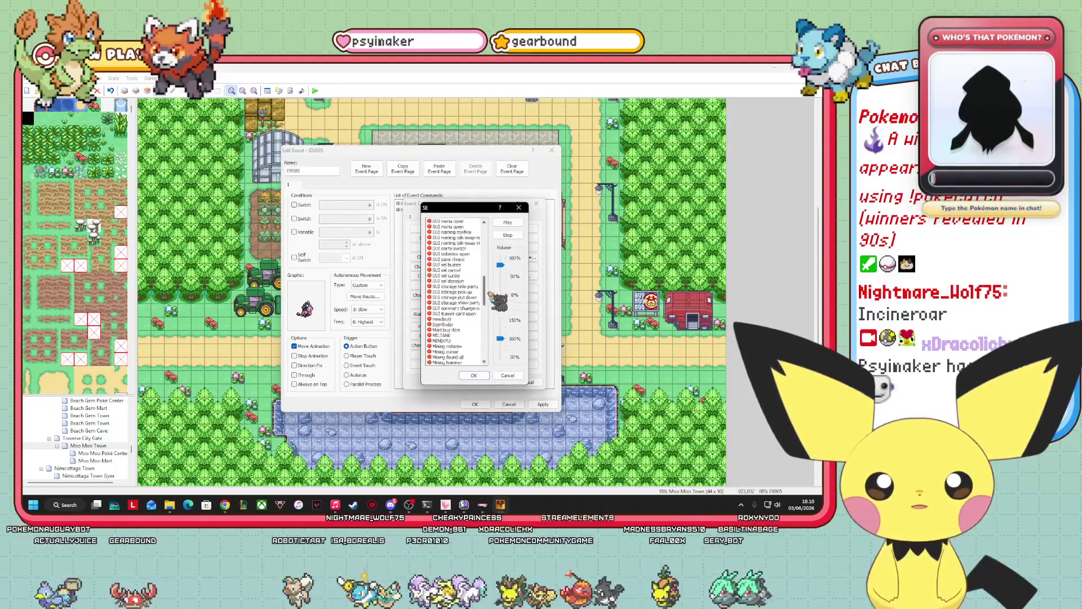
pyautogui.click(451, 270)
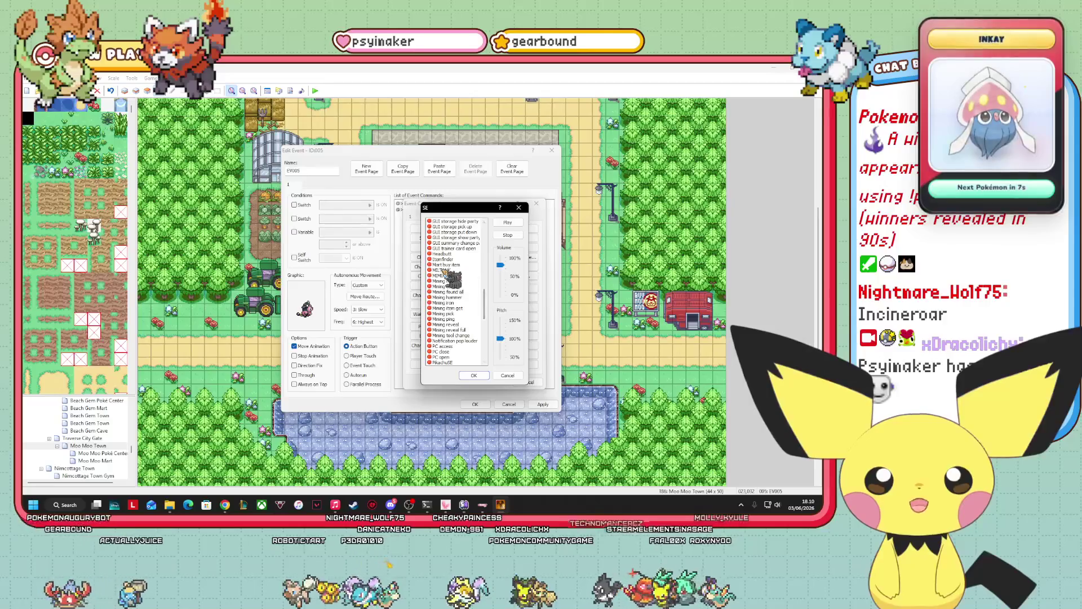
pyautogui.click(506, 222)
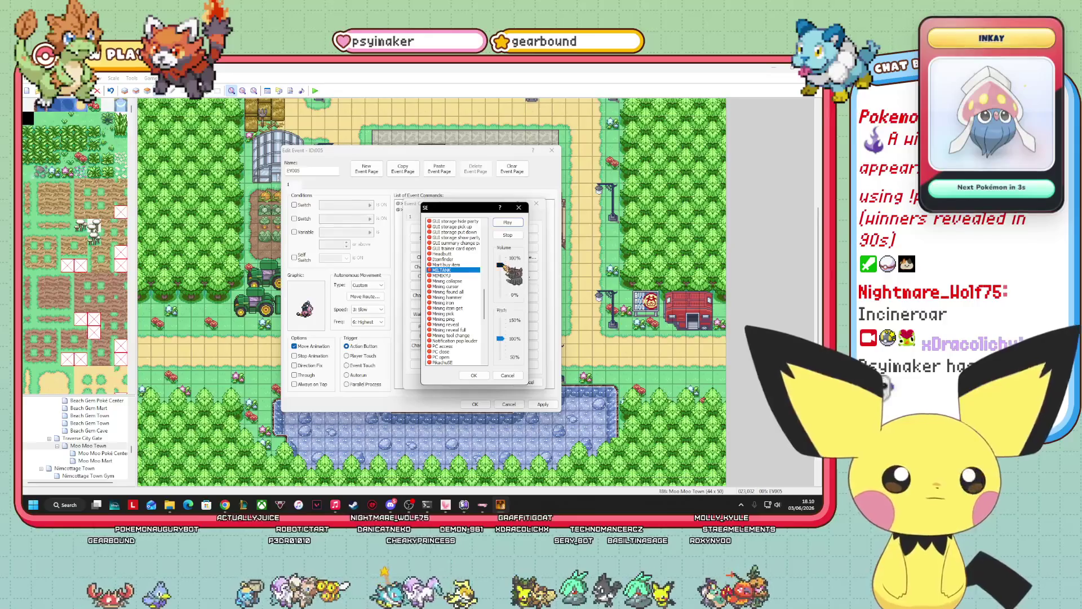
pyautogui.click(479, 376)
# - Select and copy both the Play SE and Moo? commands, then close the event editor
pyautogui.click(452, 204)
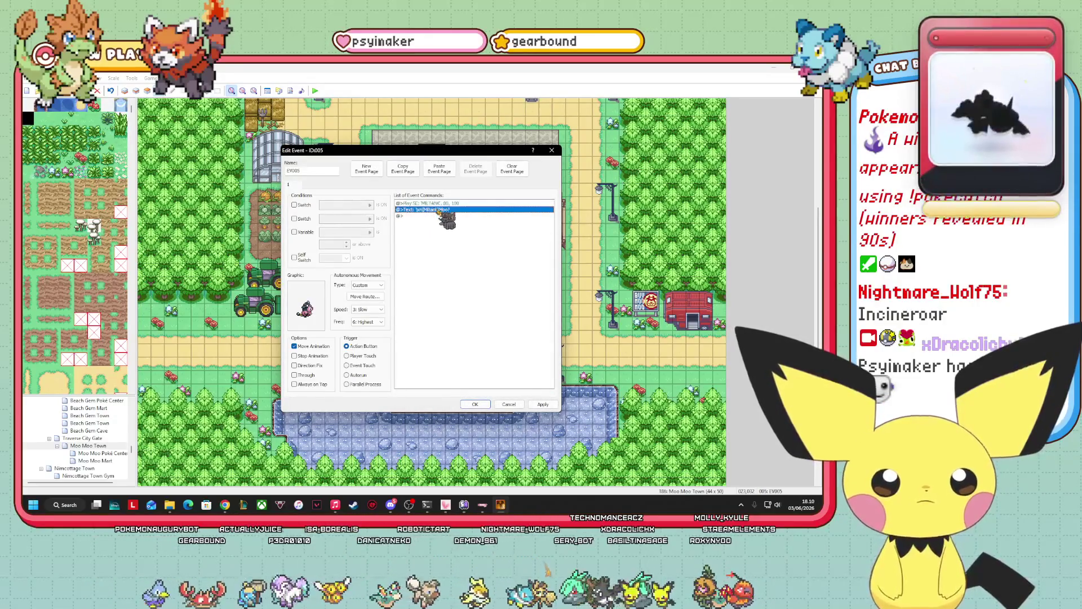
pyautogui.rightClick(442, 207)
pyautogui.click(475, 270)
pyautogui.rightClick(442, 207)
pyautogui.click(479, 244)
pyautogui.click(543, 404)
pyautogui.press('Escape')
# - Paste the MILTANK sound and text commands into the neighbouring event, changing the line to 'Moo!'
pyautogui.rightClick(444, 354)
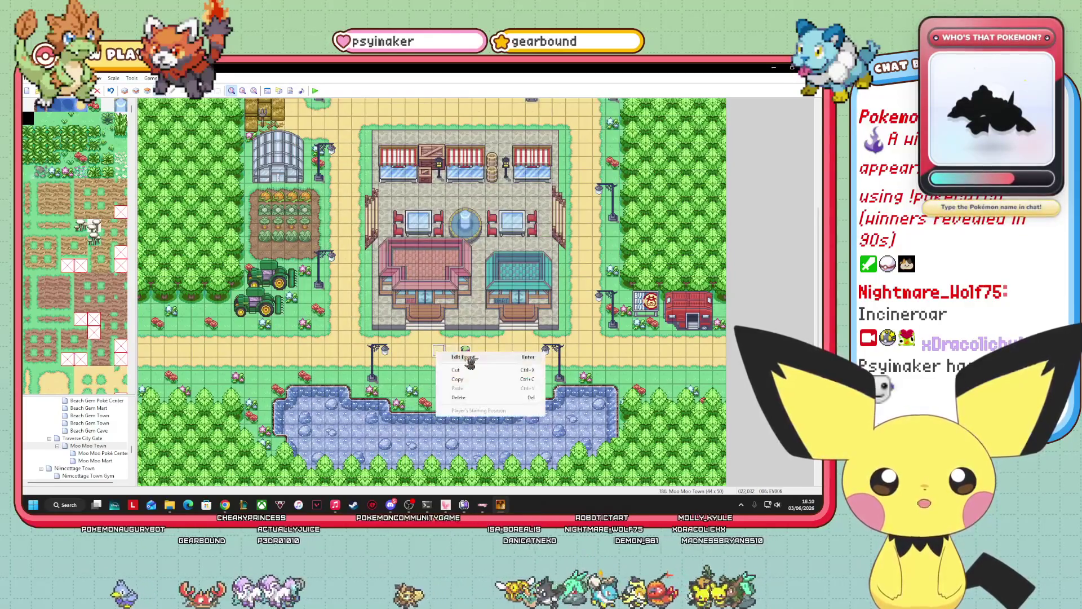
pyautogui.click(460, 367)
pyautogui.rightClick(426, 209)
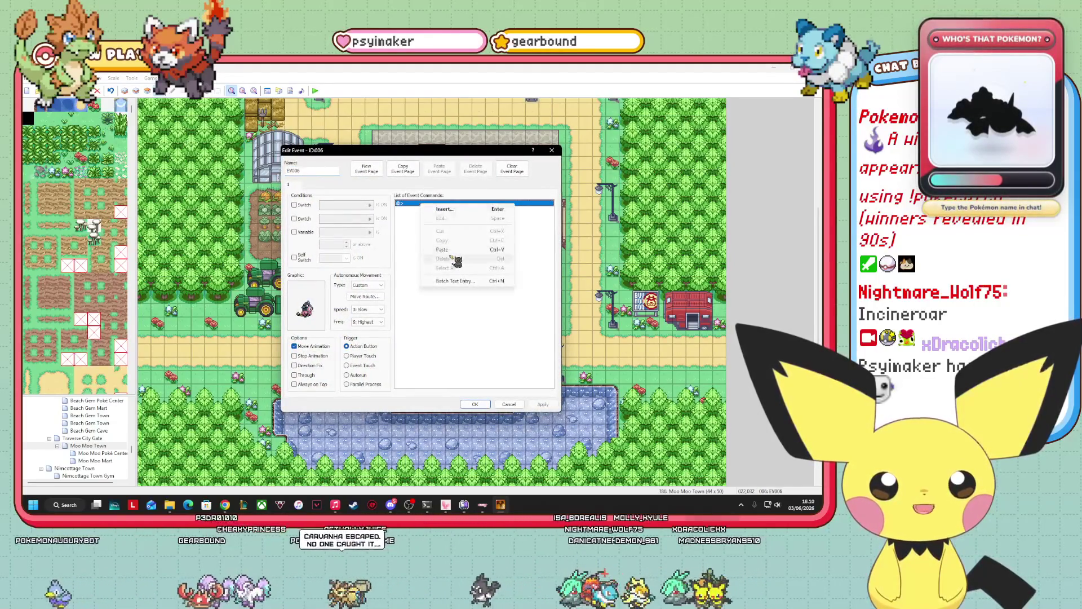
pyautogui.click(468, 254)
pyautogui.rightClick(459, 209)
pyautogui.click(465, 222)
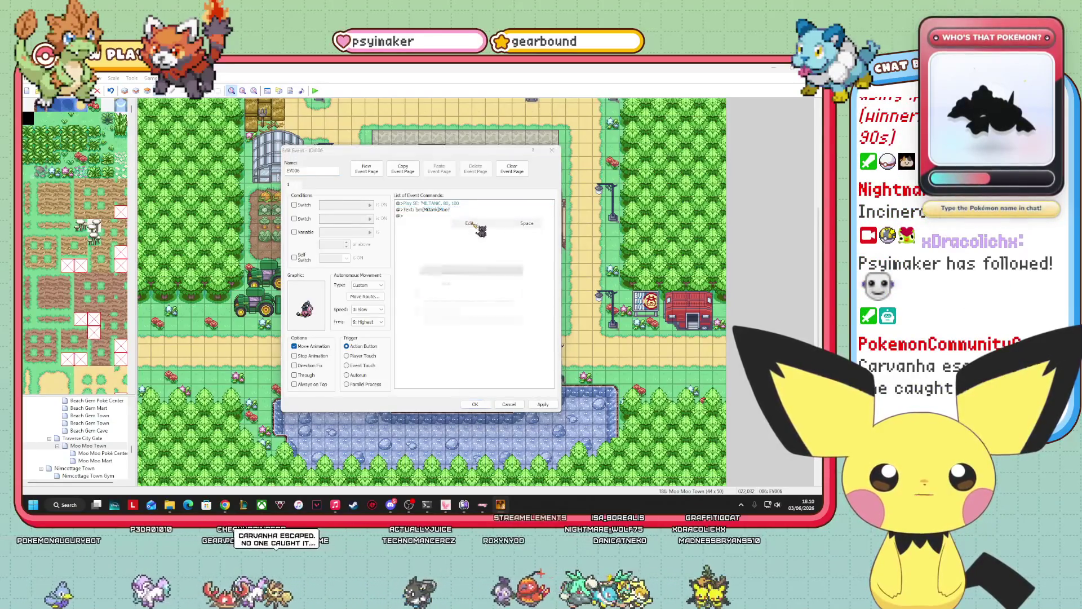
pyautogui.press('BackSpace')
pyautogui.write('!')
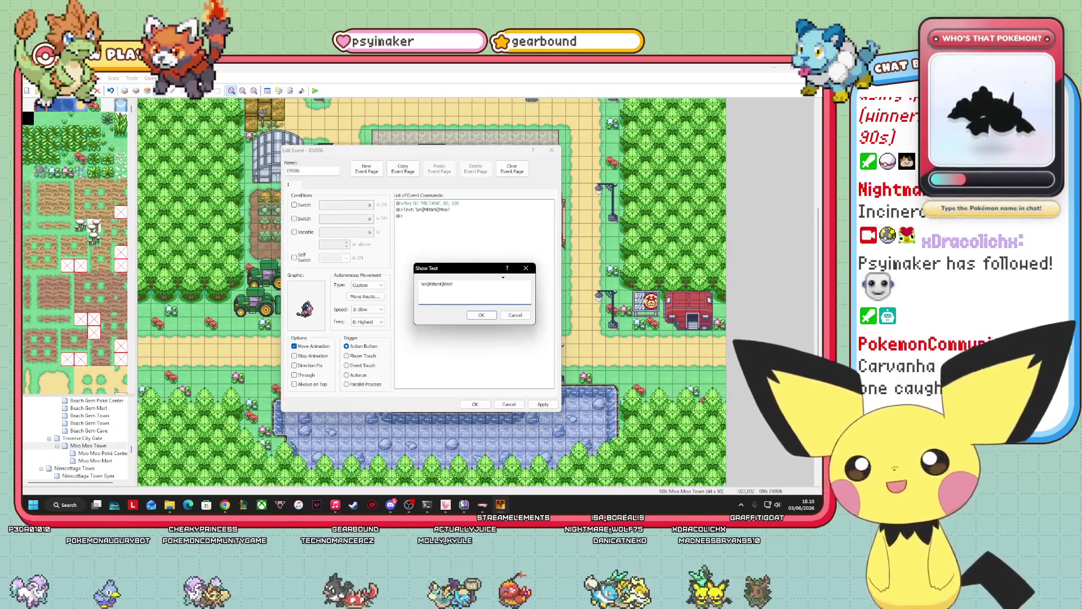
pyautogui.click(483, 315)
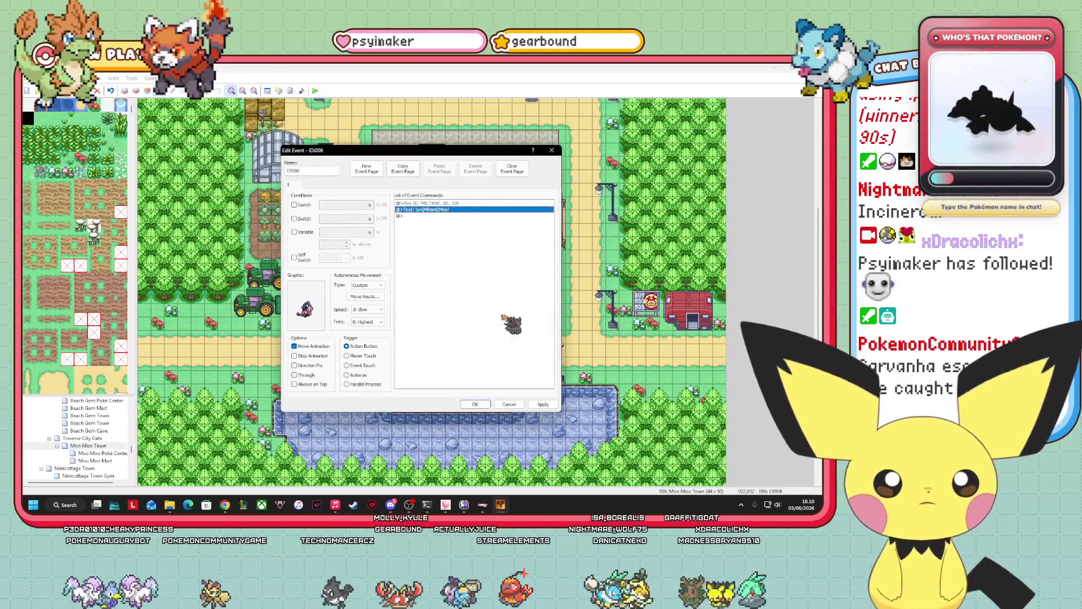
pyautogui.click(475, 404)
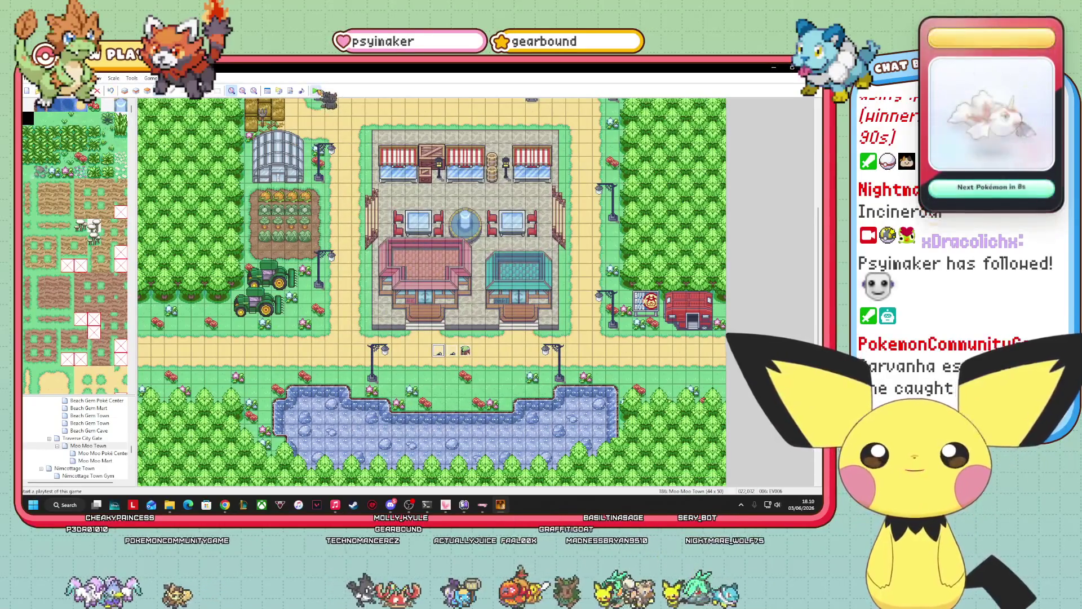
# - Playtest: decline the breeder's milk sample, then talk again, accept, and receive the Moomoo Milk
pyautogui.click(317, 92)
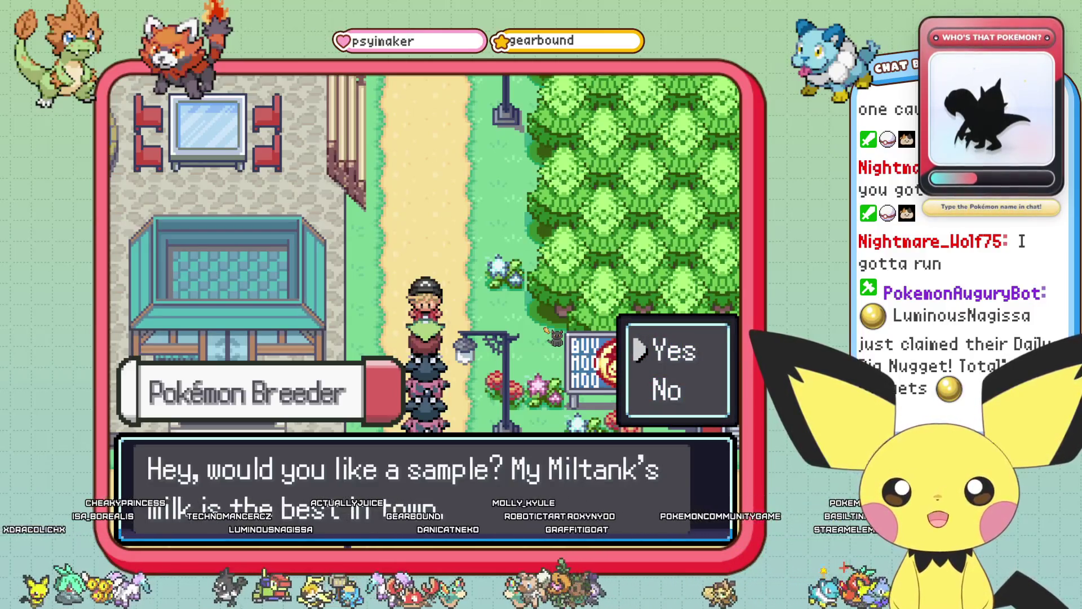
pyautogui.press('Return')
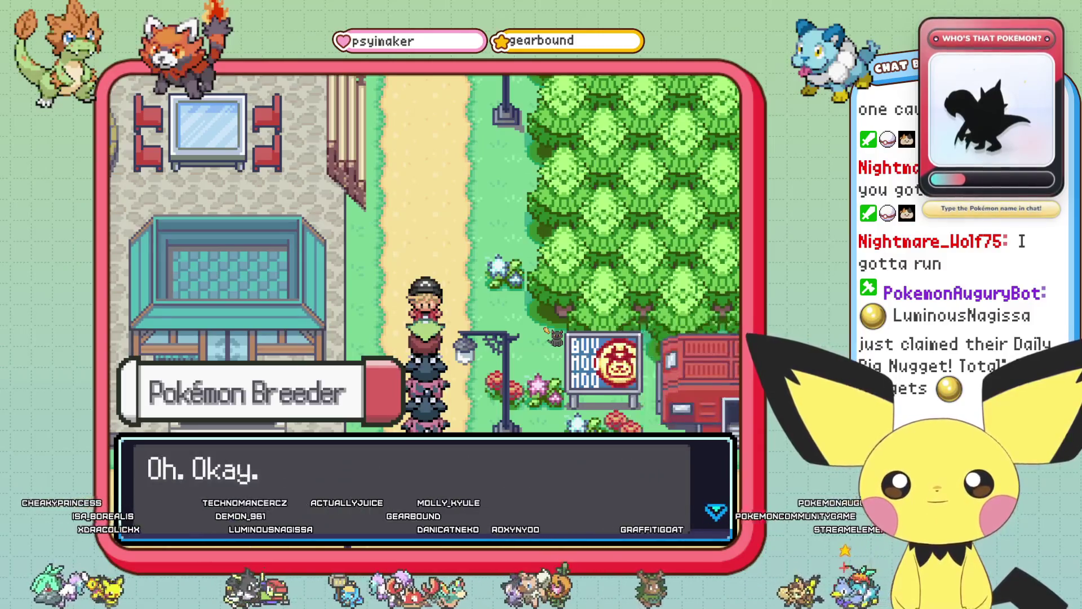
pyautogui.press('Return')
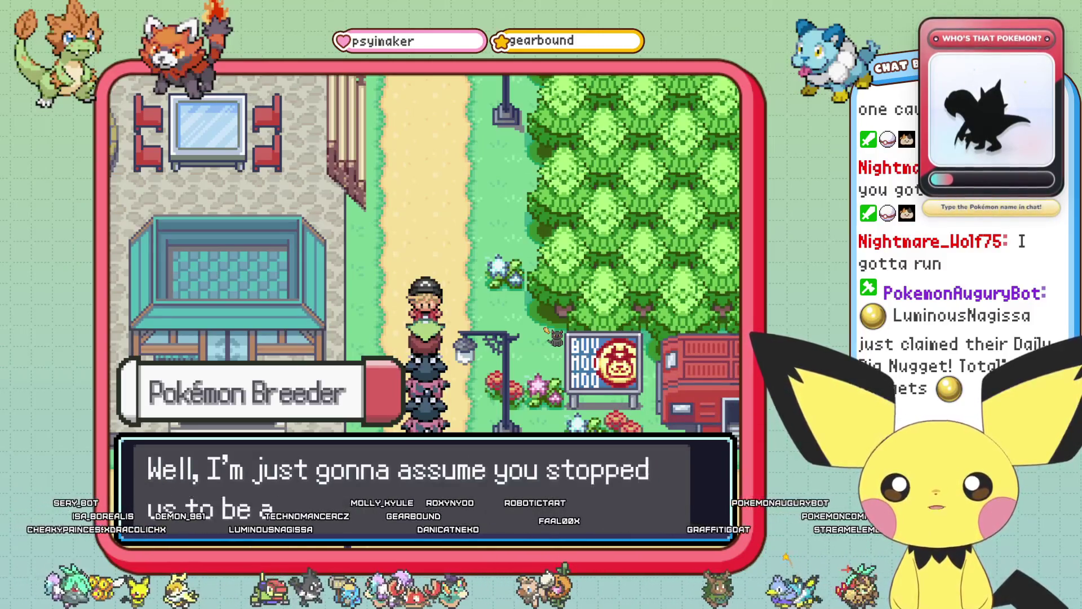
pyautogui.press('Return')
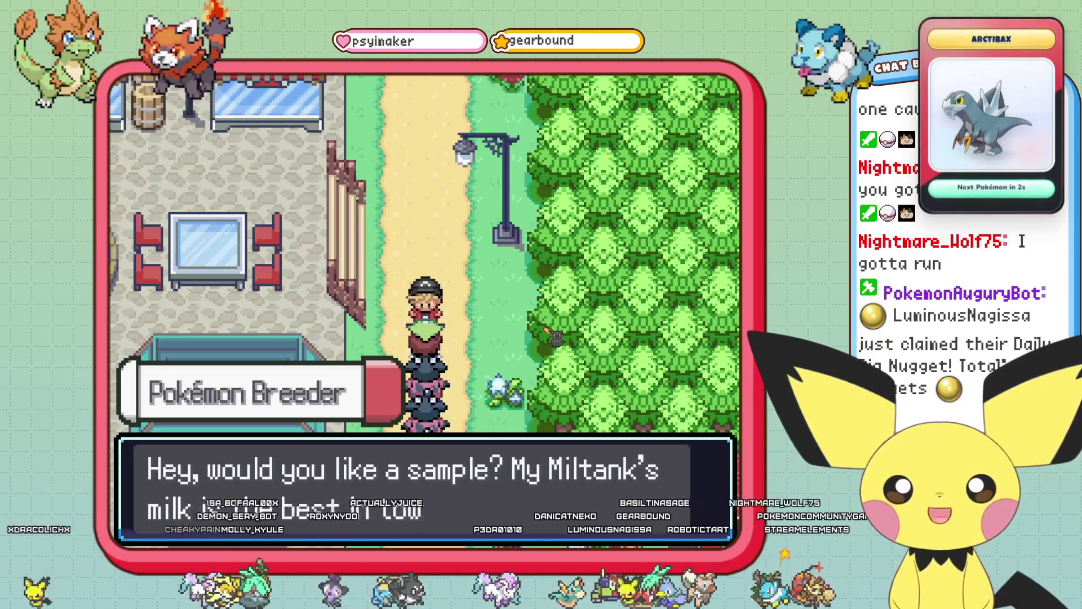
pyautogui.press('Return')
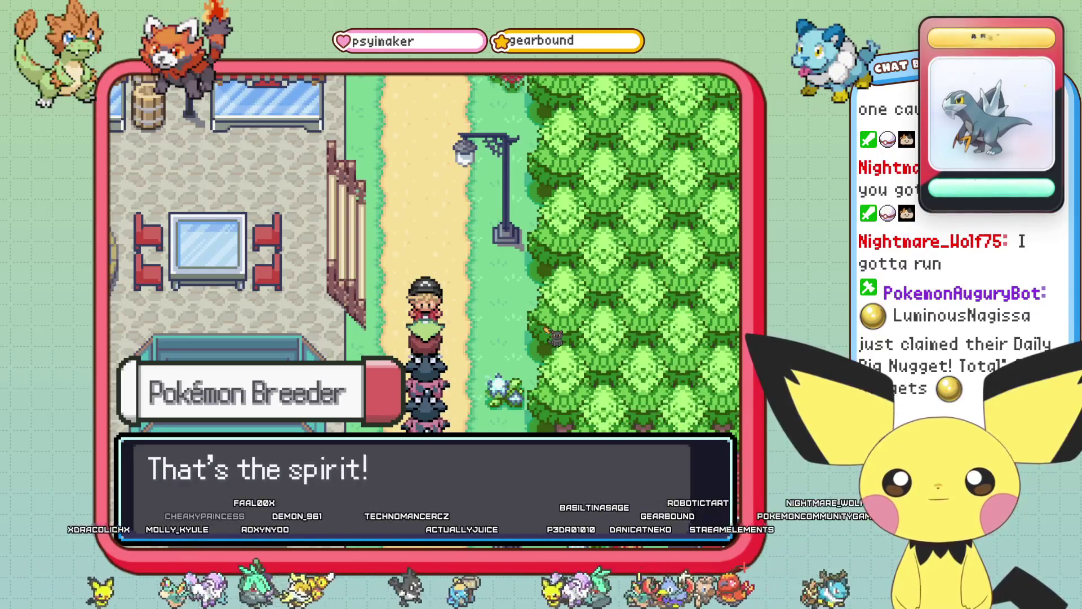
pyautogui.press('Return')
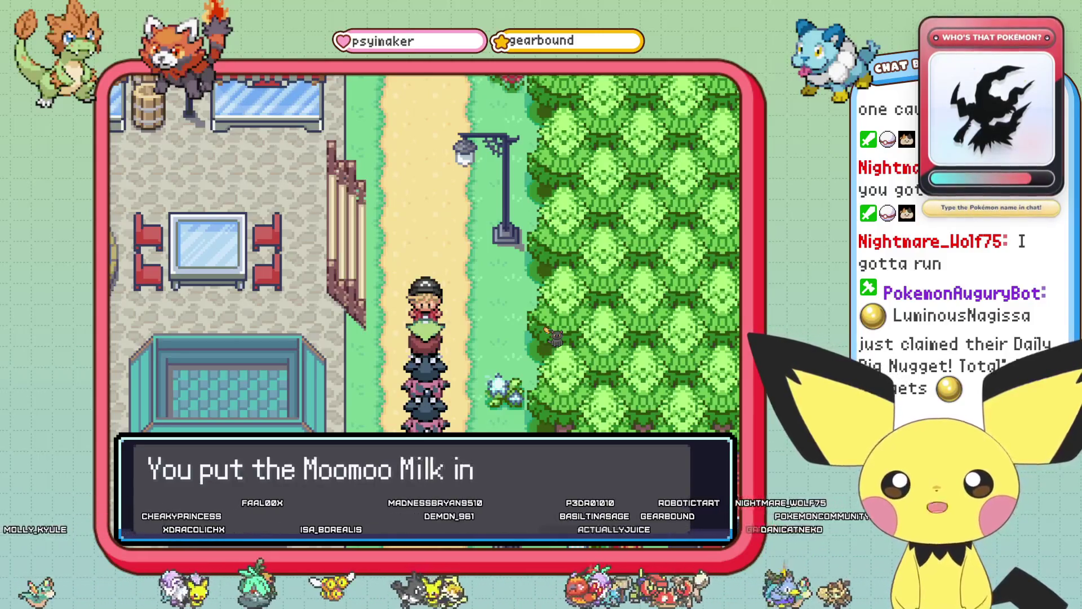
pyautogui.press('Return')
pyautogui.press('Return')
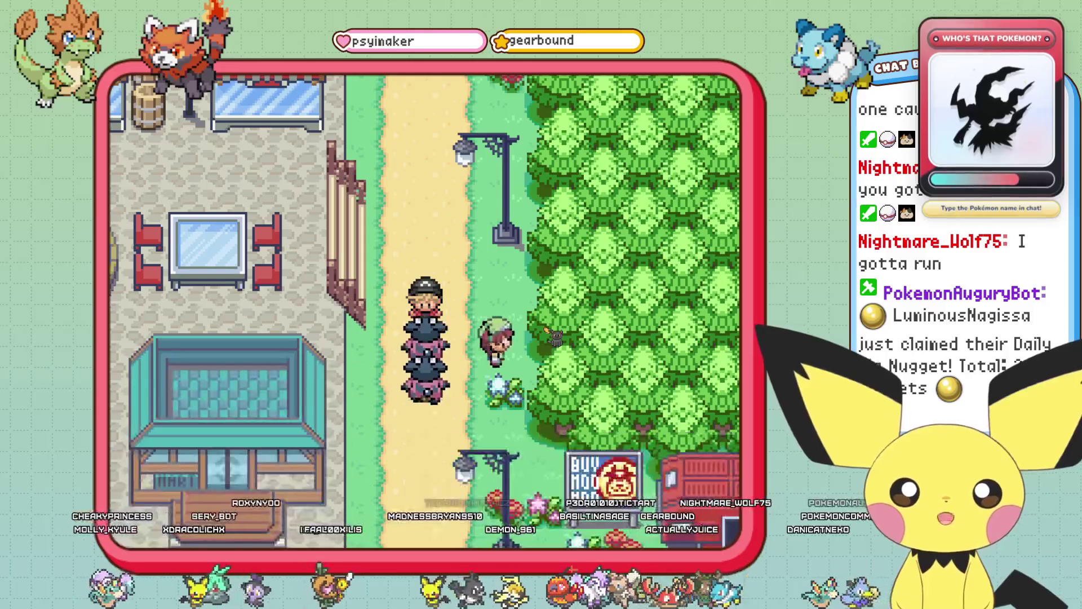
pyautogui.press('Right')
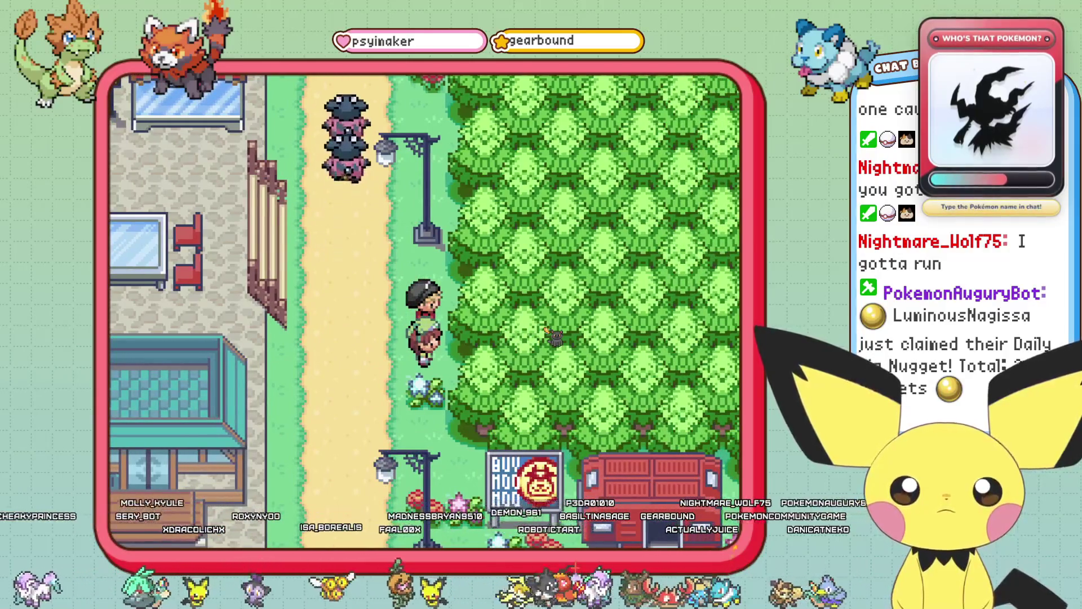
pyautogui.press('Left')
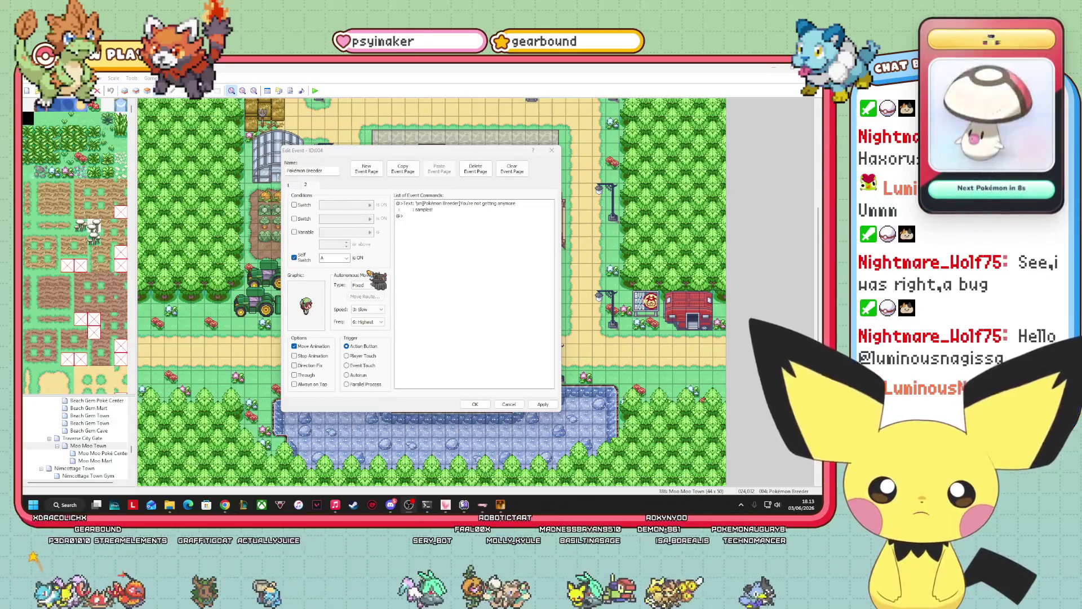
# - Check page 2's Movement Type, confirm the breeder event, and reopen it for editing
pyautogui.click(364, 285)
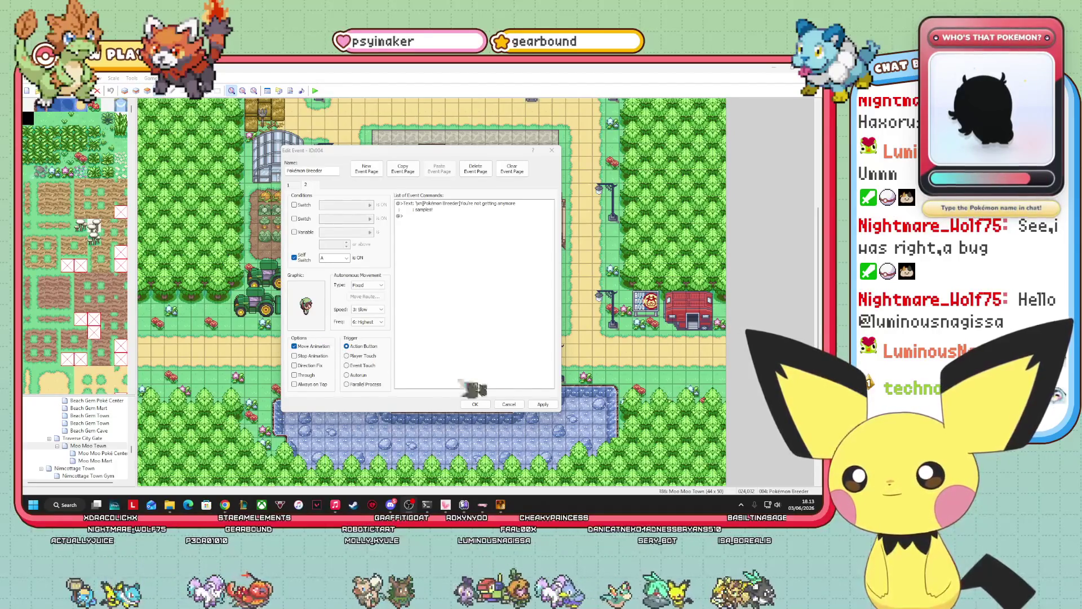
pyautogui.click(475, 405)
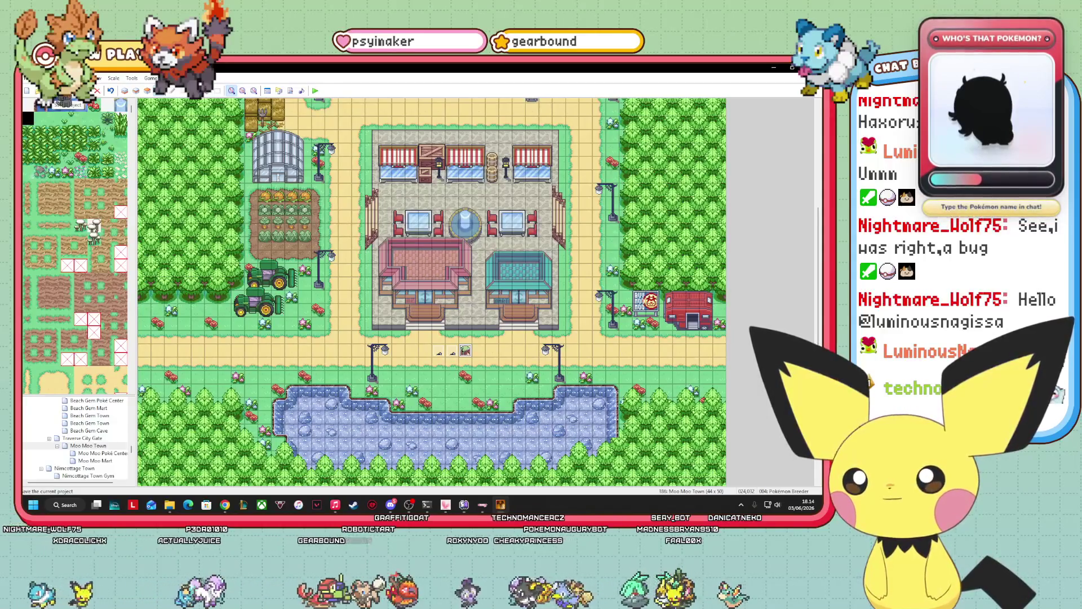
pyautogui.rightClick(466, 352)
pyautogui.click(486, 356)
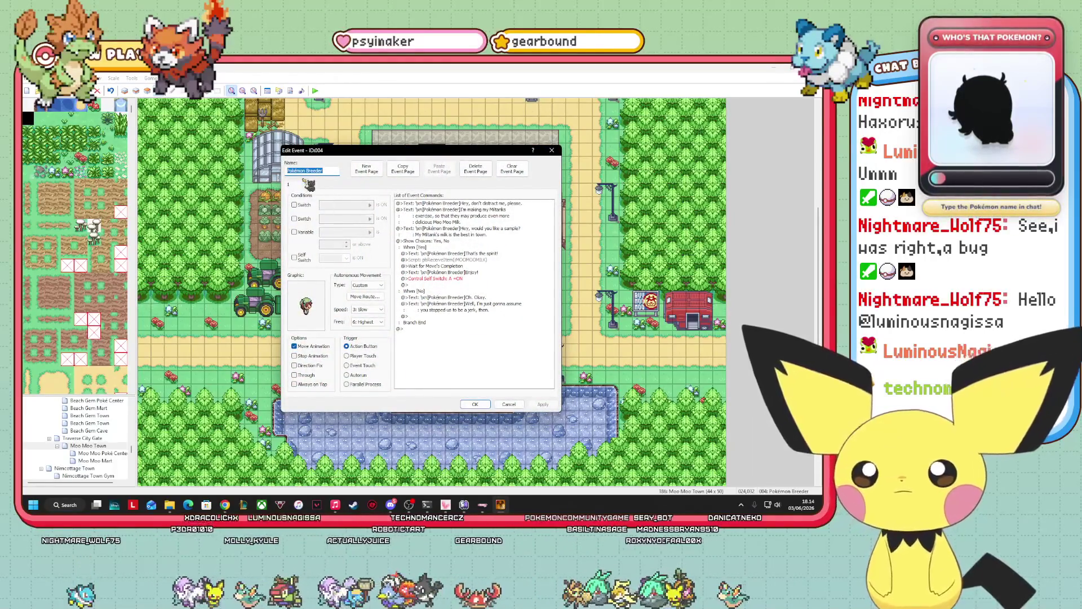
# - Set the breeder's page 2 movement type to Custom and confirm the event
pyautogui.click(306, 185)
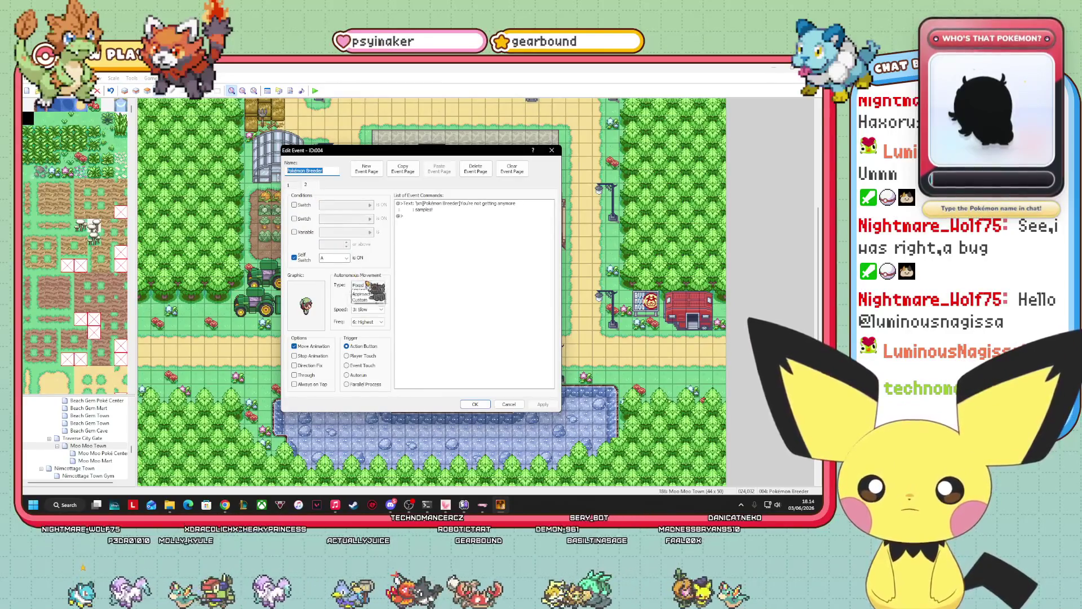
pyautogui.click(368, 285)
pyautogui.click(361, 310)
pyautogui.click(543, 404)
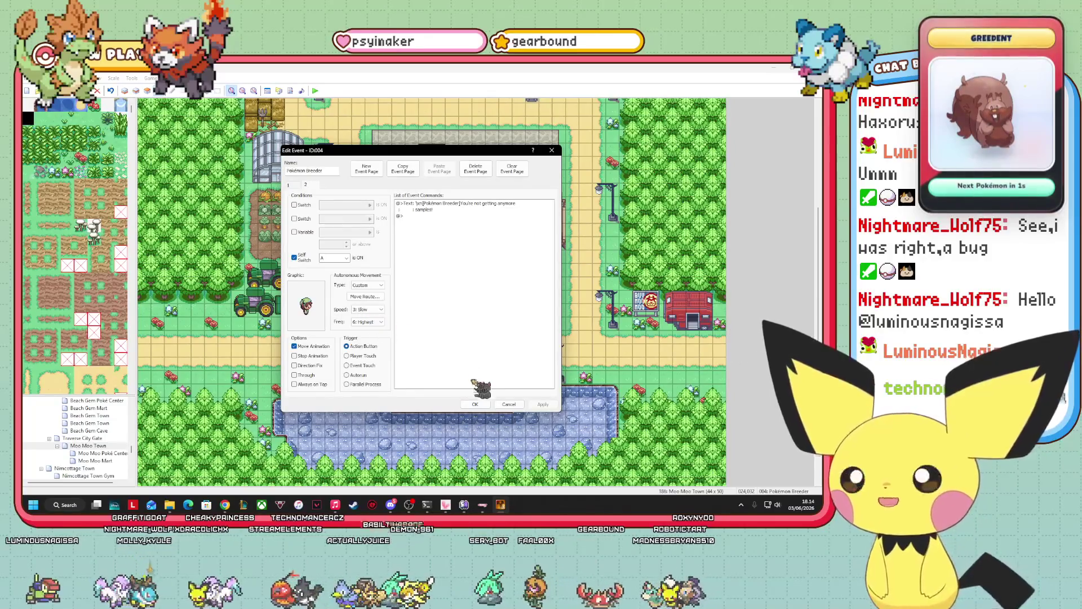
pyautogui.click(476, 404)
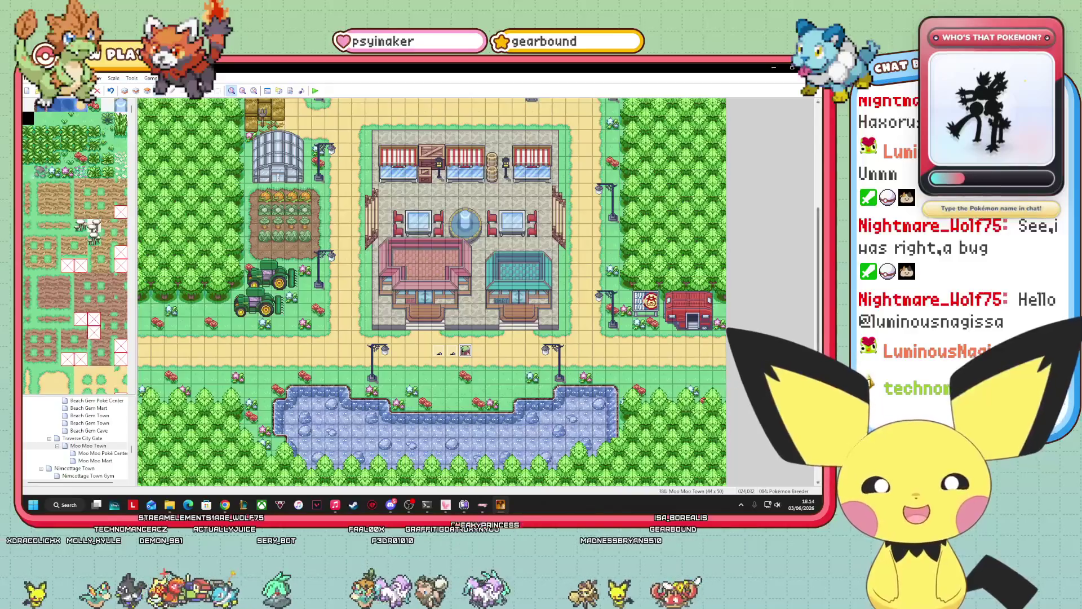
# - Create an event beside the red building using the trainer_HIKER_2 character graphic
pyautogui.scroll(1, 694, 377)
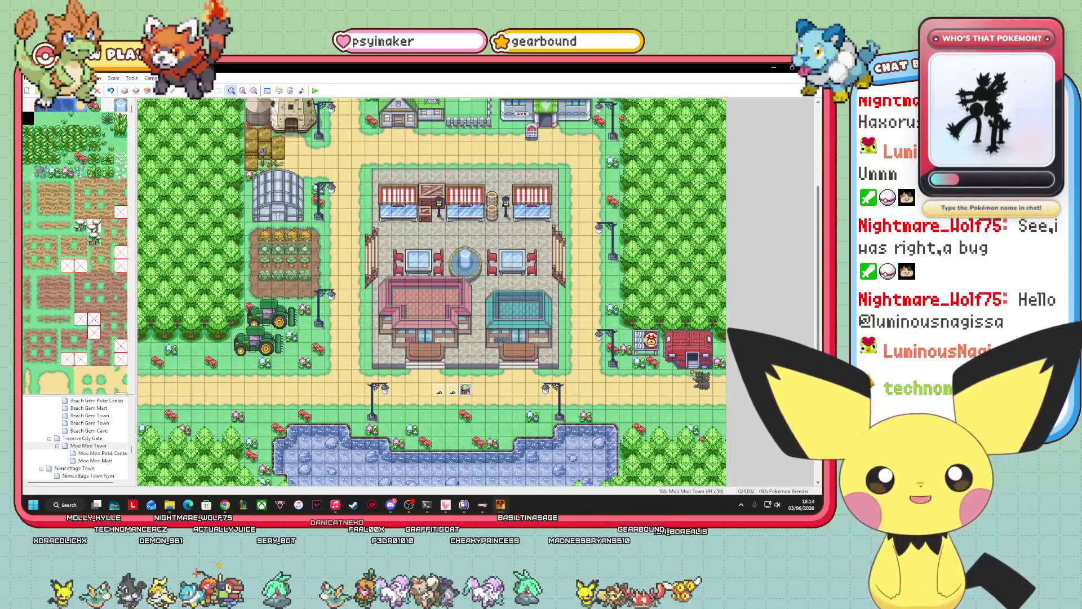
pyautogui.doubleClick(693, 377)
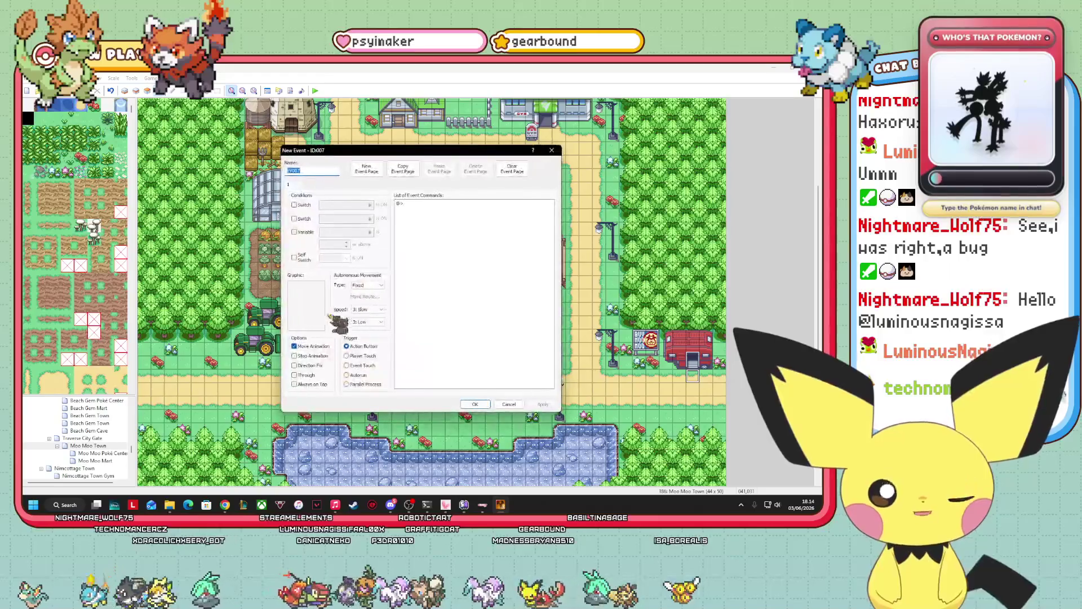
pyautogui.doubleClick(309, 300)
pyautogui.moveTo(363, 198)
pyautogui.mouseDown()
pyautogui.moveTo(376, 309)
pyautogui.moveTo(359, 269)
pyautogui.mouseUp()
pyautogui.click(348, 267)
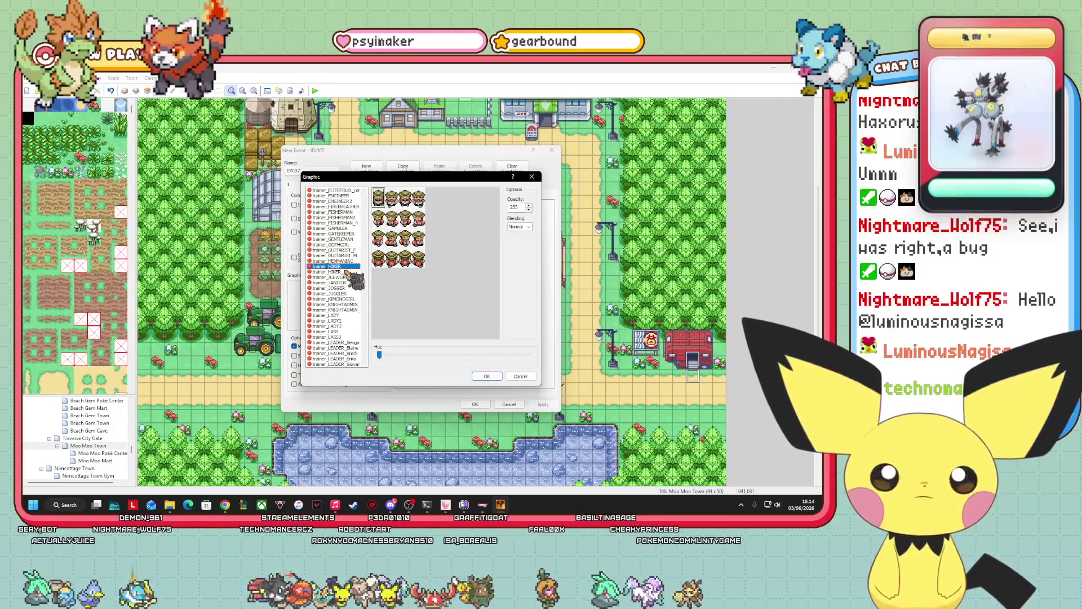
pyautogui.click(346, 271)
pyautogui.click(482, 375)
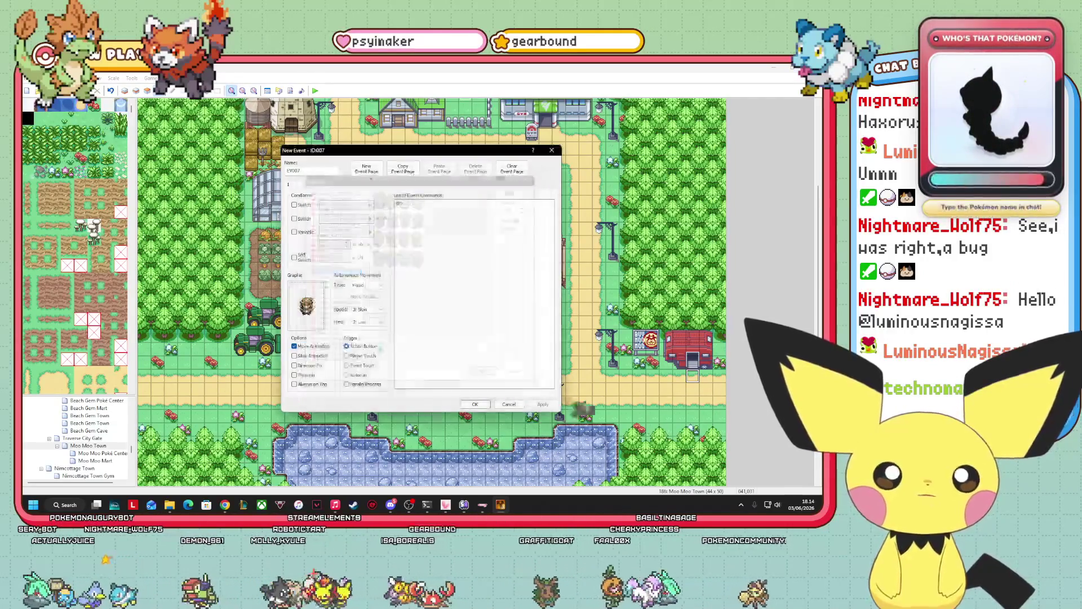
pyautogui.click(401, 204)
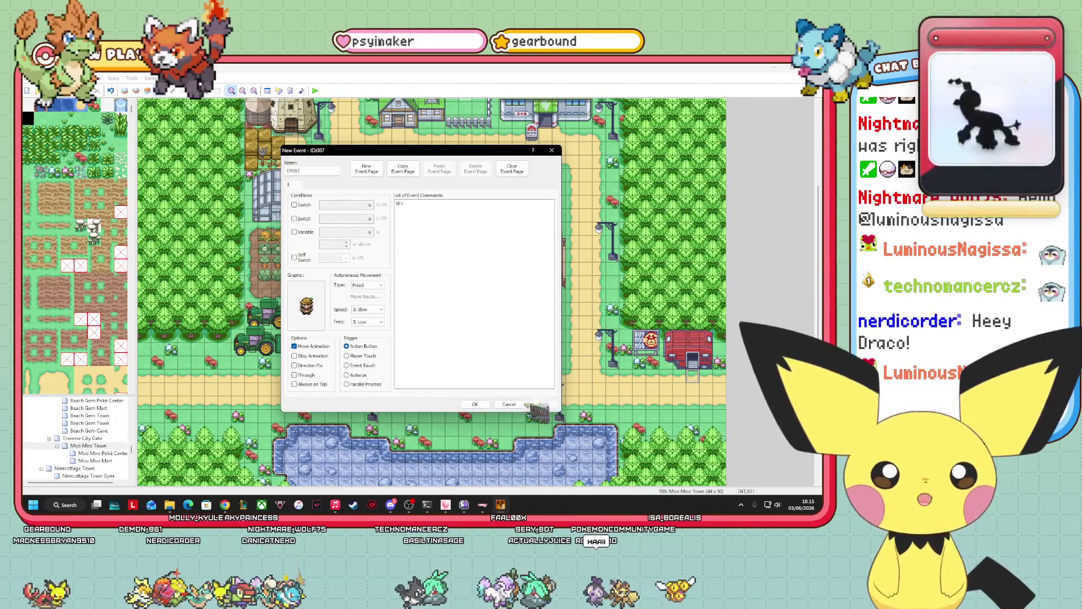
pyautogui.click(476, 405)
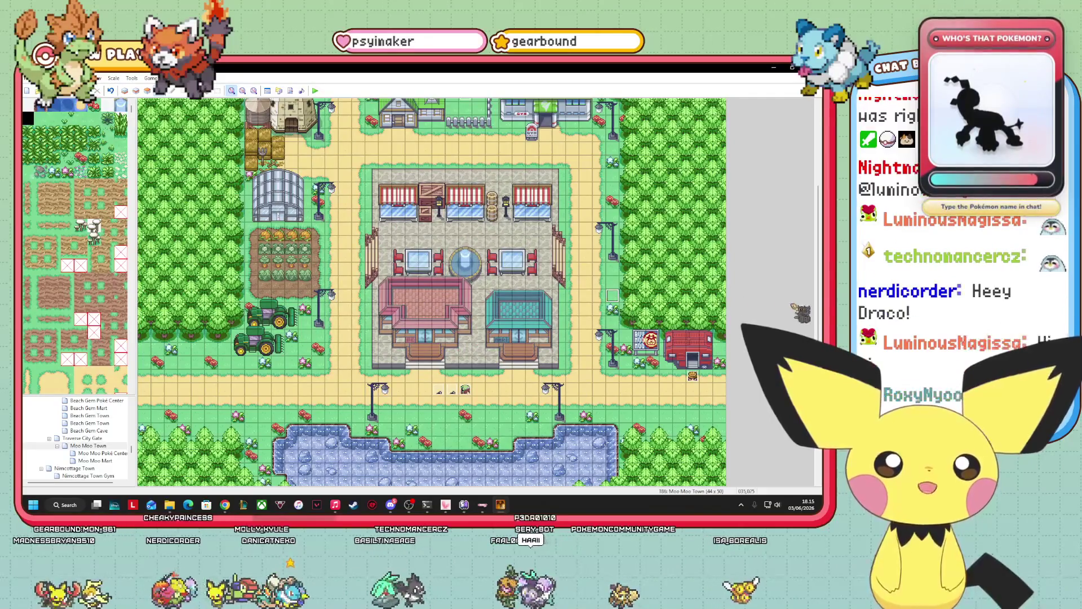
# - Open the Route 8 map from the map tree
pyautogui.moveTo(818, 313); pyautogui.dragTo(816, 240)
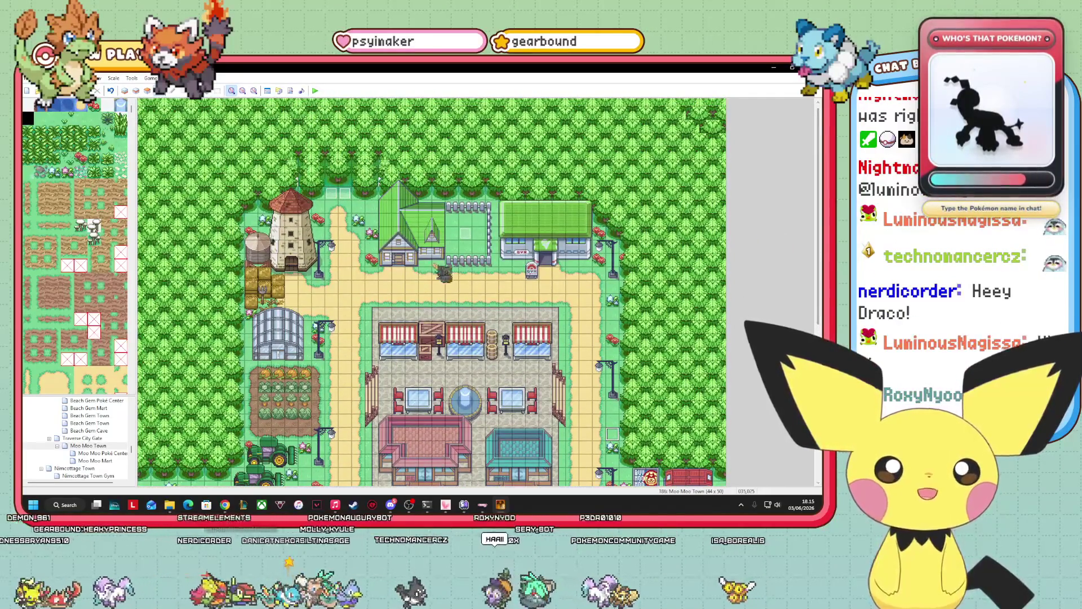
pyautogui.scroll(2, 115, 451)
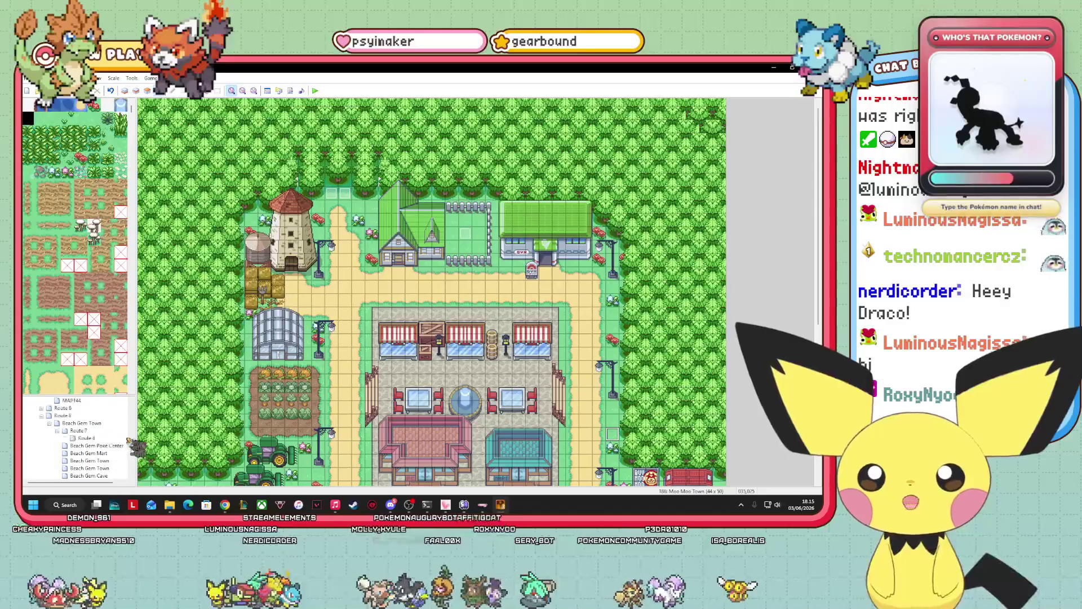
pyautogui.click(85, 438)
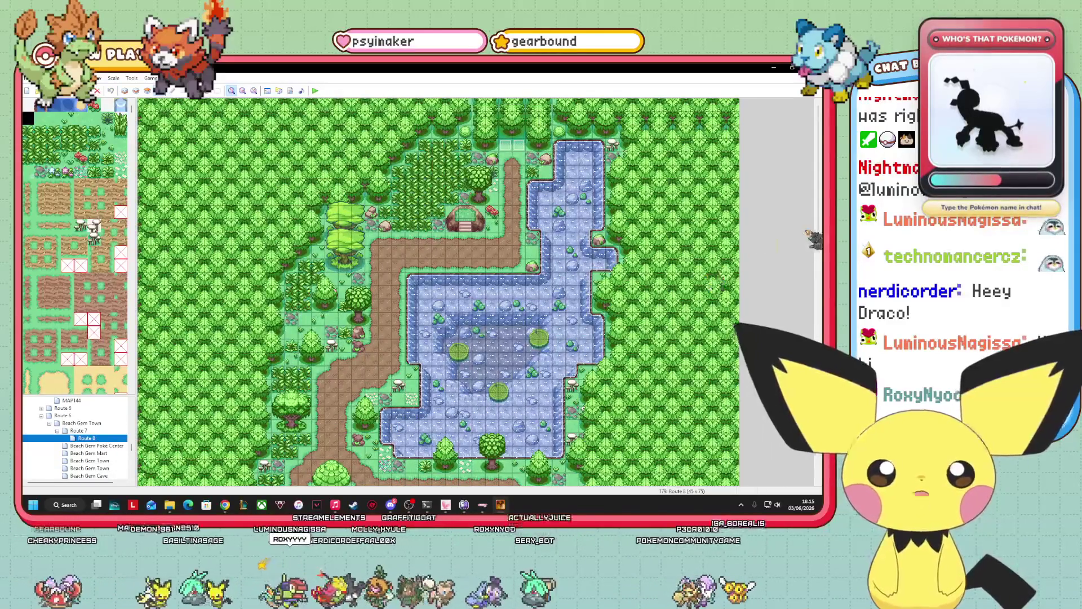
pyautogui.moveTo(818, 226)
pyautogui.mouseDown()
pyautogui.moveTo(818, 332)
pyautogui.moveTo(817, 121)
pyautogui.mouseUp()
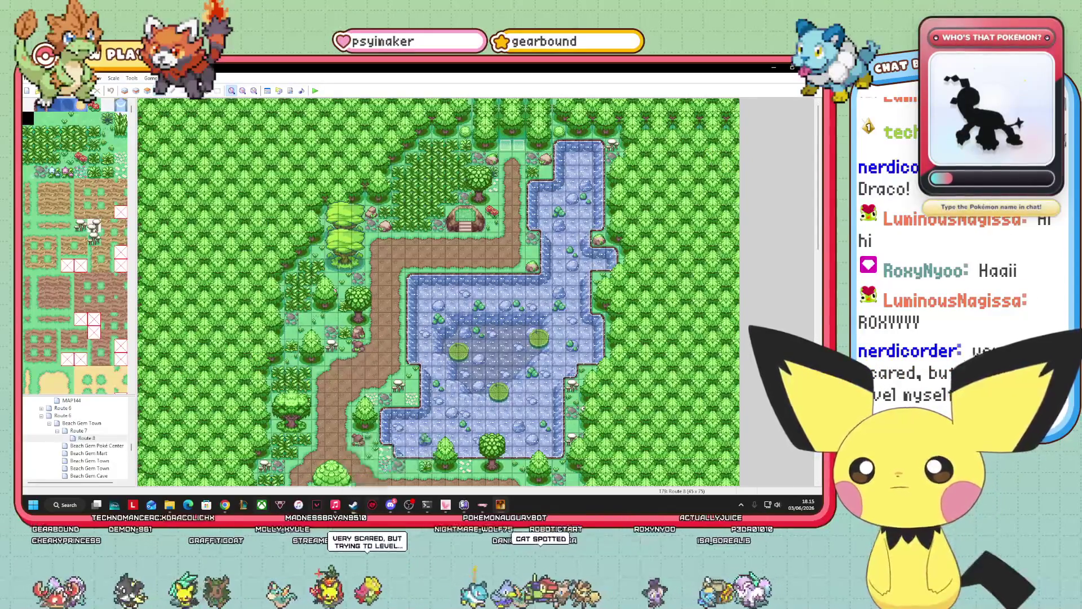
pyautogui.moveTo(336, 503)
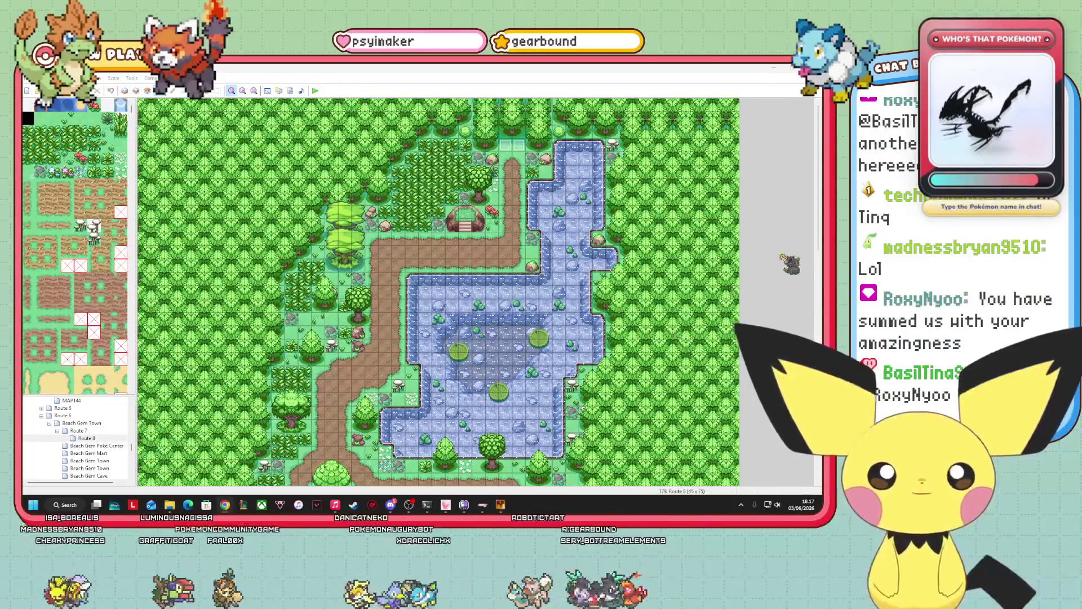
pyautogui.scroll(-3, 473, 320)
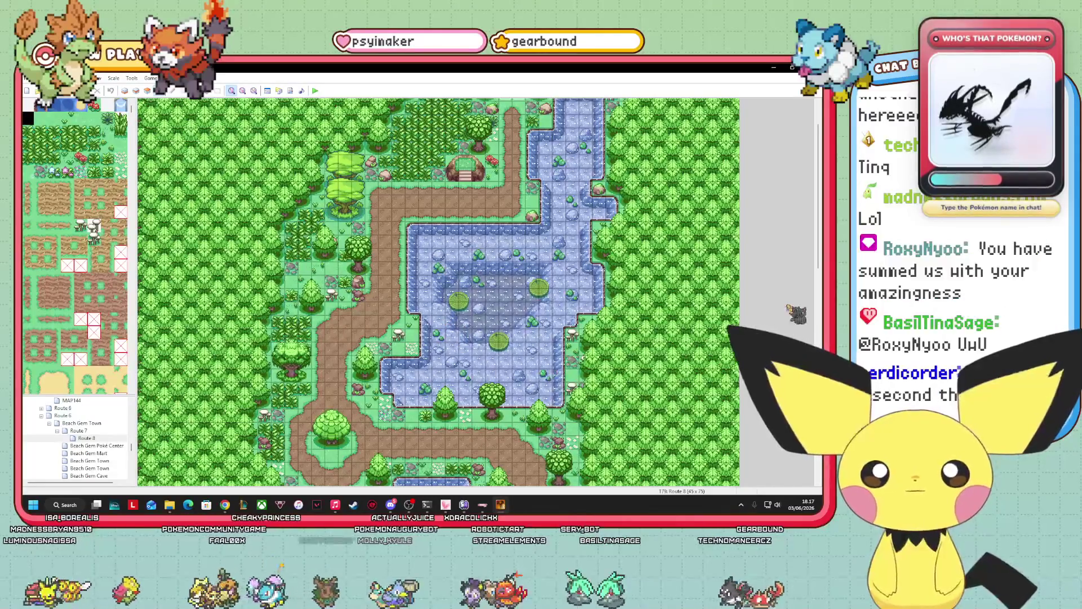
# - Leave Route 8 and reopen Moo Moo Town, passing through Moo Moo Poke Center in the map tree
pyautogui.moveTo(819, 265); pyautogui.dragTo(818, 479)
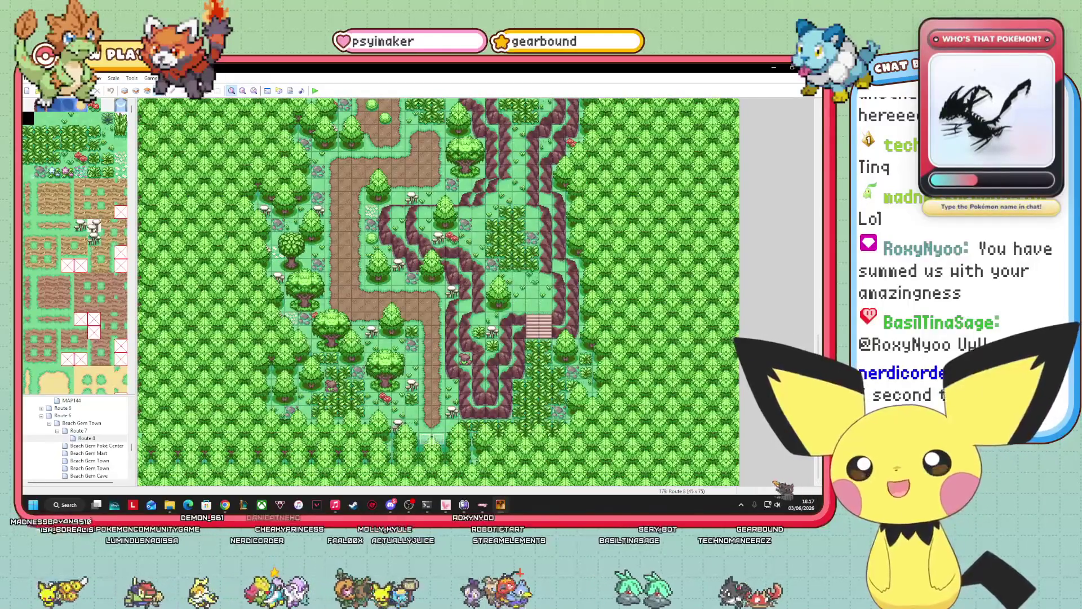
pyautogui.scroll(-3, 106, 437)
pyautogui.click(104, 431)
pyautogui.click(104, 424)
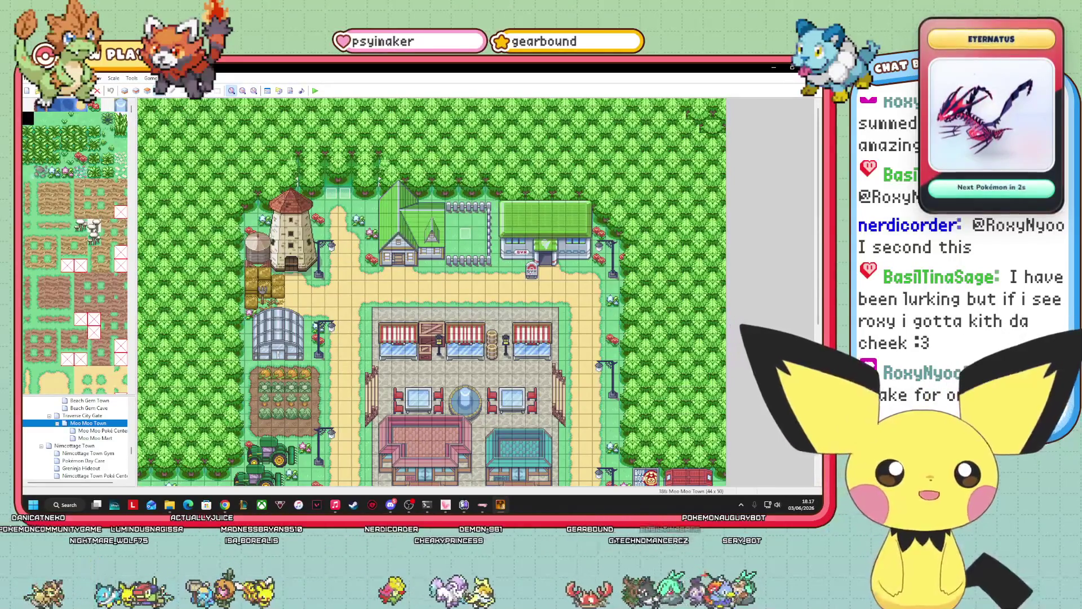
pyautogui.scroll(-5, 432, 291)
pyautogui.scroll(1, 431, 291)
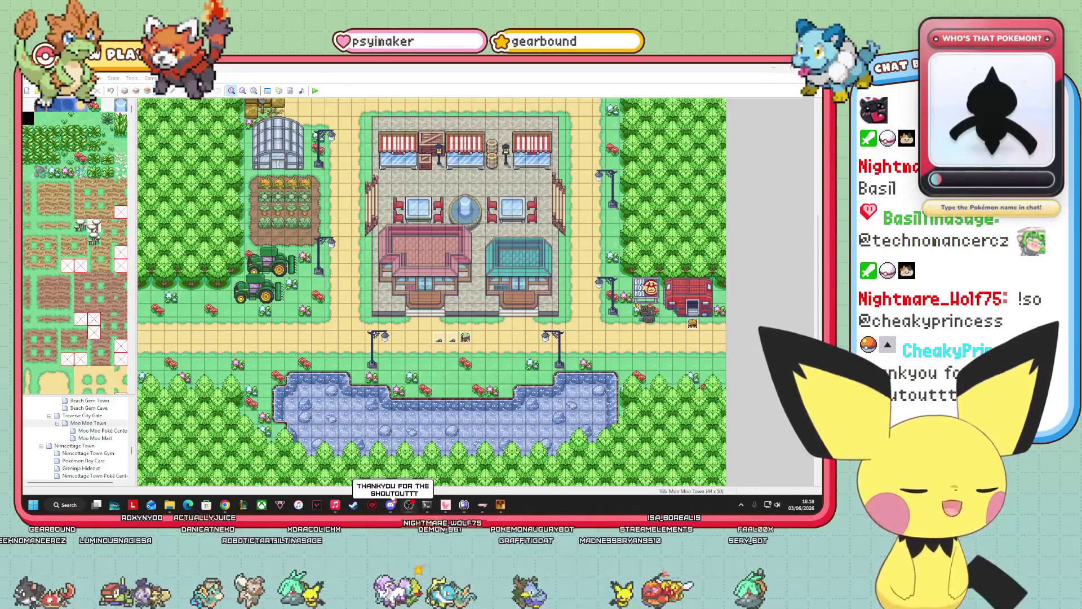
pyautogui.scroll(3, 818, 263)
# - Scroll the tileset to the Pokémon Center tiles and open the context menu for hiker event EV007
pyautogui.moveTo(819, 264)
pyautogui.mouseDown()
pyautogui.moveTo(816, 241)
pyautogui.moveTo(817, 273)
pyautogui.moveTo(787, 266)
pyautogui.moveTo(762, 242)
pyautogui.moveTo(764, 213)
pyautogui.moveTo(751, 280)
pyautogui.moveTo(776, 257)
pyautogui.moveTo(755, 262)
pyautogui.mouseUp()
pyautogui.scroll(-3, 111, 336)
pyautogui.scroll(-10, 112, 336)
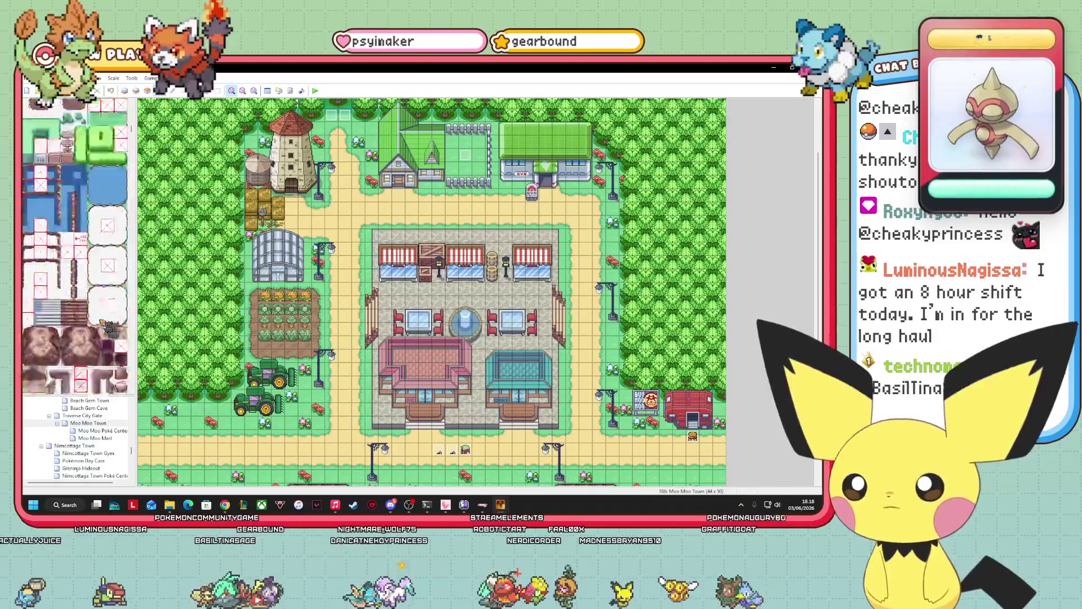
pyautogui.scroll(-10, 110, 330)
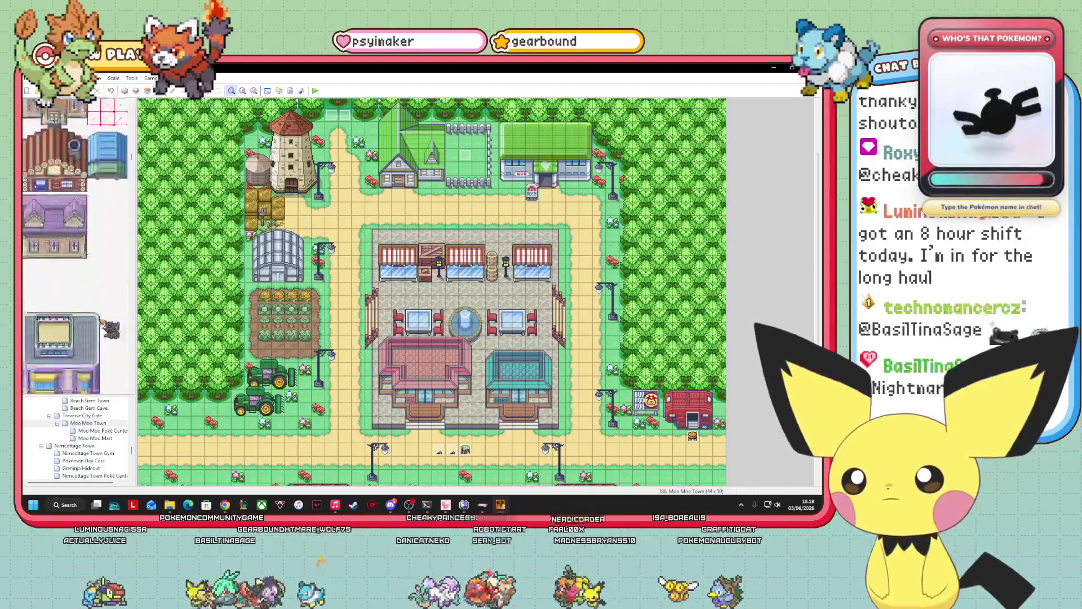
pyautogui.scroll(-10, 110, 330)
pyautogui.scroll(-8, 110, 330)
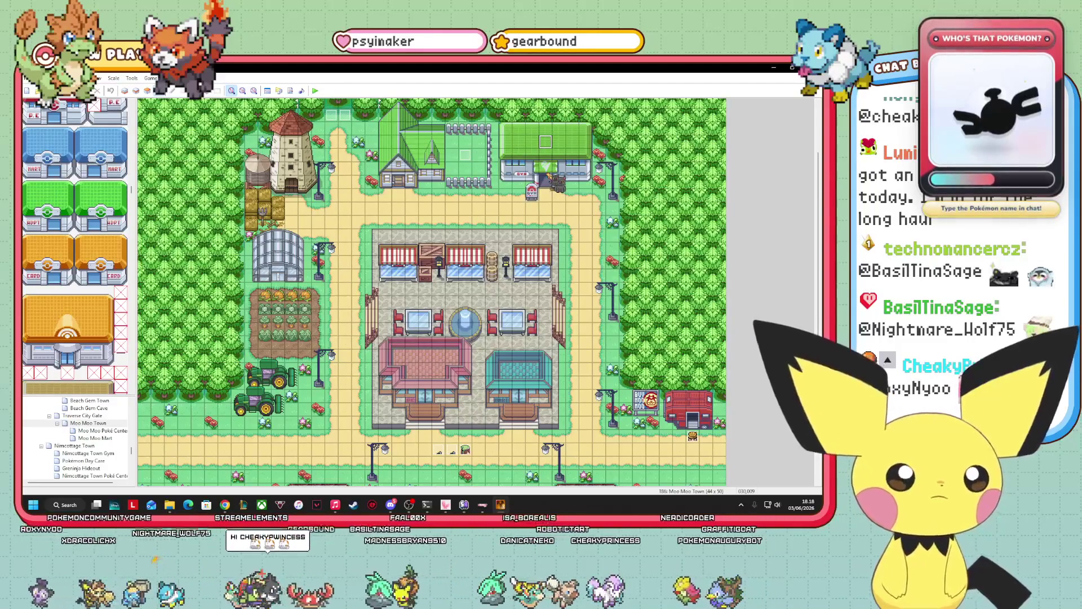
pyautogui.rightClick(693, 437)
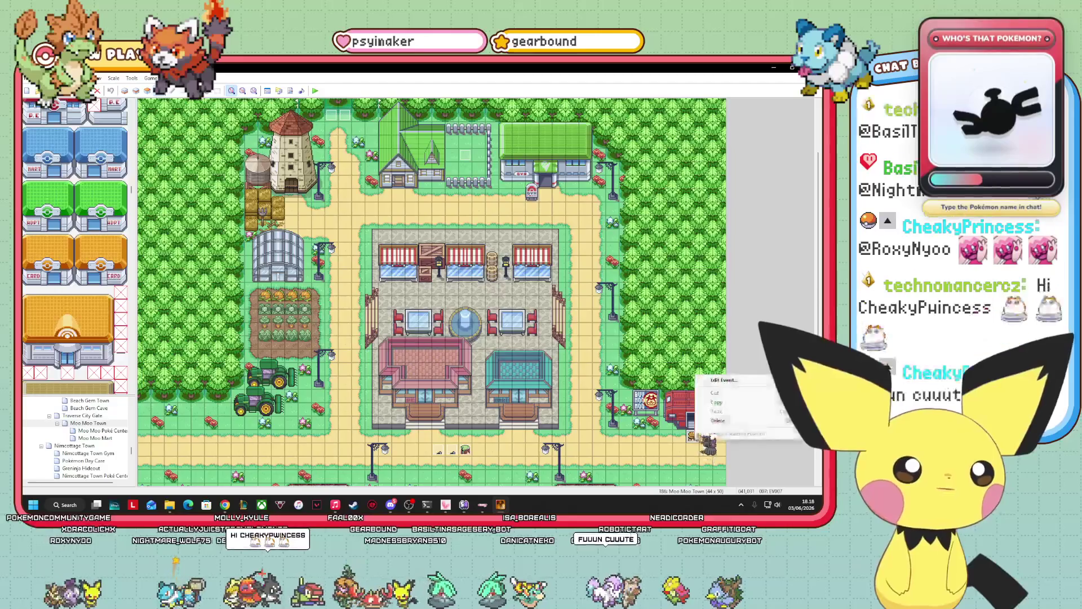
# - Rename the hiker event EV007 beside the red building to 'Jim'
pyautogui.click(725, 380)
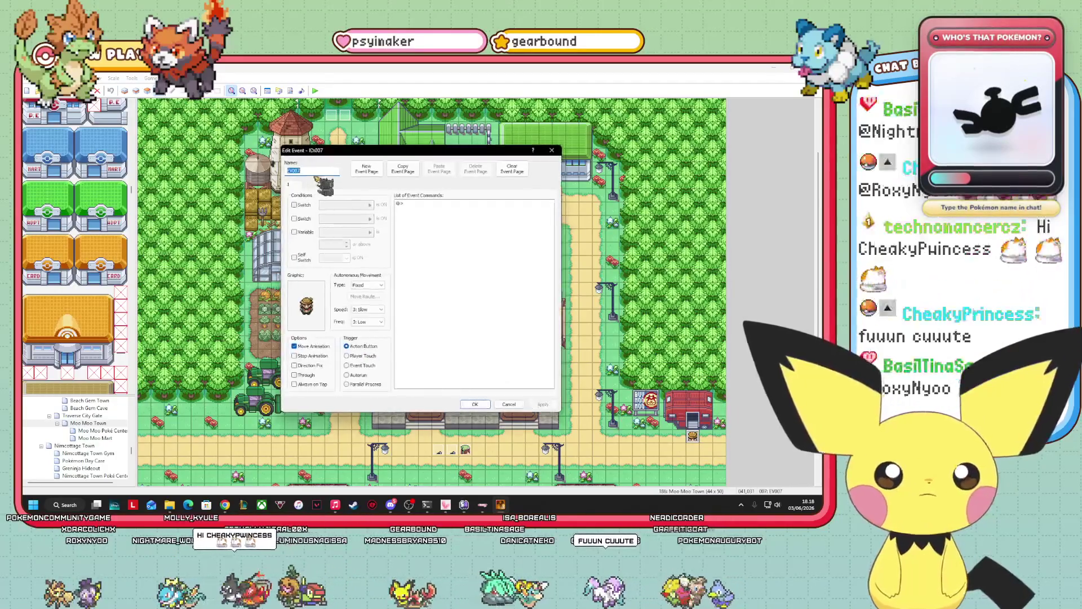
pyautogui.press('BackSpace')
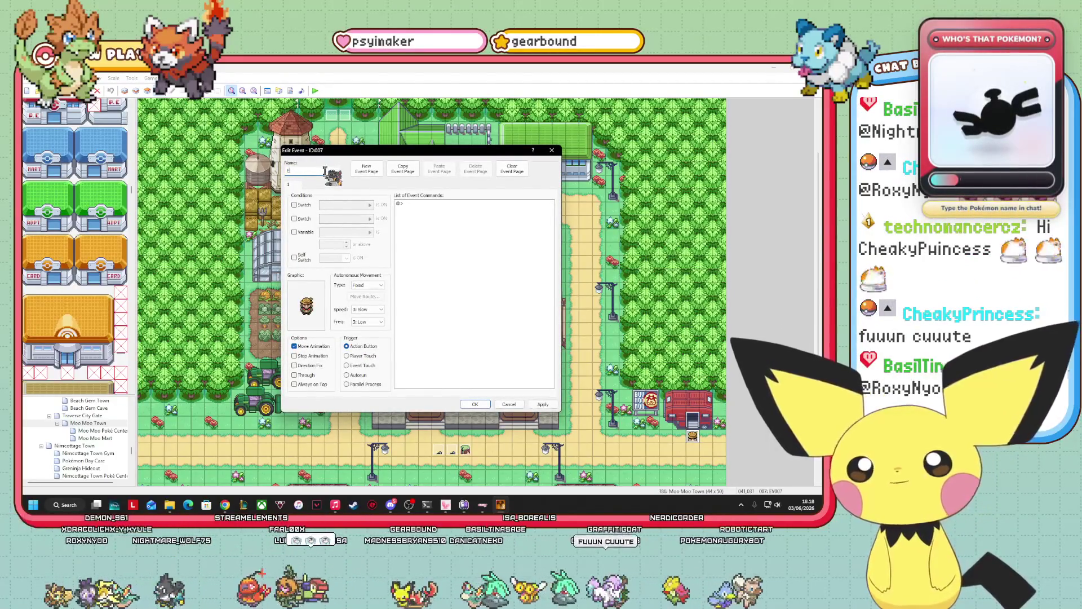
pyautogui.write('Jim')
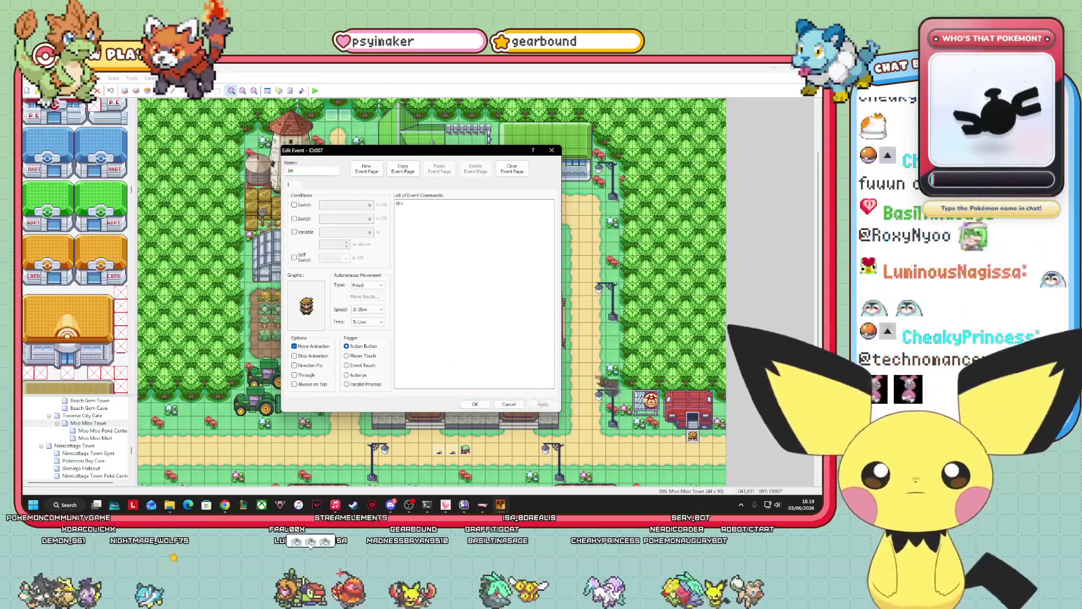
pyautogui.press('Return')
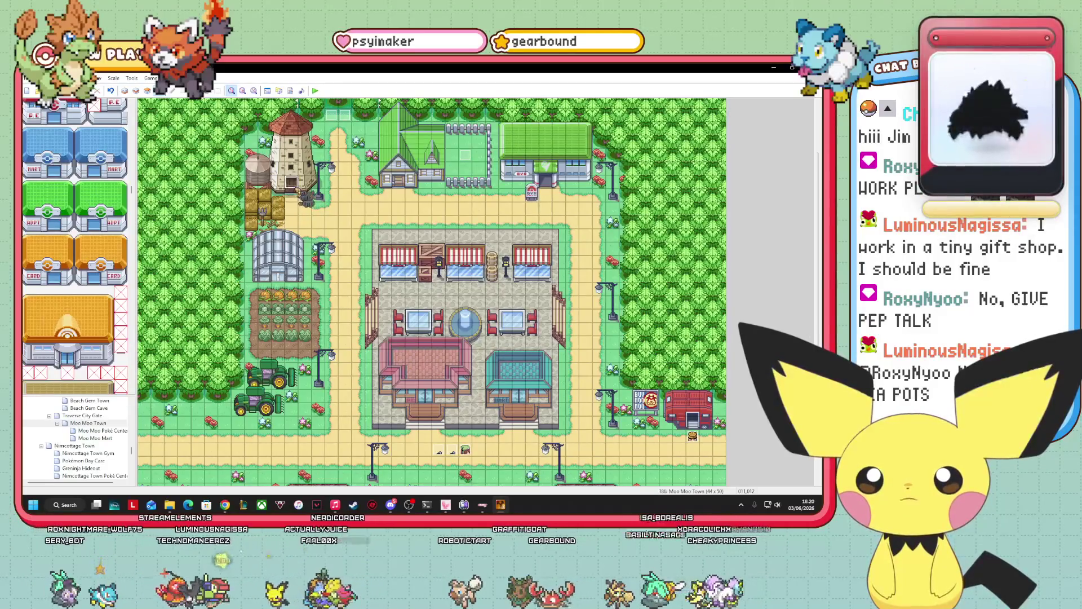
pyautogui.rightClick(290, 184)
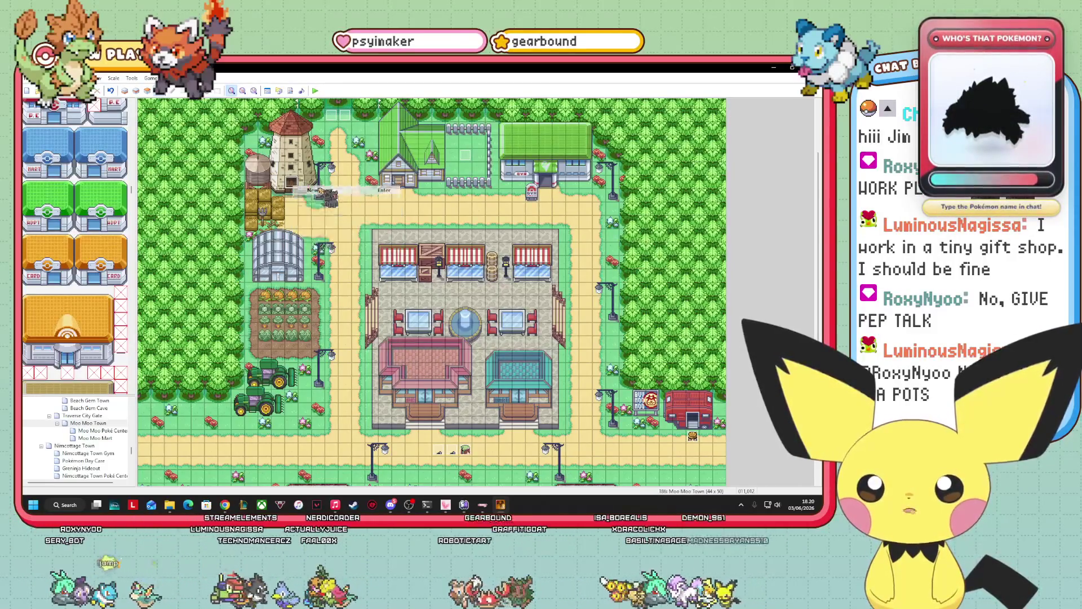
pyautogui.click(316, 190)
pyautogui.rightClick(420, 206)
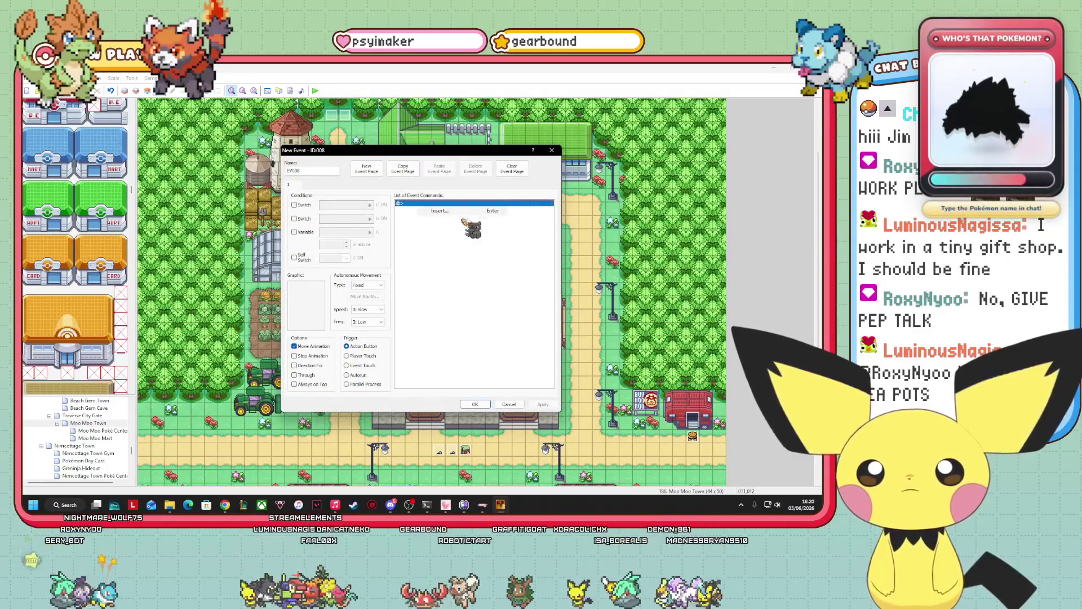
pyautogui.click(440, 210)
pyautogui.click(440, 229)
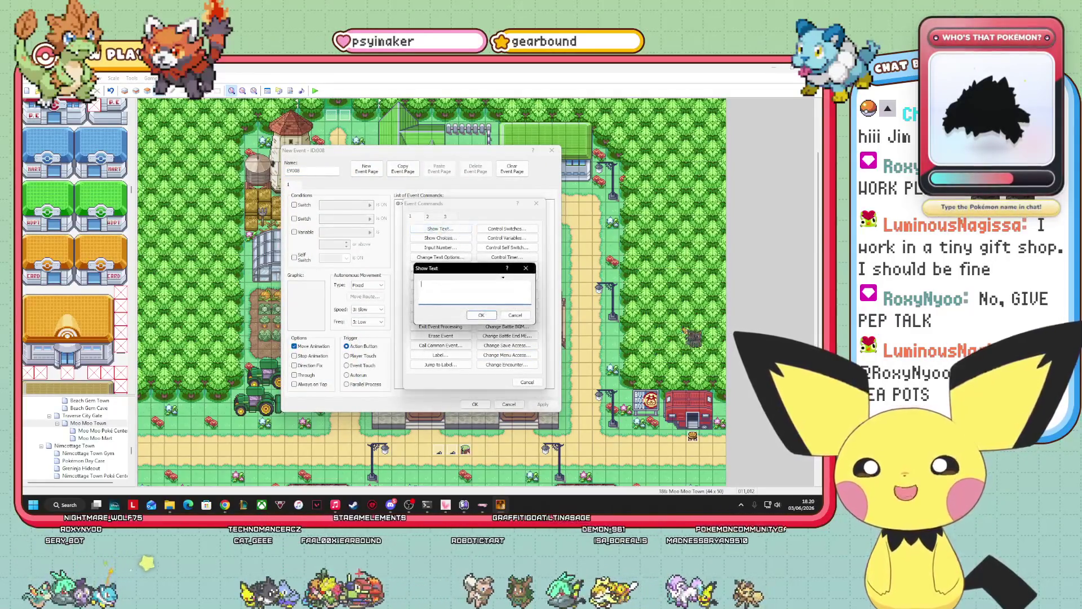
pyautogui.write('H')
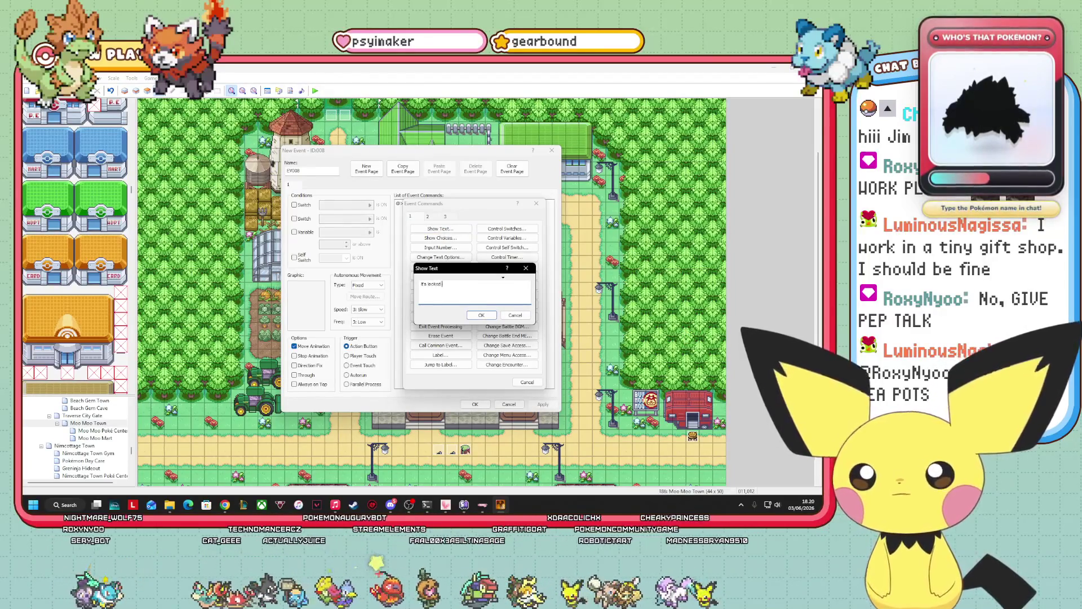
pyautogui.click(481, 315)
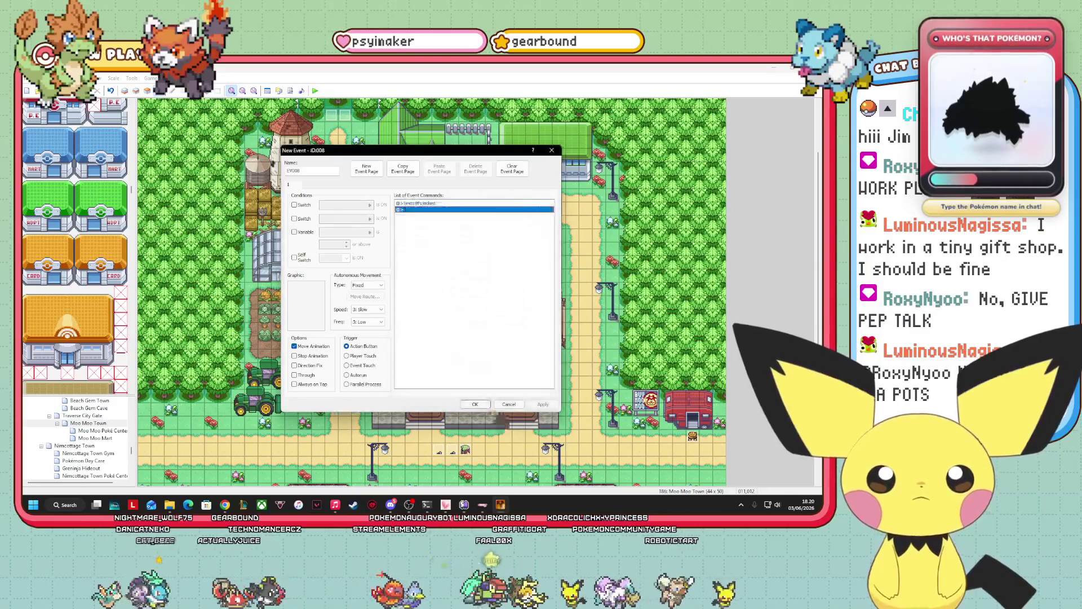
pyautogui.click(475, 404)
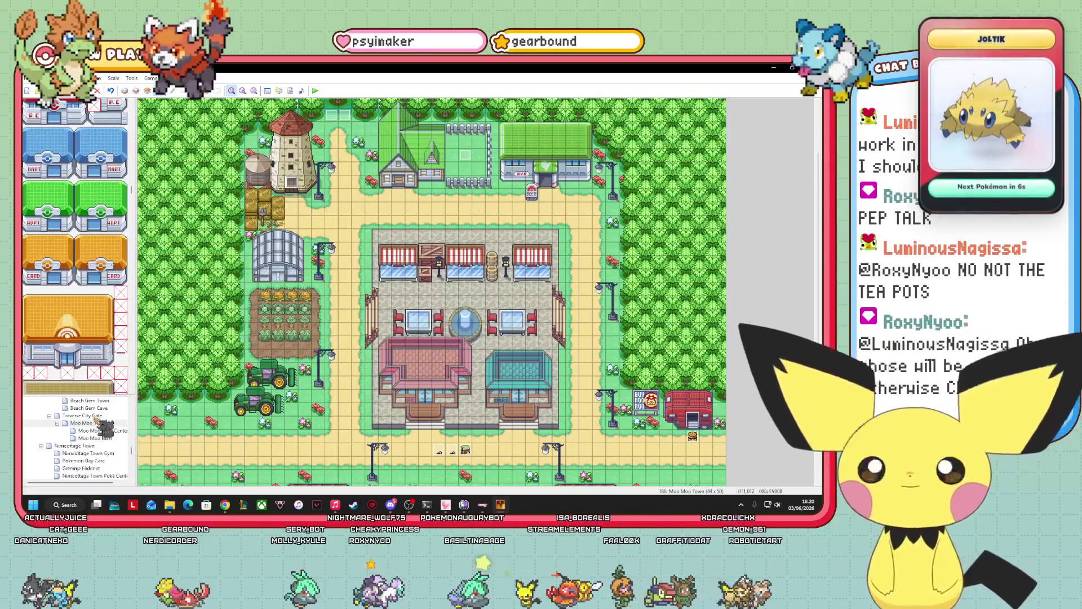
# - Switch Moo Moo Town to Layer 1/2 editing so the upper buildings fade back
pyautogui.scroll(1, 95, 417)
pyautogui.scroll(4, 93, 431)
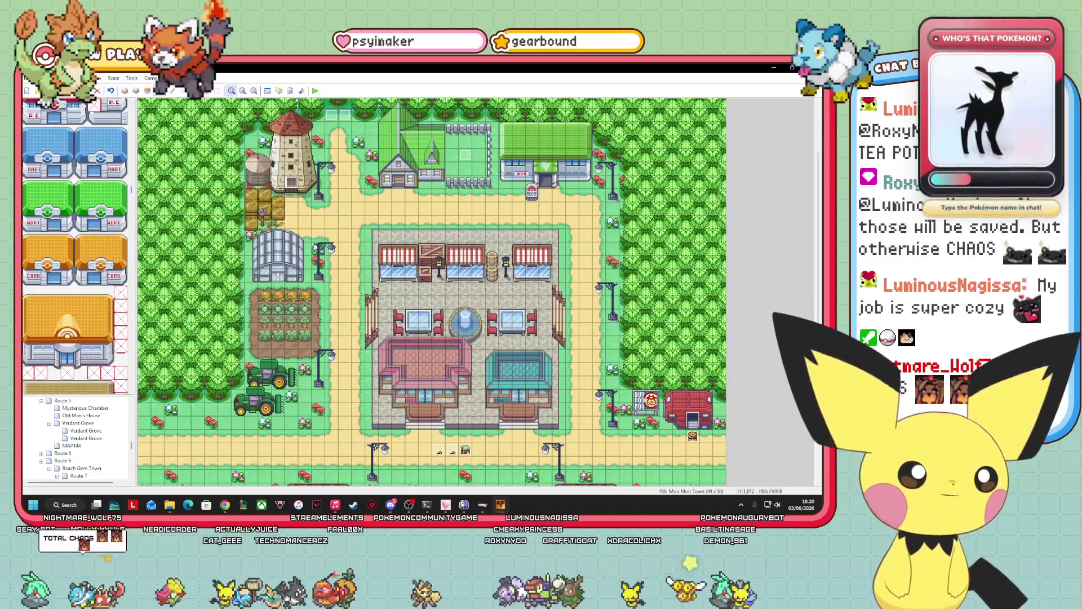
pyautogui.scroll(3, 76, 438)
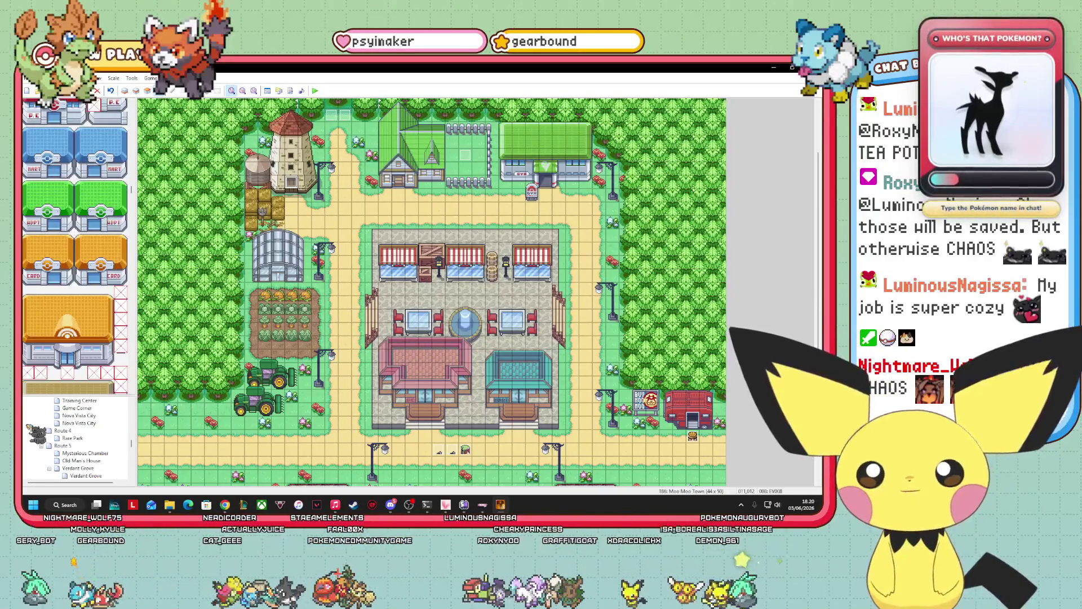
pyautogui.scroll(-2, 106, 438)
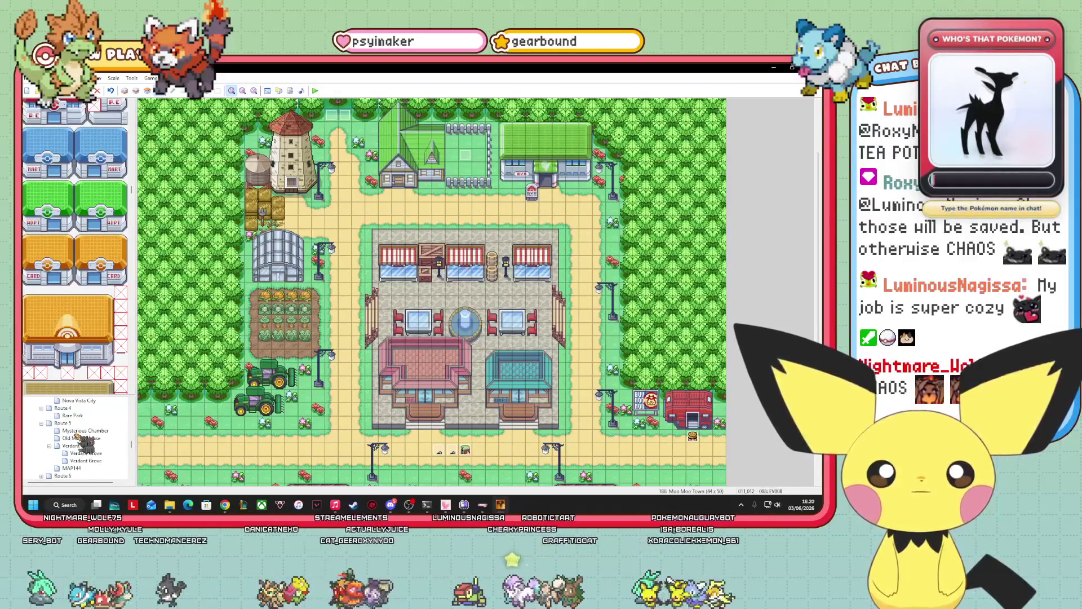
pyautogui.scroll(-2, 79, 434)
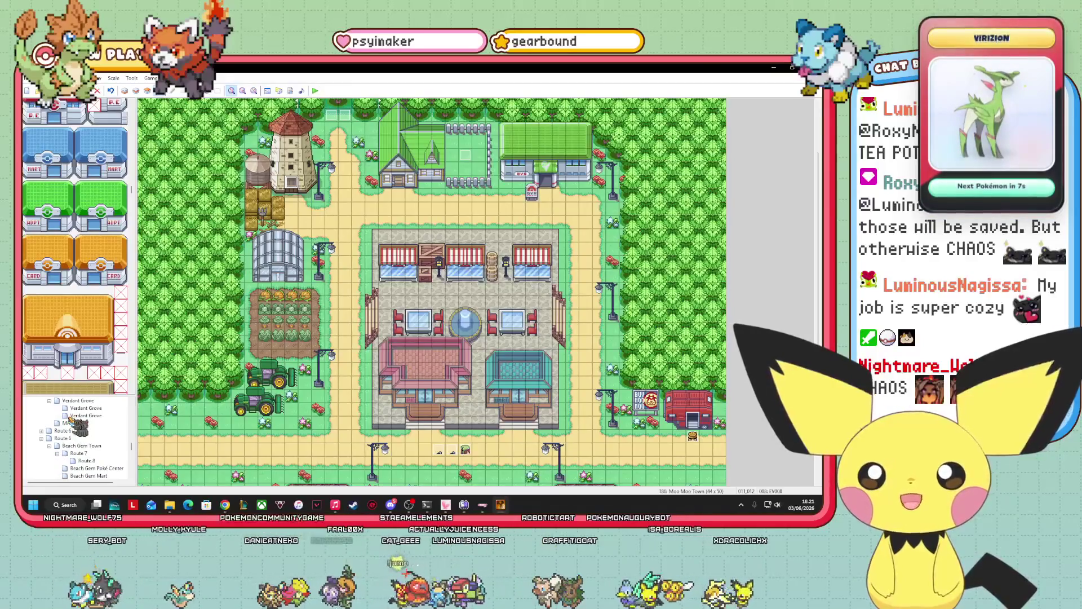
pyautogui.scroll(-2, 74, 422)
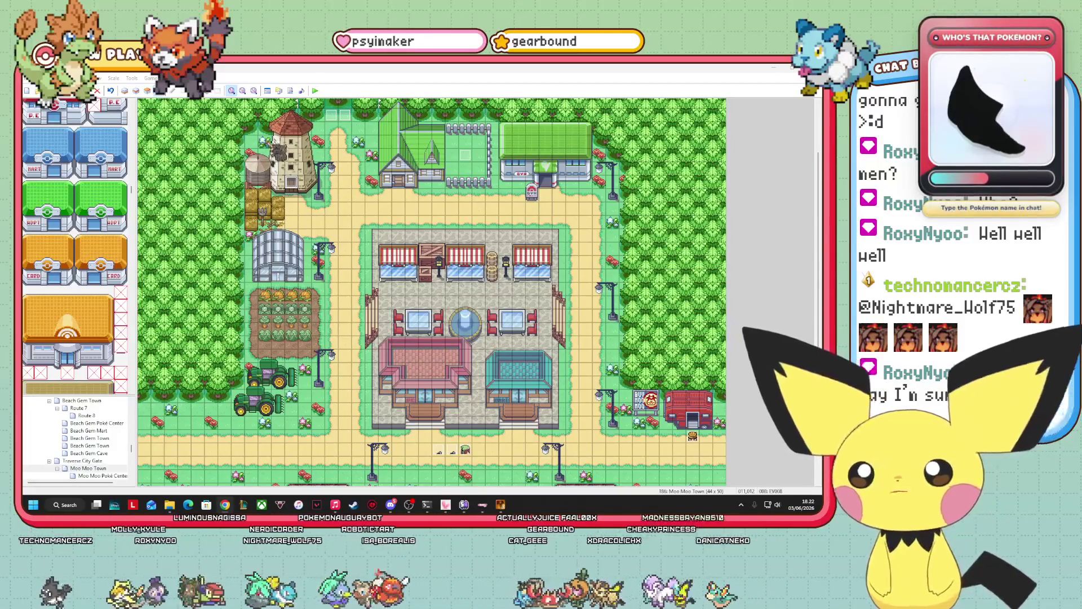
pyautogui.click(136, 91)
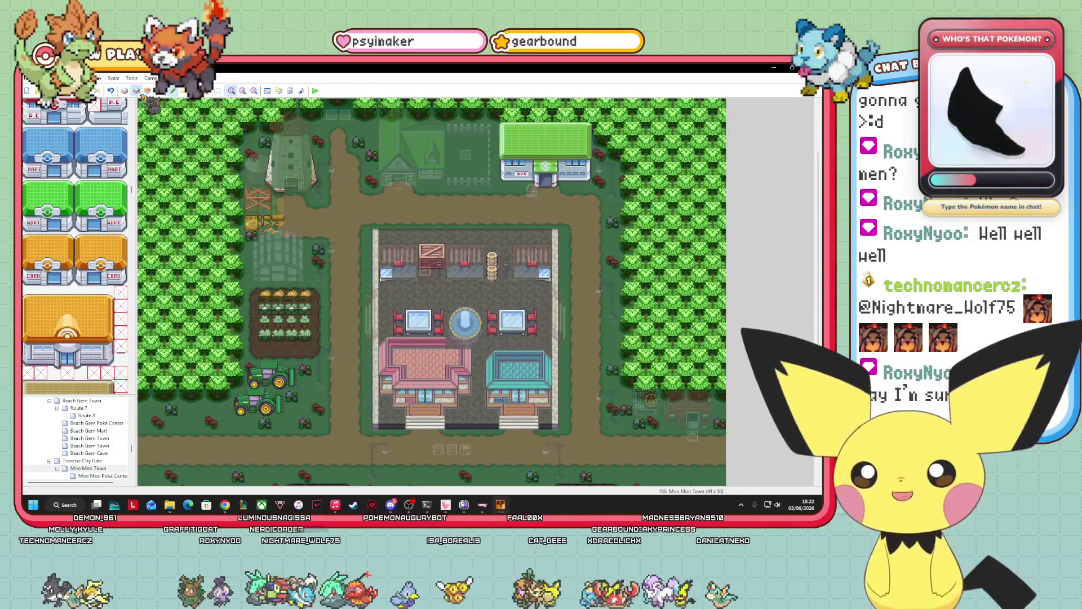
# - On Layer 3, place a flower tile in front of both the left and right buildings
pyautogui.click(148, 90)
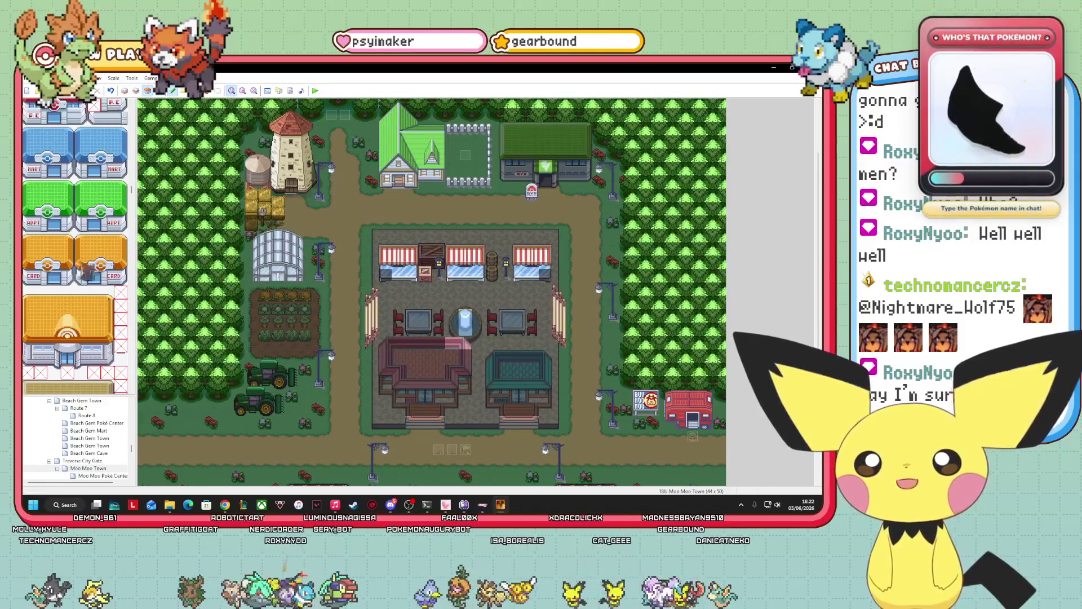
pyautogui.scroll(-3, 97, 298)
pyautogui.scroll(-10, 97, 299)
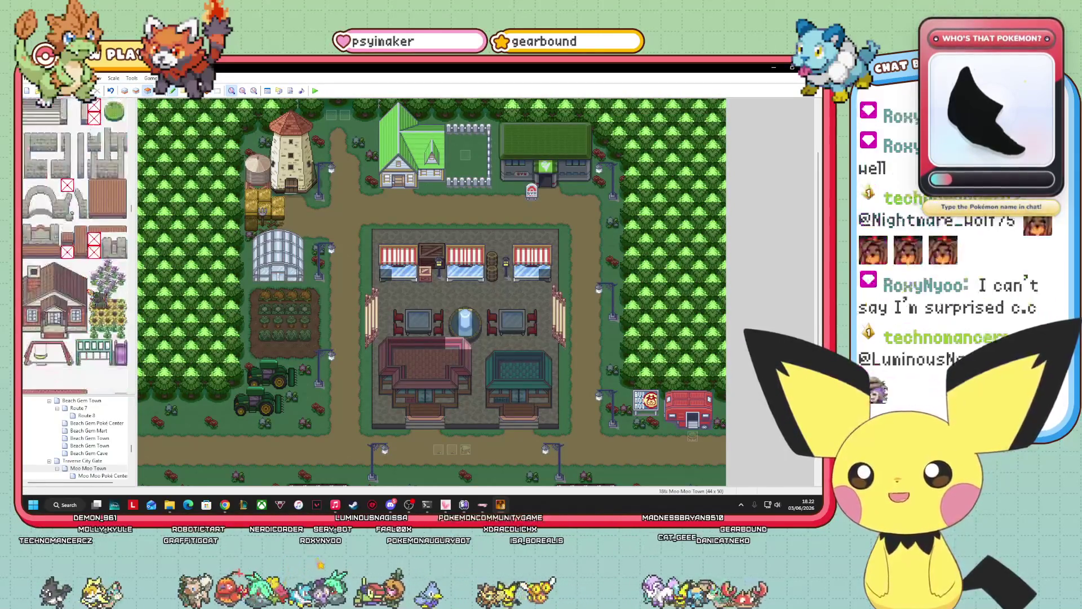
pyautogui.scroll(-10, 97, 297)
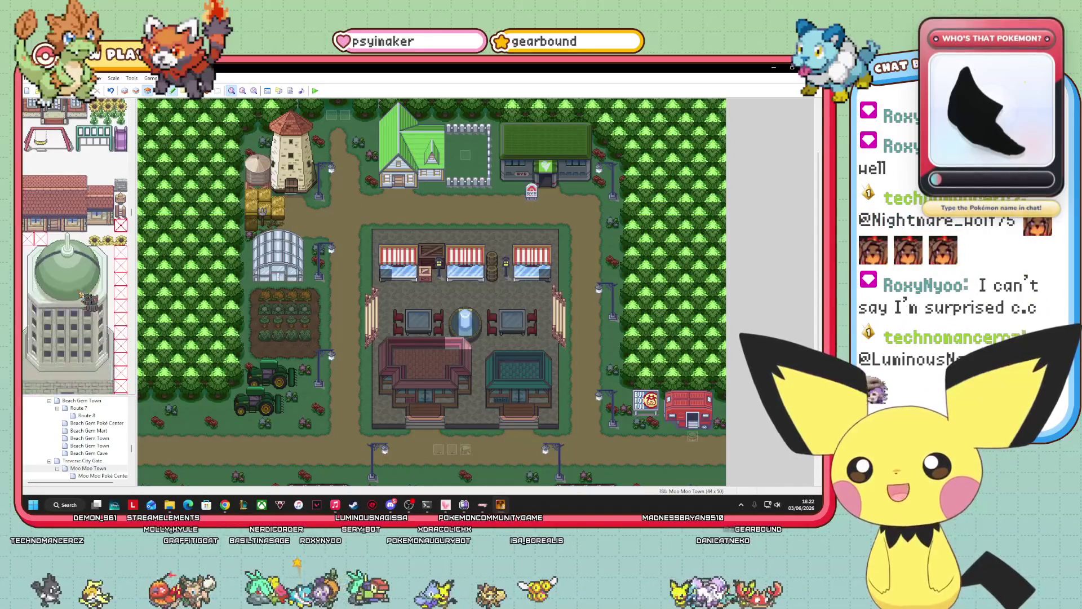
pyautogui.scroll(-3, 88, 303)
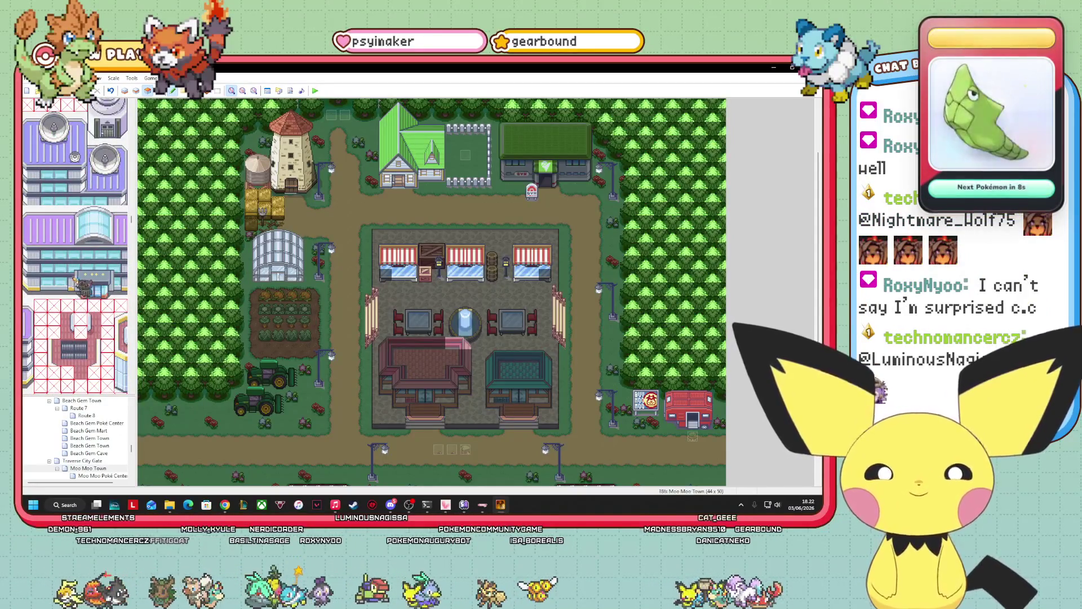
pyautogui.scroll(-10, 68, 308)
pyautogui.scroll(-10, 62, 320)
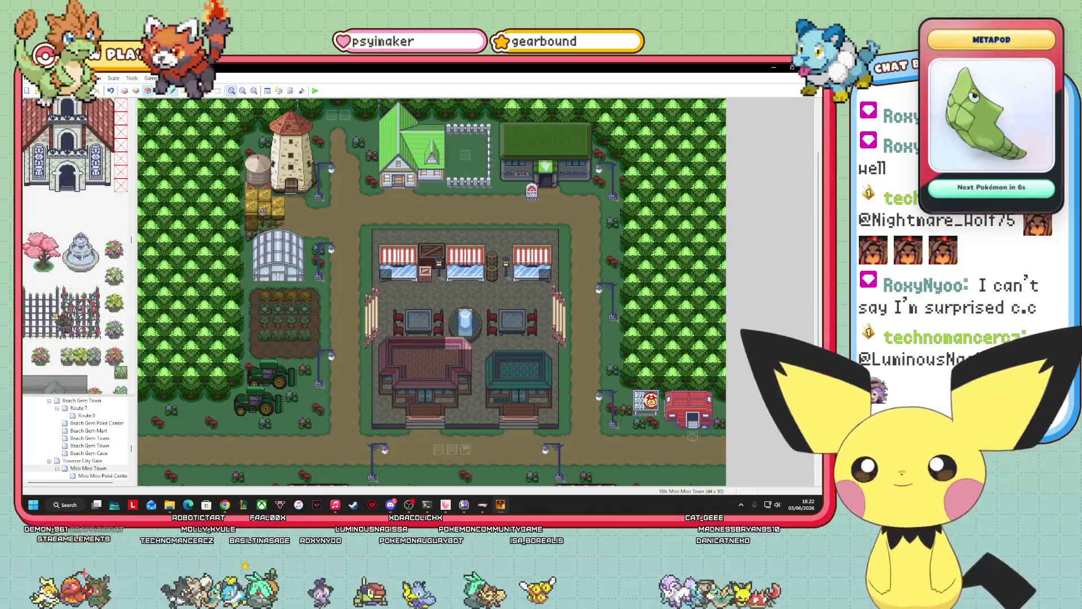
pyautogui.click(115, 275)
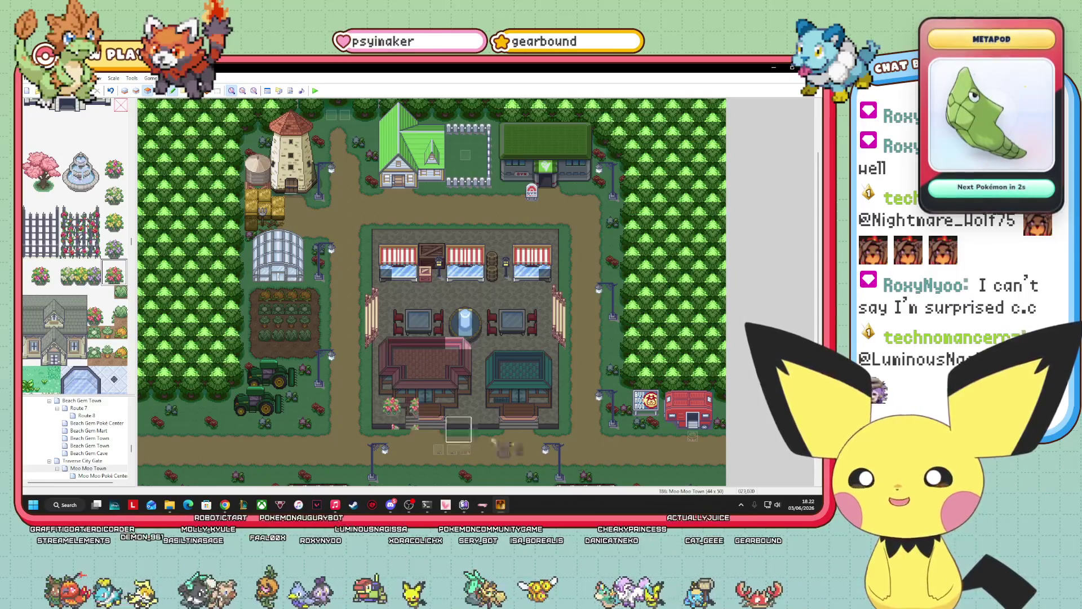
pyautogui.click(392, 403)
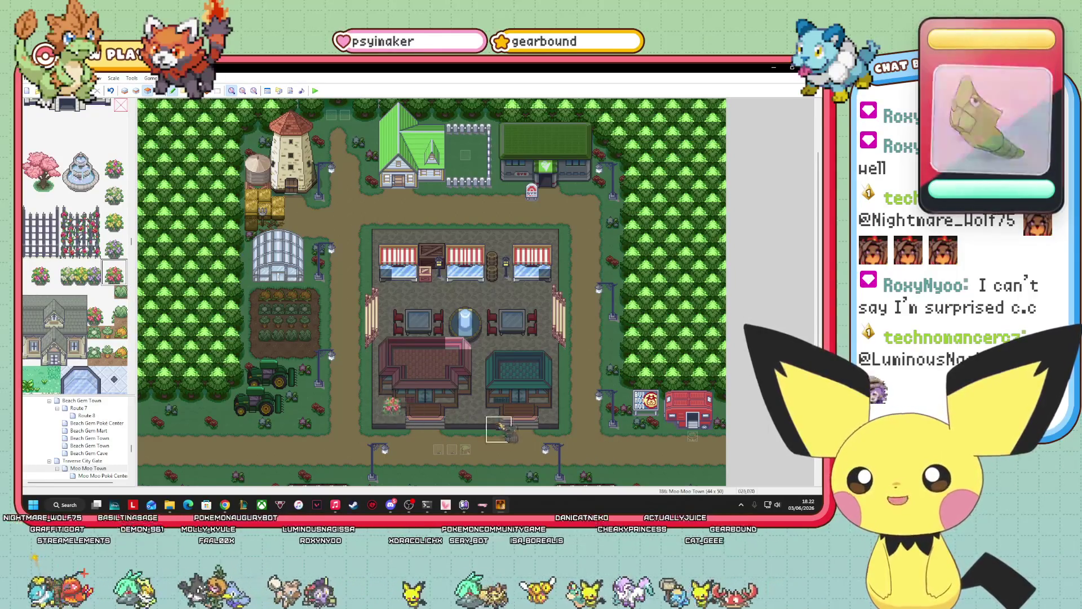
pyautogui.click(551, 405)
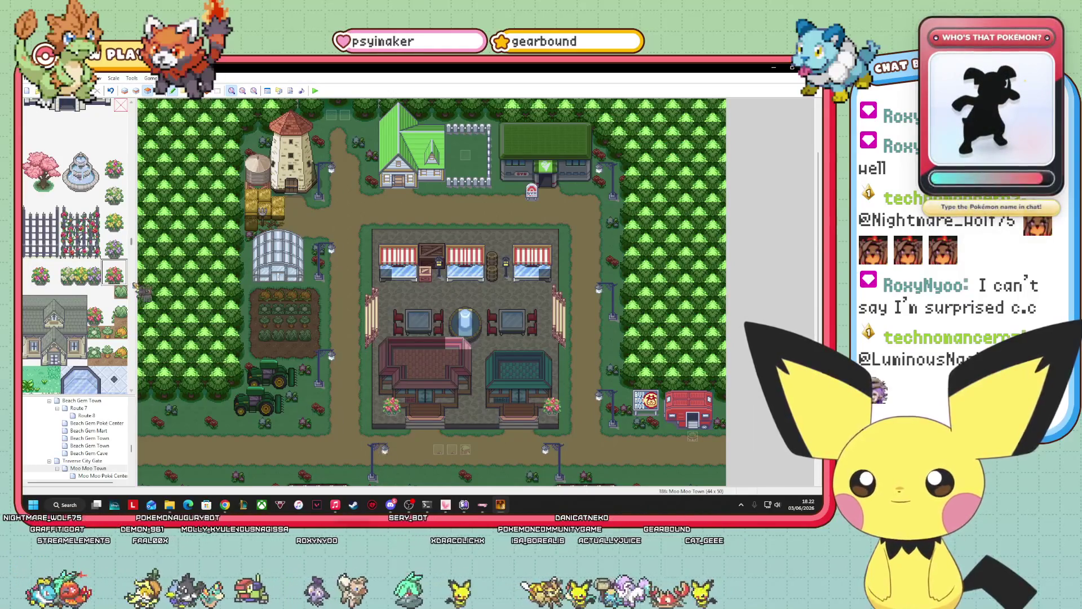
# - Add a purple flower between the buildings and a yellow flower before the right building
pyautogui.click(114, 246)
pyautogui.click(455, 406)
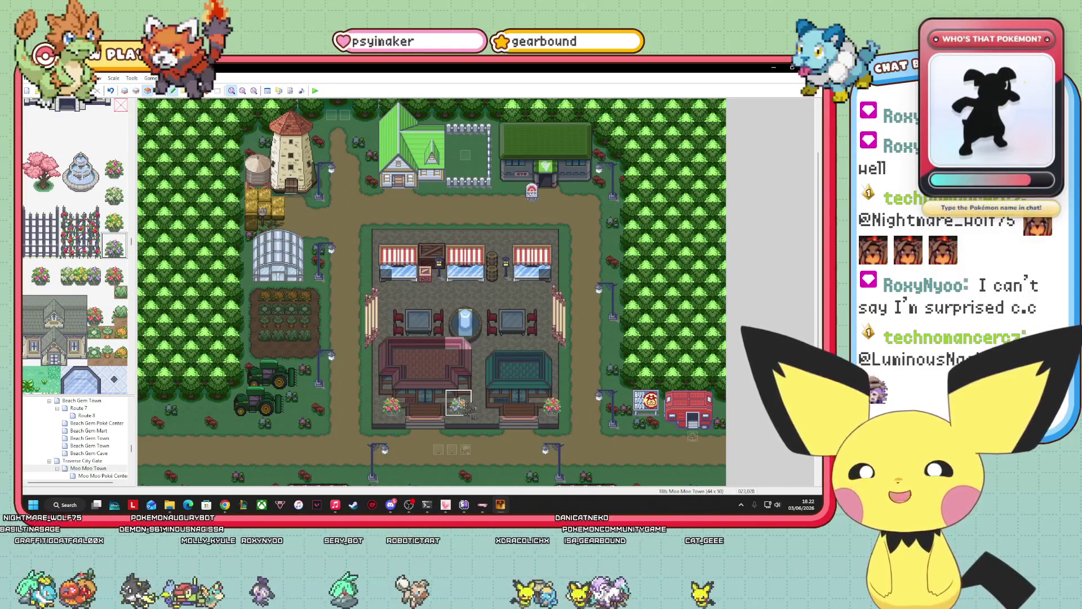
pyautogui.click(114, 220)
pyautogui.click(485, 405)
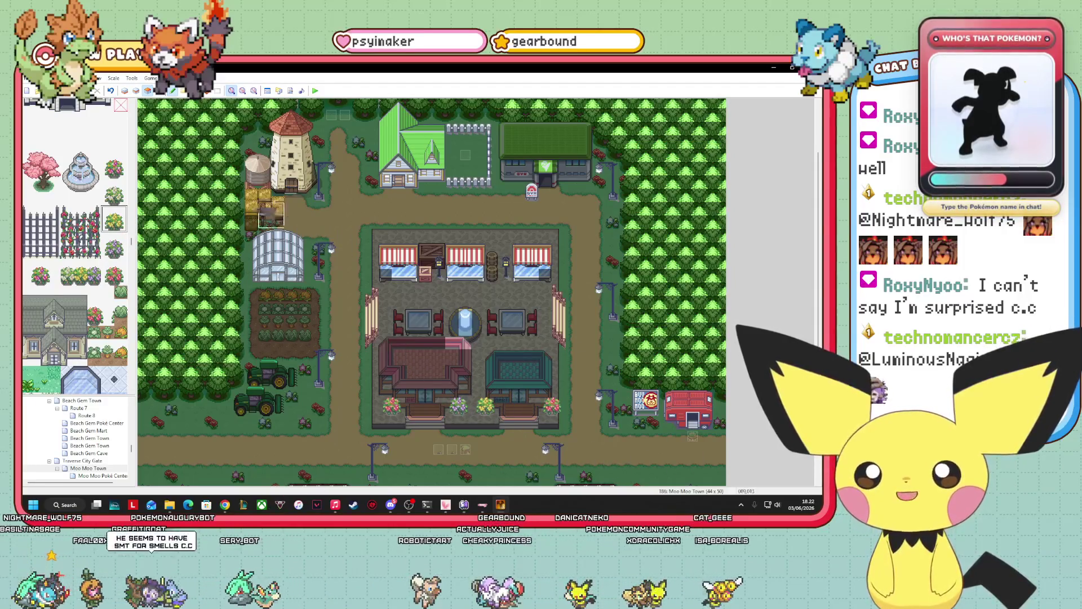
# - Place another flower tile at the bottom entrance, the entrance tile, and the path below the right building
pyautogui.click(169, 91)
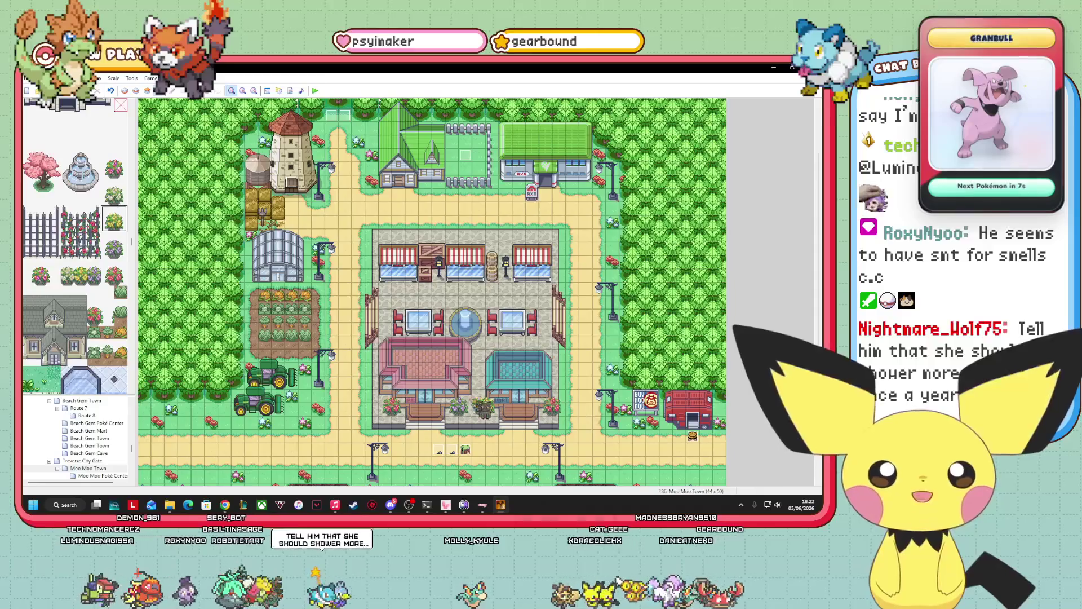
pyautogui.click(123, 275)
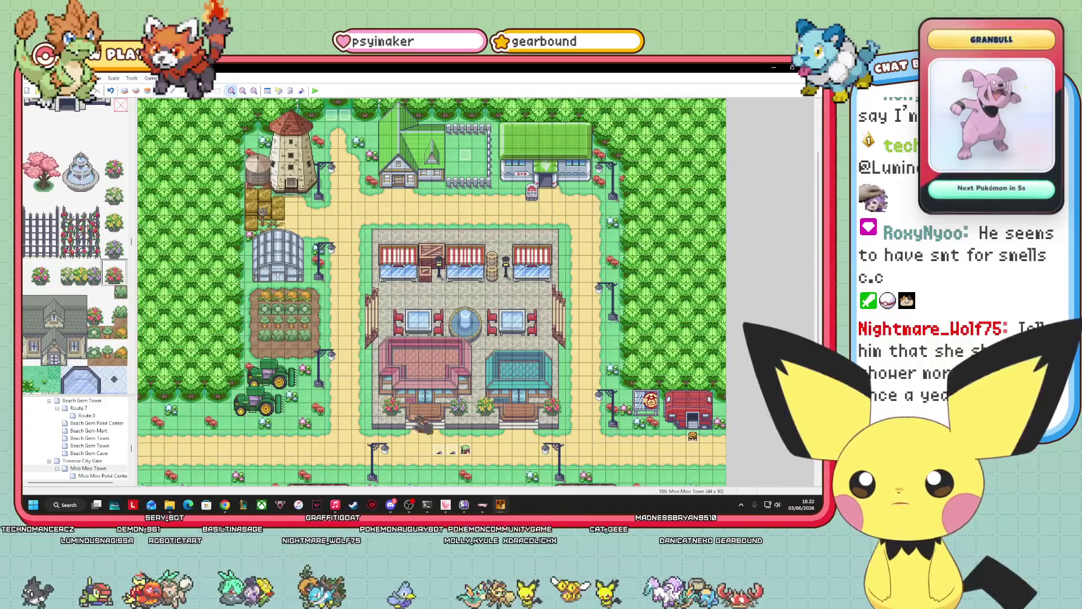
pyautogui.click(149, 92)
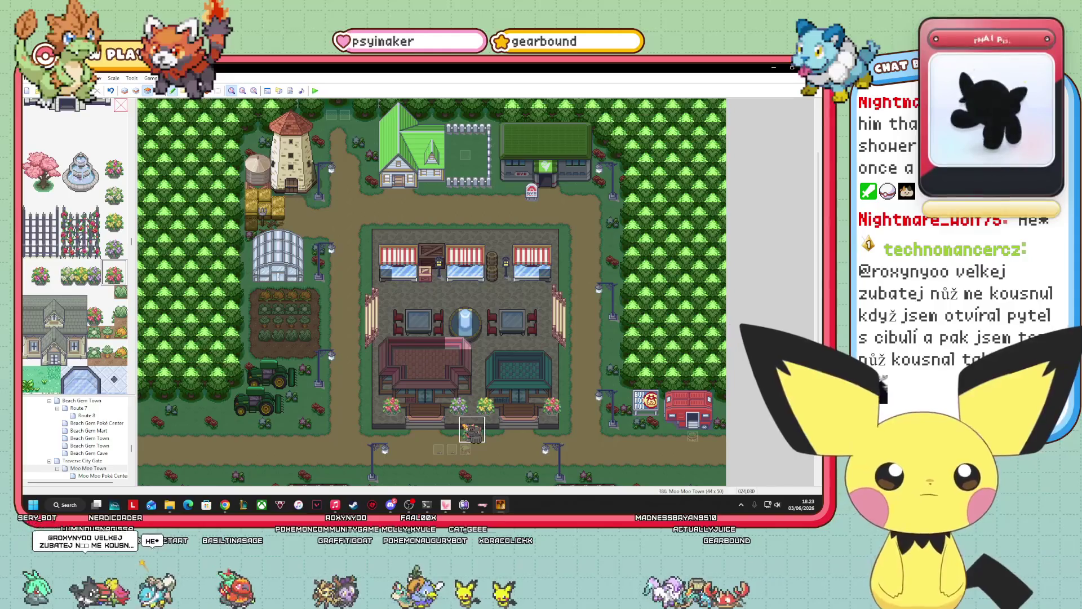
pyautogui.click(471, 430)
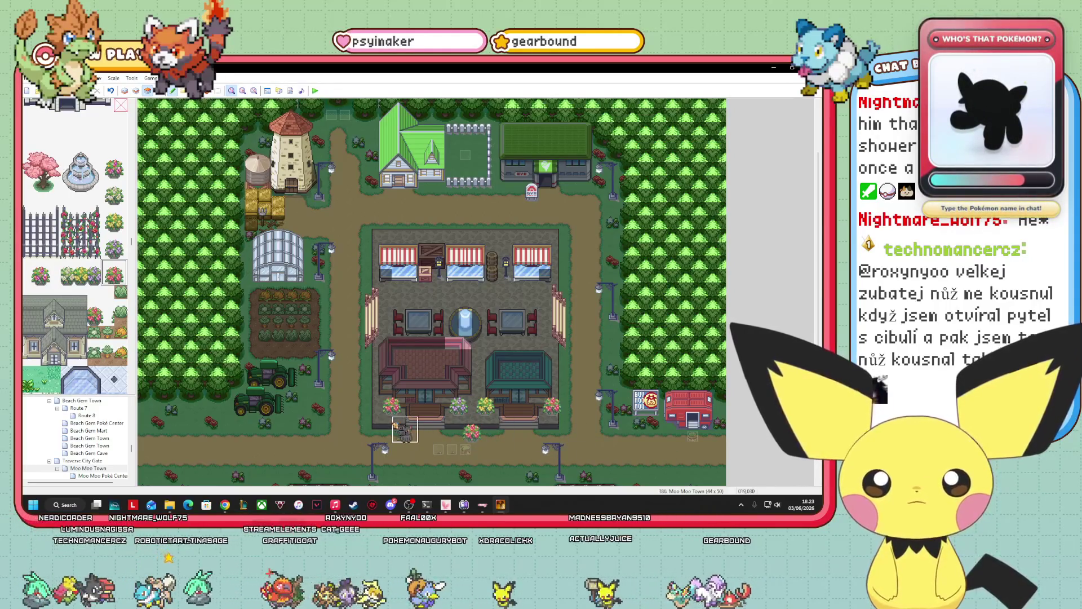
pyautogui.click(405, 430)
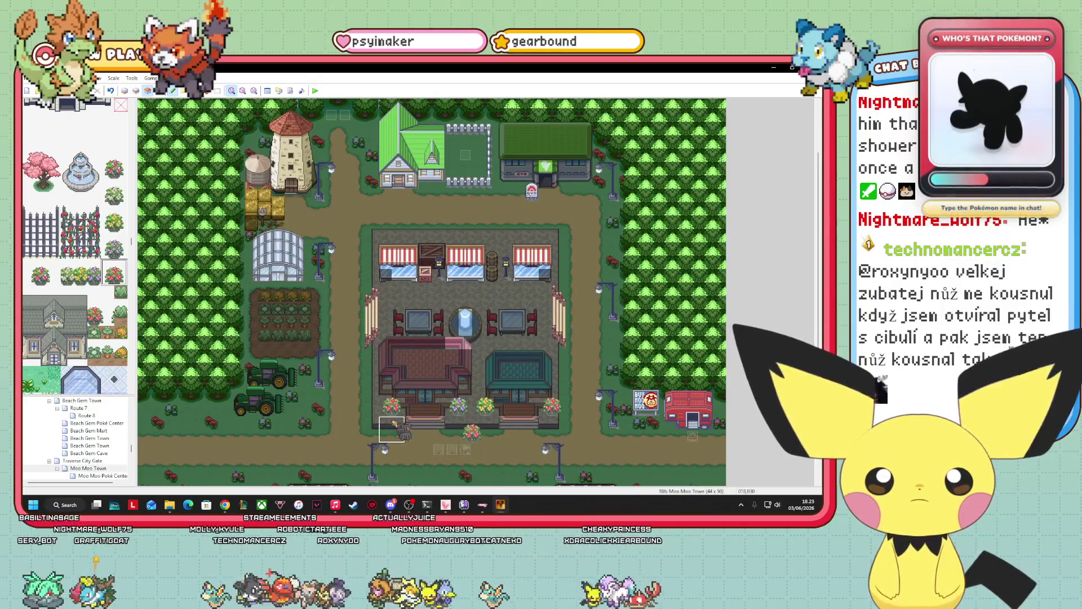
pyautogui.click(552, 431)
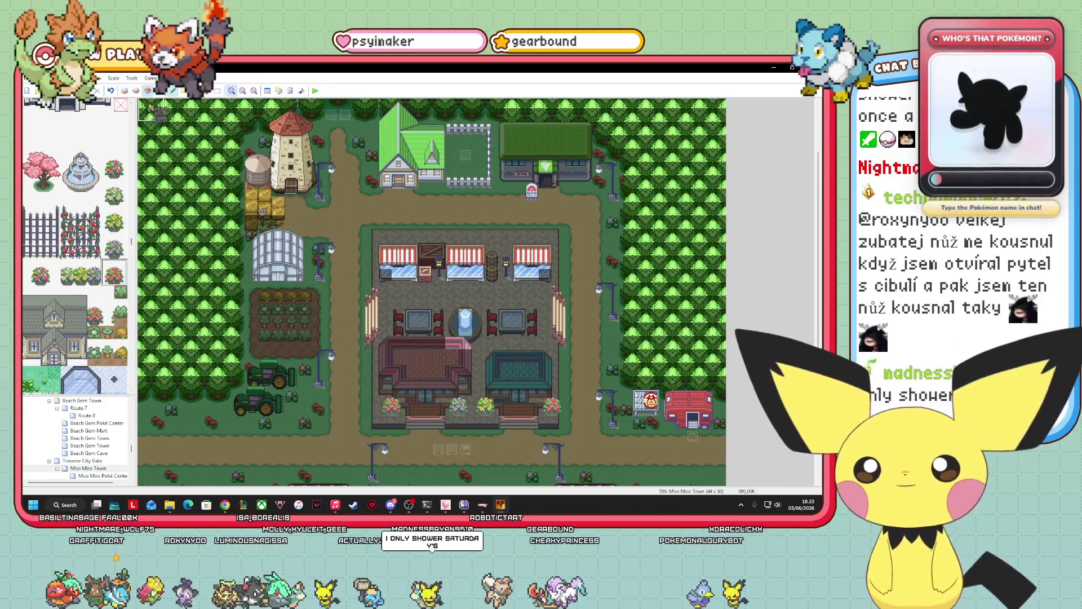
pyautogui.click(161, 91)
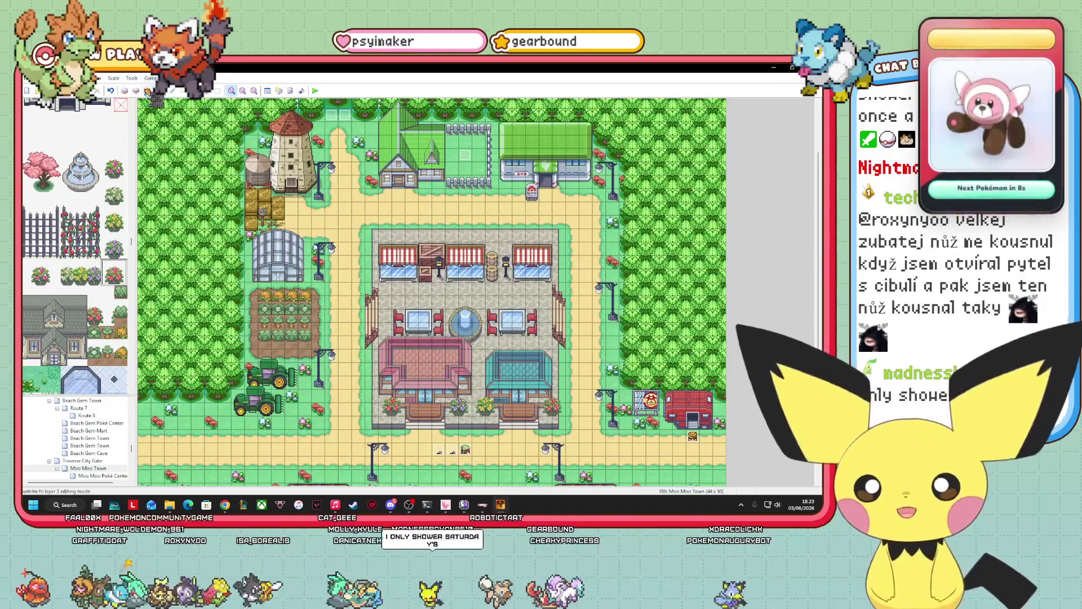
# - Drag the small dark cat event from the market stall to just beside the greenhouse
pyautogui.moveTo(372, 375)
pyautogui.mouseDown()
pyautogui.moveTo(427, 408)
pyautogui.moveTo(524, 419)
pyautogui.moveTo(465, 392)
pyautogui.moveTo(431, 410)
pyautogui.moveTo(519, 412)
pyautogui.moveTo(515, 394)
pyautogui.moveTo(461, 361)
pyautogui.moveTo(423, 358)
pyautogui.moveTo(304, 296)
pyautogui.moveTo(268, 231)
pyautogui.moveTo(265, 264)
pyautogui.moveTo(384, 329)
pyautogui.moveTo(414, 406)
pyautogui.moveTo(516, 394)
pyautogui.moveTo(405, 182)
pyautogui.moveTo(544, 181)
pyautogui.moveTo(502, 196)
pyautogui.moveTo(412, 279)
pyautogui.moveTo(406, 270)
pyautogui.moveTo(536, 264)
pyautogui.moveTo(421, 266)
pyautogui.moveTo(496, 285)
pyautogui.moveTo(536, 274)
pyautogui.moveTo(532, 262)
pyautogui.moveTo(399, 261)
pyautogui.mouseUp()
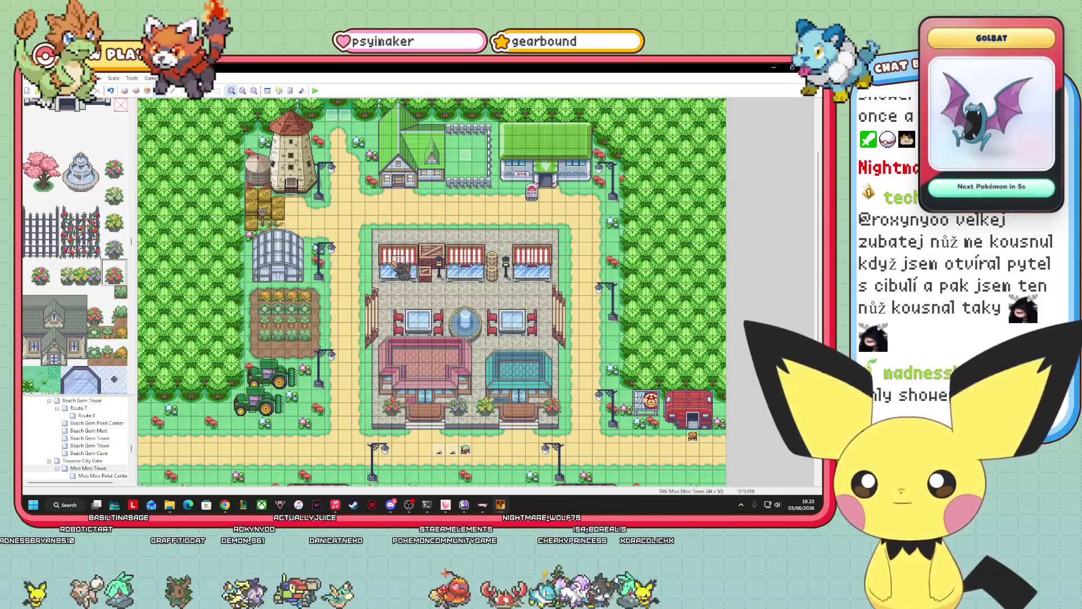
pyautogui.moveTo(398, 265)
pyautogui.mouseDown()
pyautogui.moveTo(316, 214)
pyautogui.moveTo(317, 267)
pyautogui.moveTo(276, 277)
pyautogui.moveTo(324, 322)
pyautogui.mouseUp()
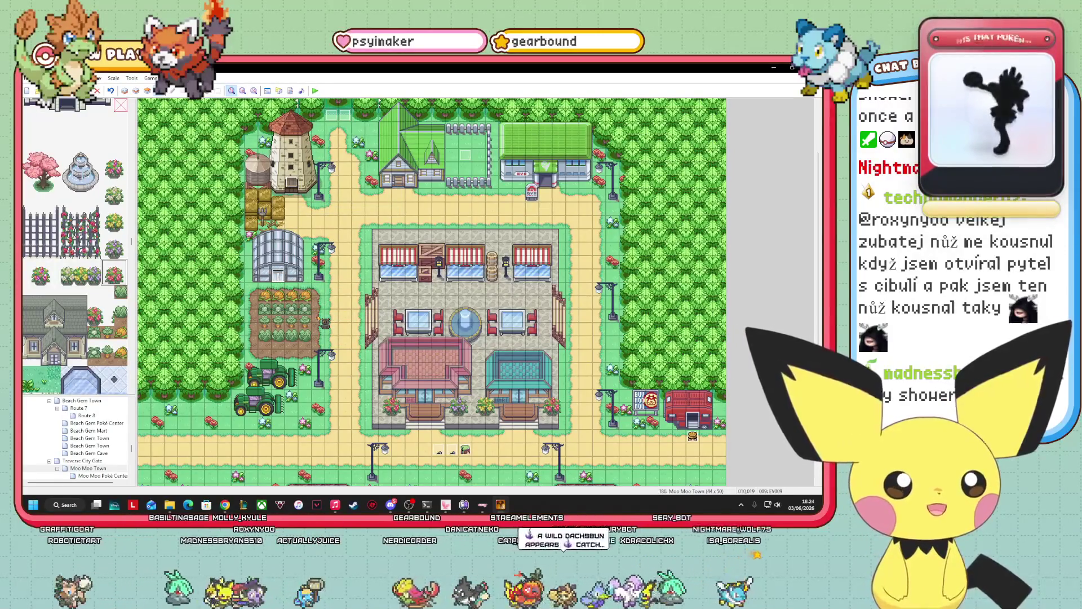
pyautogui.moveTo(320, 323); pyautogui.dragTo(312, 321)
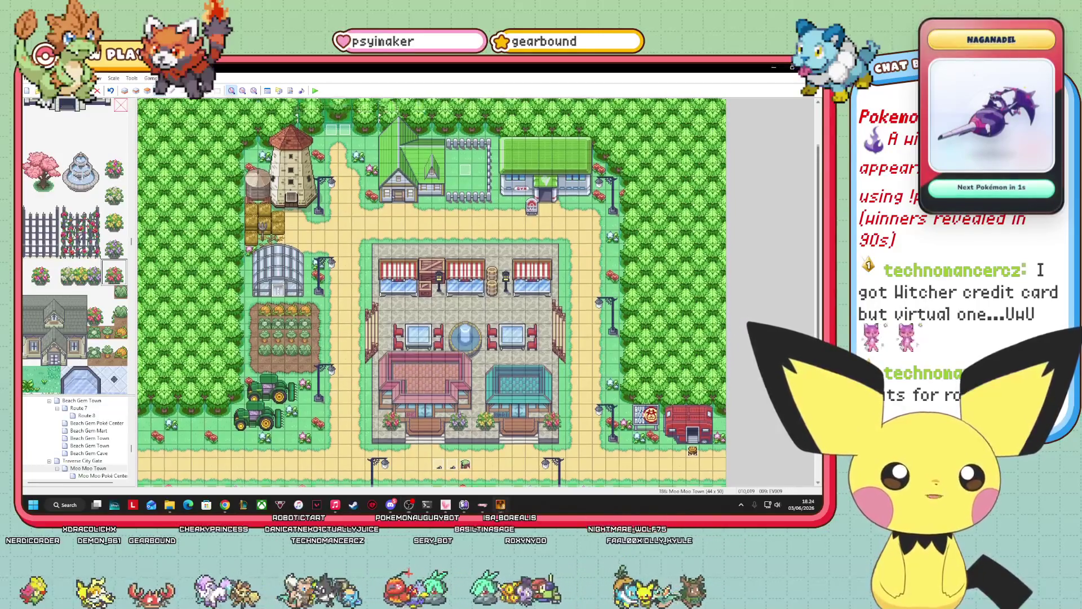
pyautogui.scroll(3, 432, 291)
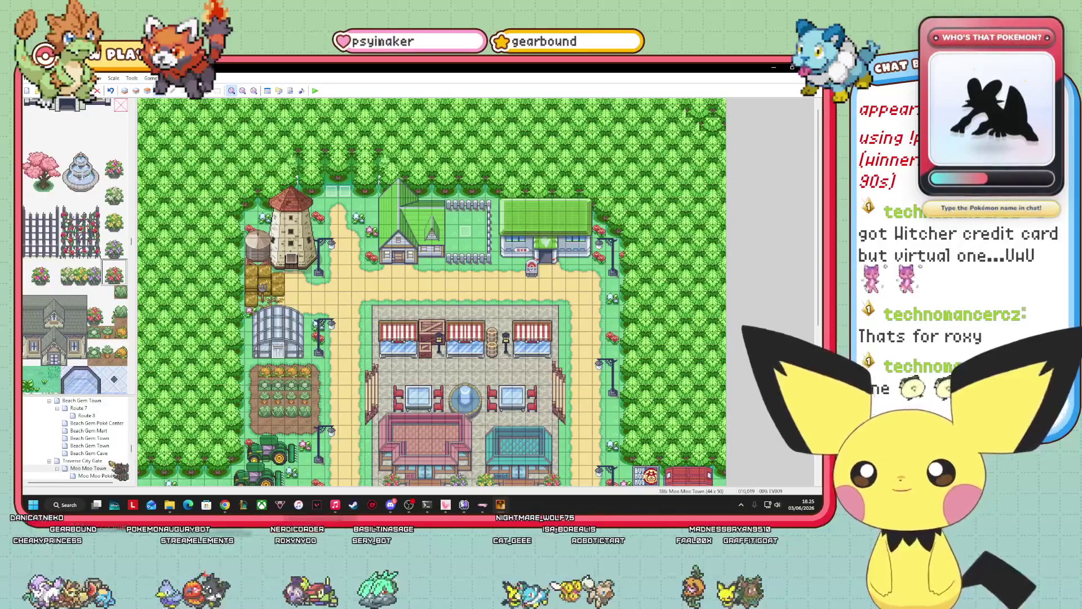
# - Create an empty Day Care map under Moo Moo Town using the 003: Inside tileset
pyautogui.rightClick(104, 472)
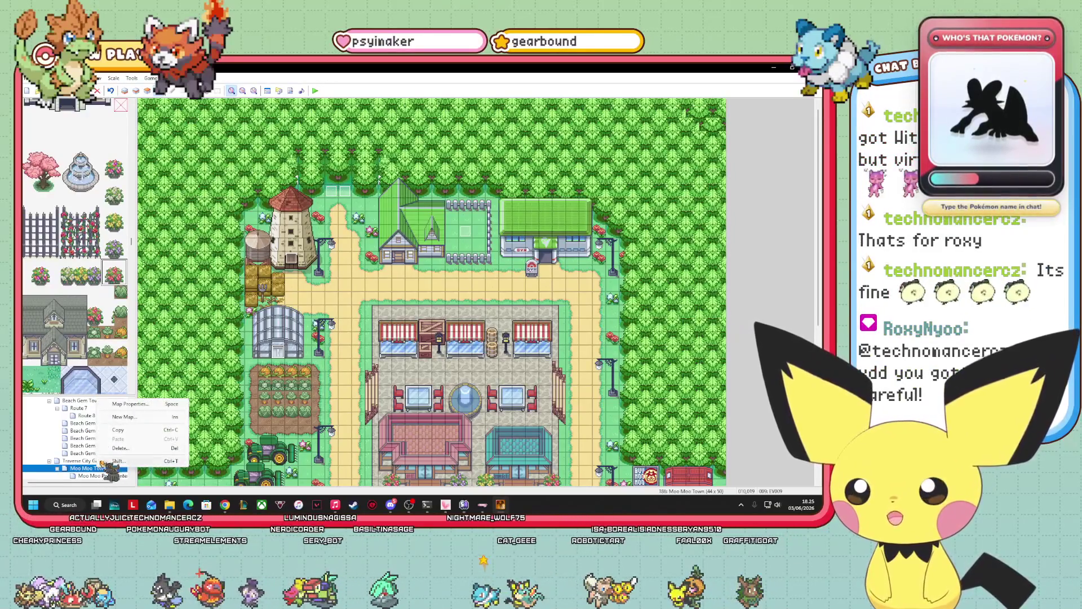
pyautogui.click(132, 417)
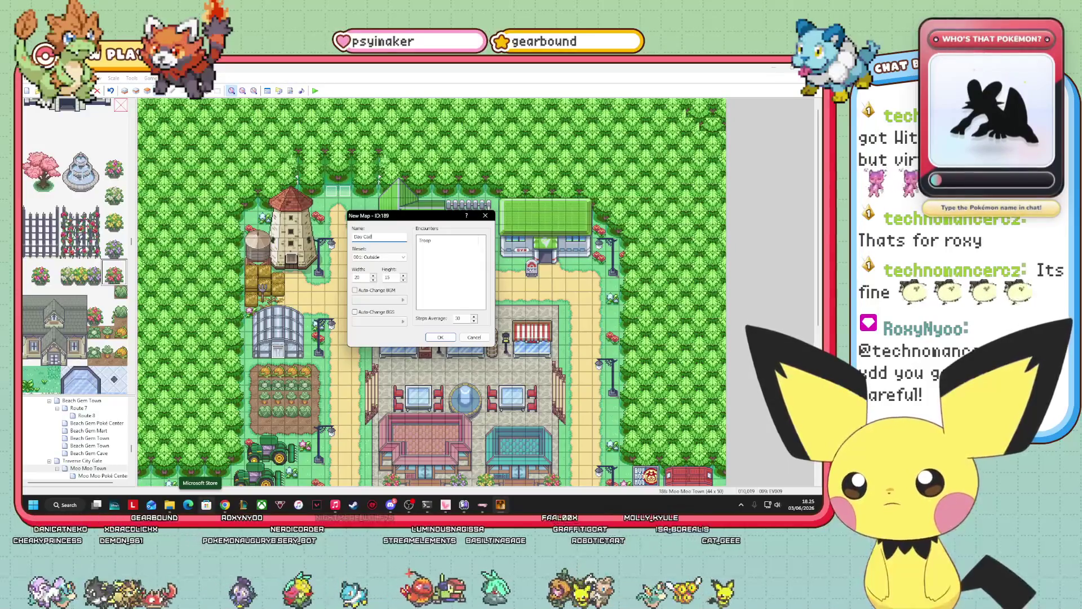
pyautogui.click(403, 257)
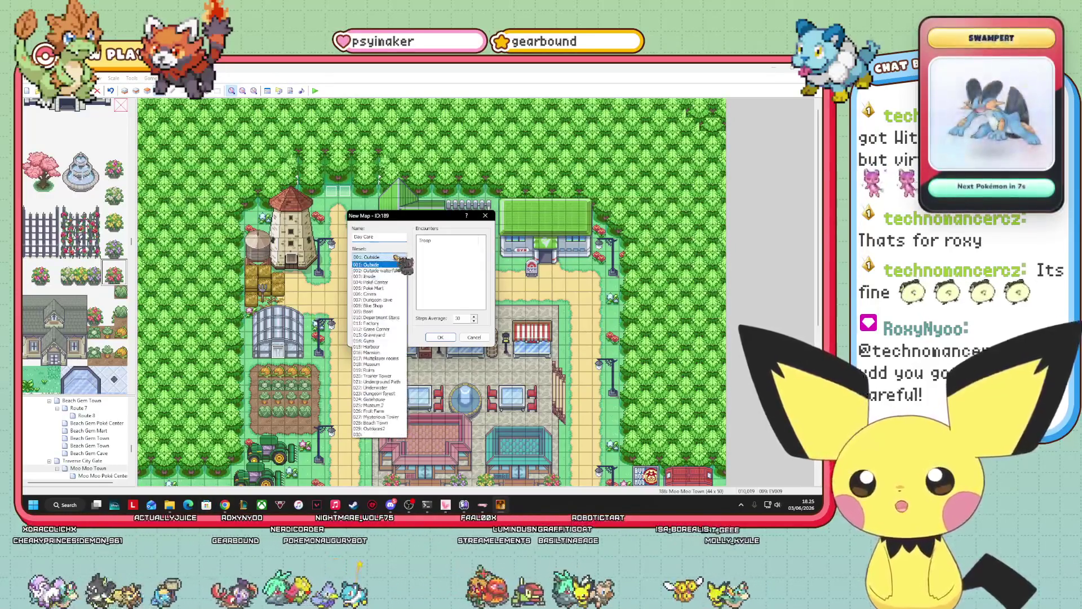
pyautogui.click(381, 277)
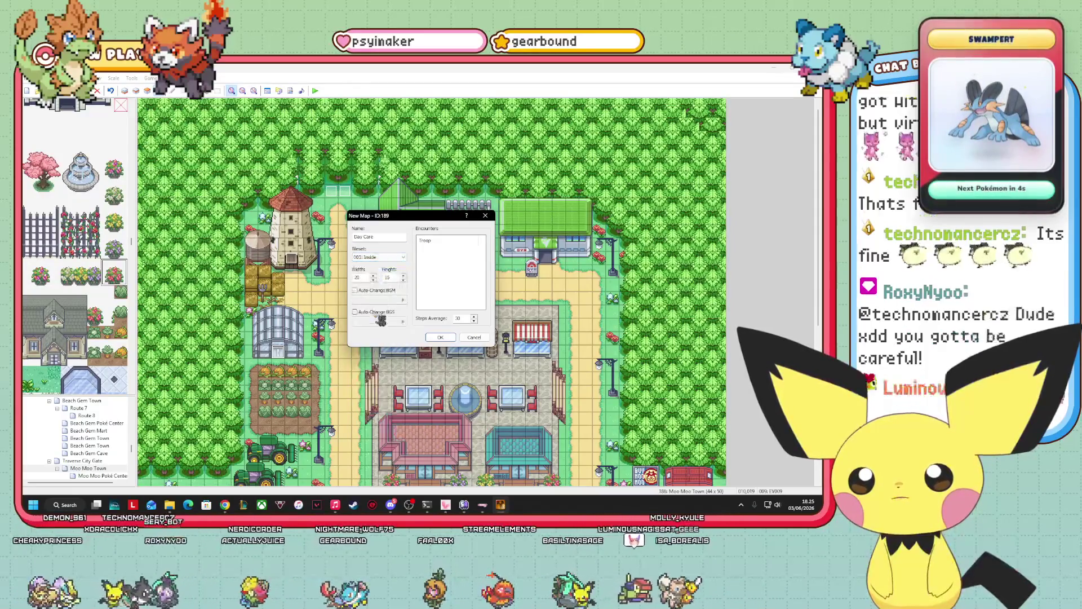
pyautogui.click(439, 338)
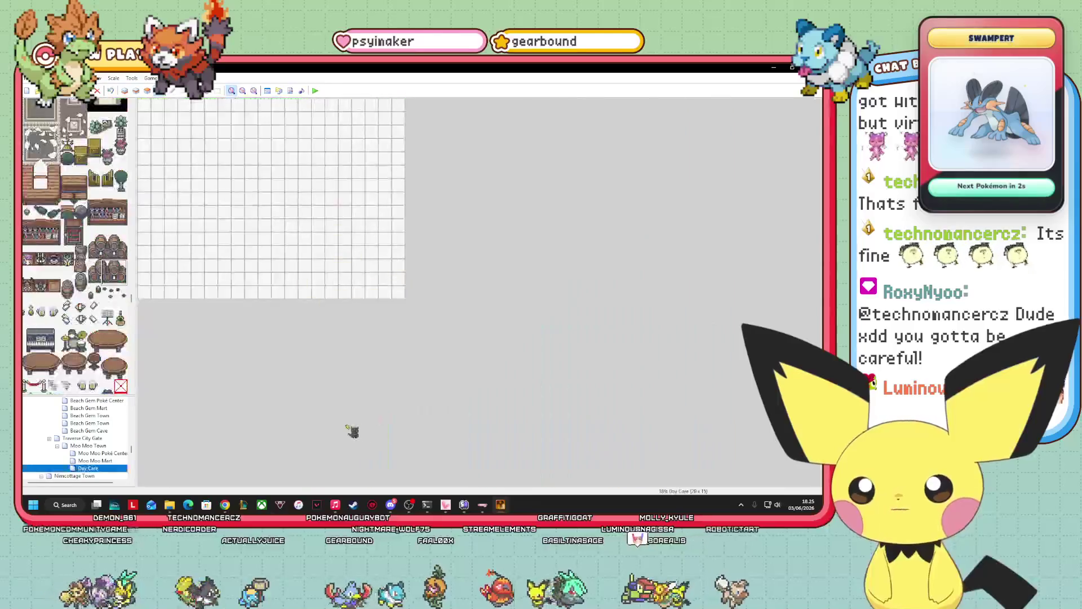
pyautogui.click(93, 446)
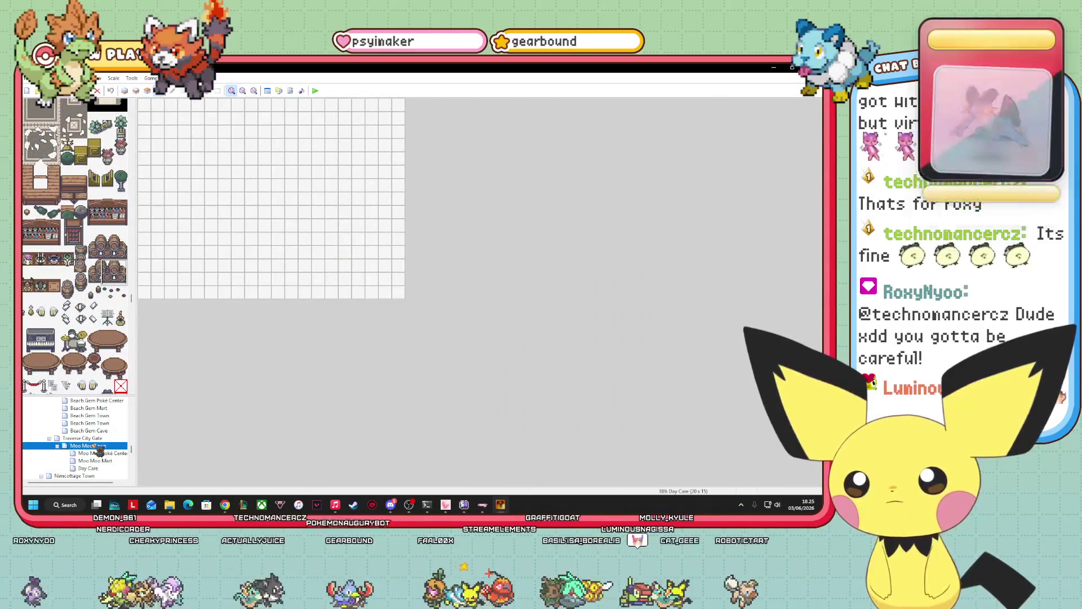
# - Add a map named 'Moo Moo Gym' under Moo Moo Town with the 014: Gyms tileset
pyautogui.rightClick(92, 445)
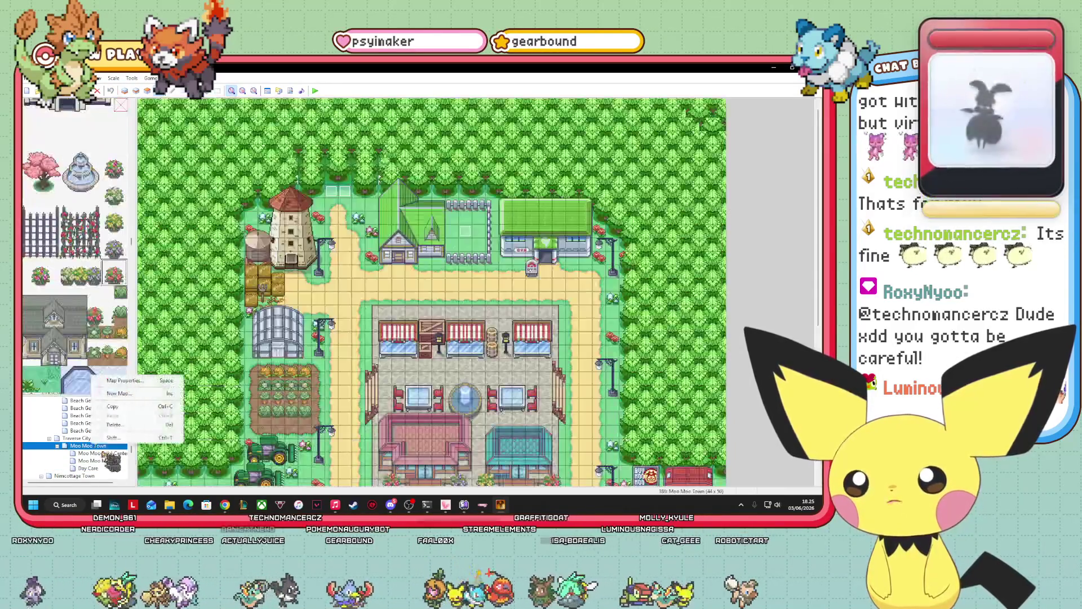
pyautogui.click(135, 393)
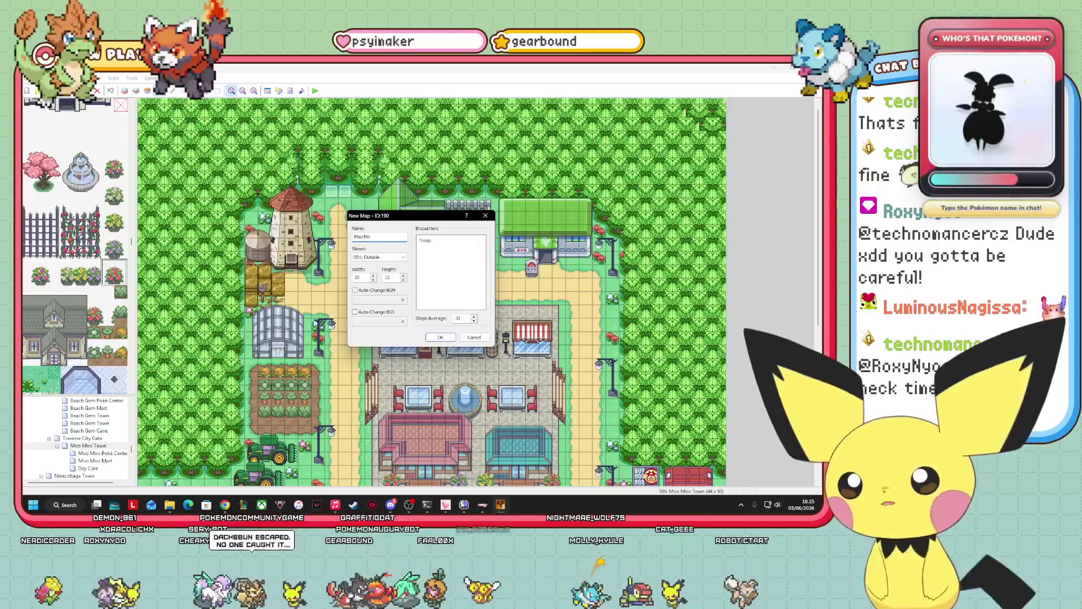
pyautogui.write('oo Gym')
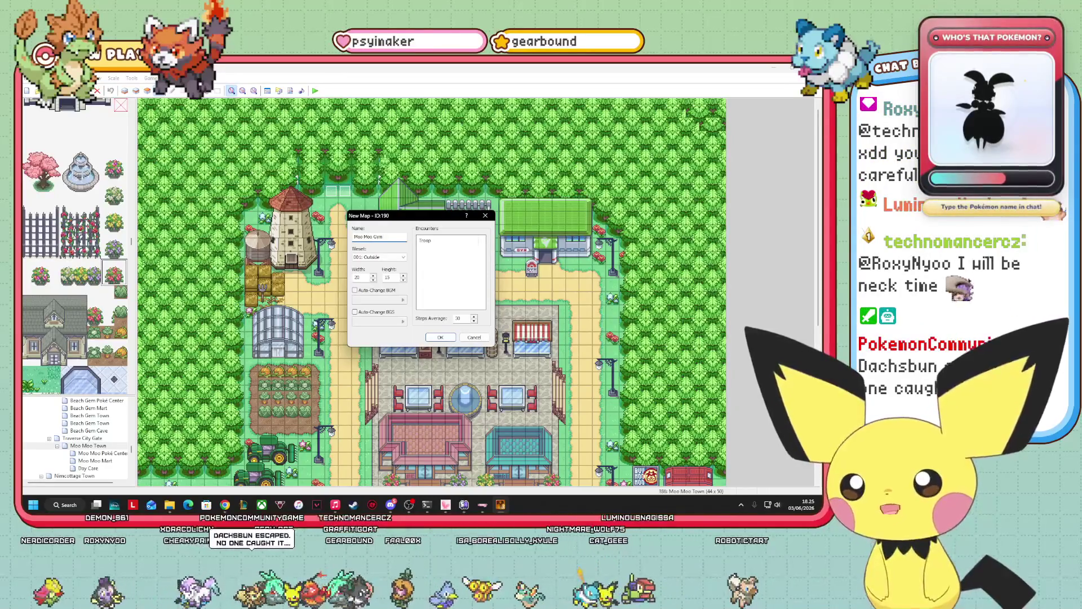
pyautogui.click(387, 258)
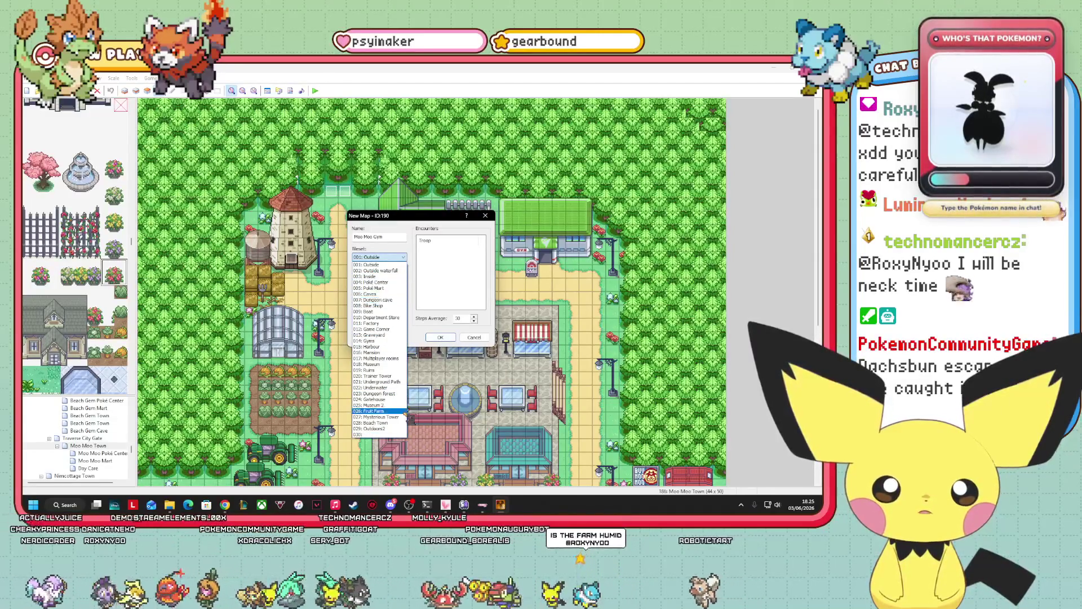
pyautogui.click(378, 341)
pyautogui.click(440, 337)
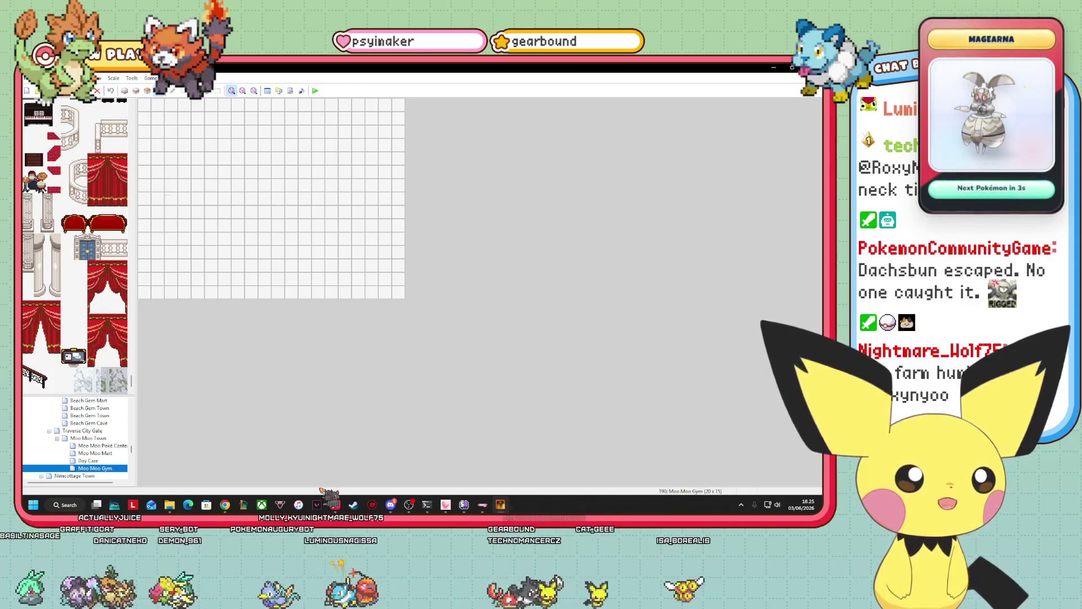
pyautogui.moveTo(458, 492)
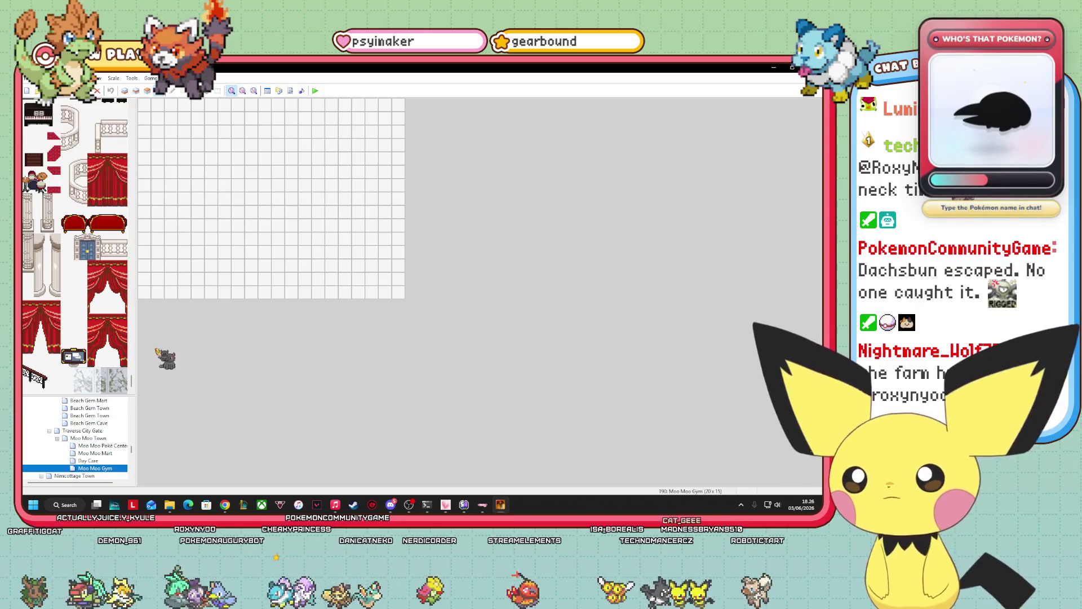
# - Set Moo Moo Gym's map properties to width 30 and height 50
pyautogui.rightClick(109, 467)
pyautogui.click(156, 407)
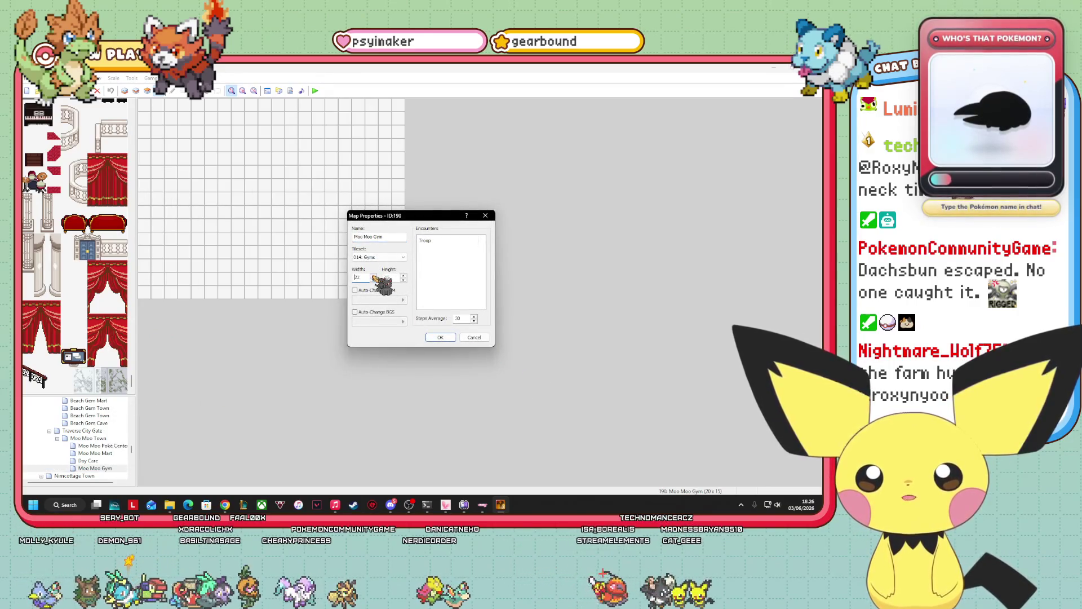
pyautogui.write('31')
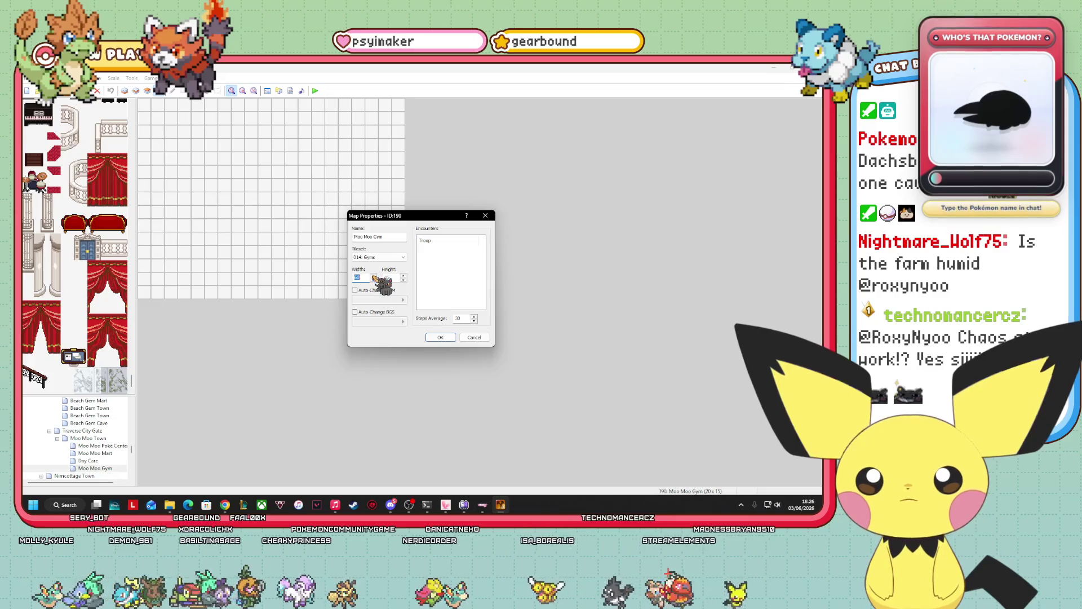
pyautogui.click(373, 279)
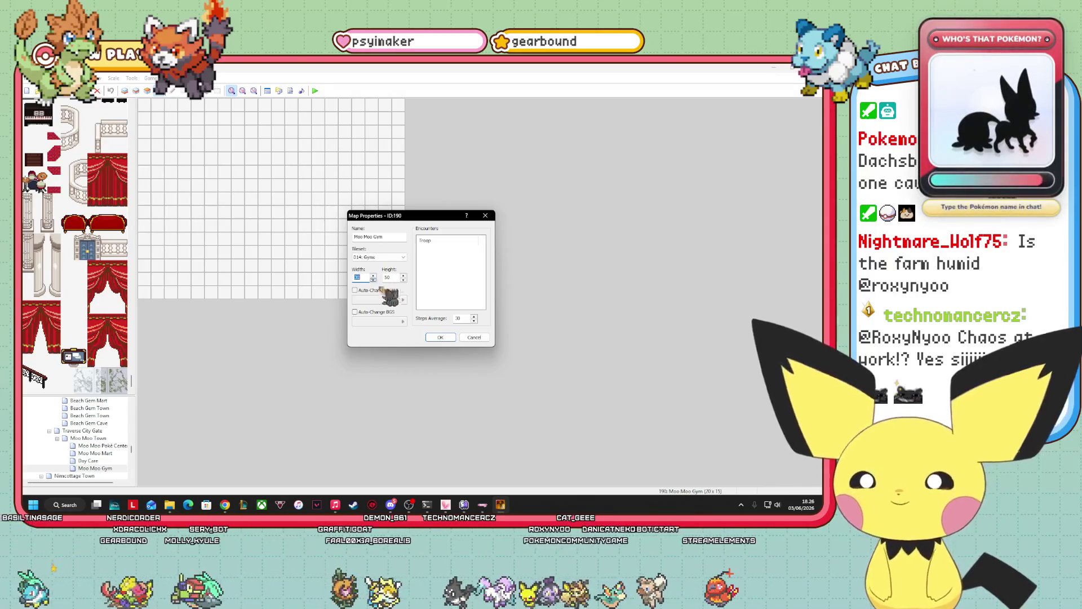
pyautogui.click(441, 337)
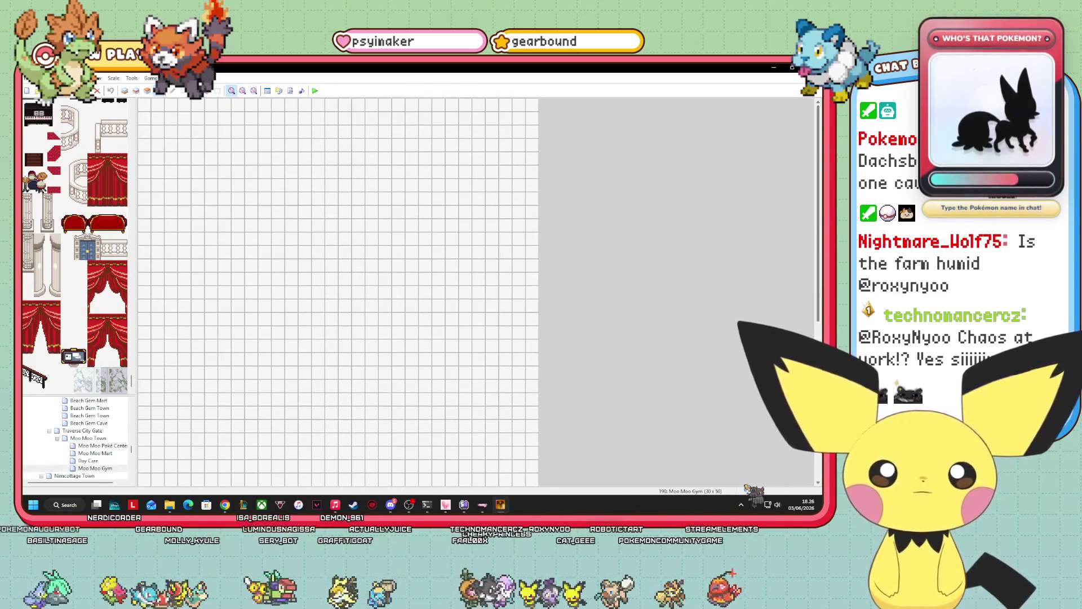
pyautogui.scroll(-5, 112, 437)
pyautogui.scroll(-5, 113, 437)
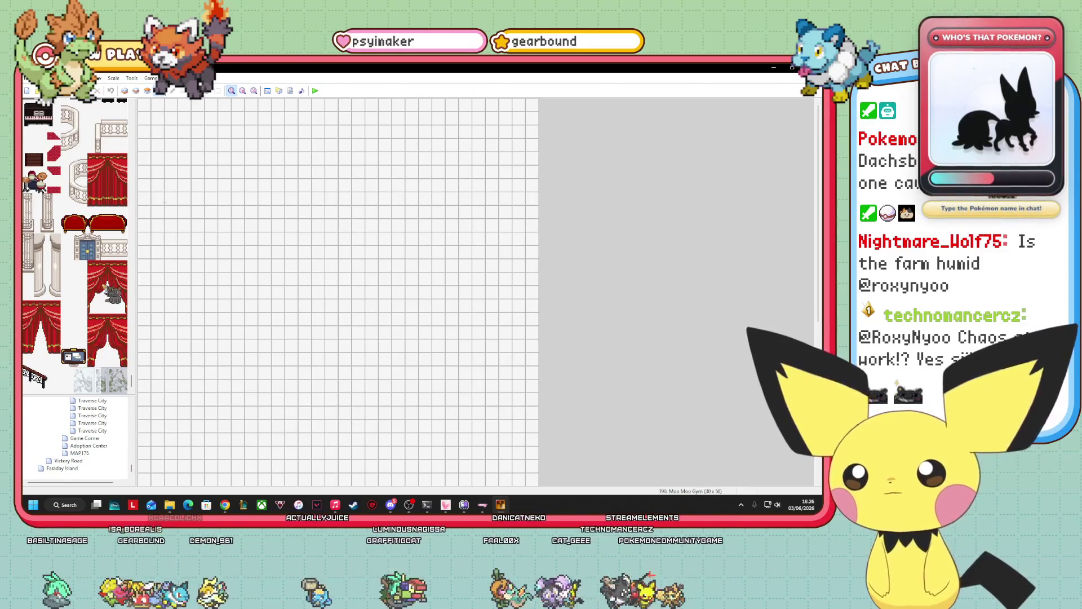
pyautogui.scroll(15, 106, 290)
pyautogui.scroll(10, 66, 299)
pyautogui.scroll(-2, 62, 352)
pyautogui.scroll(10, 58, 347)
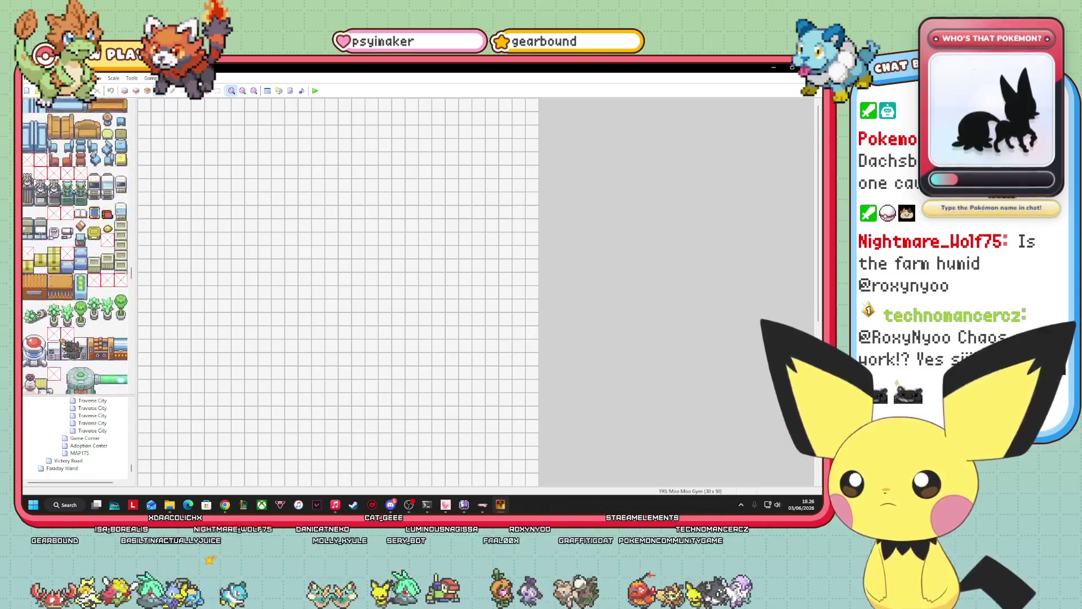
pyautogui.scroll(12, 66, 337)
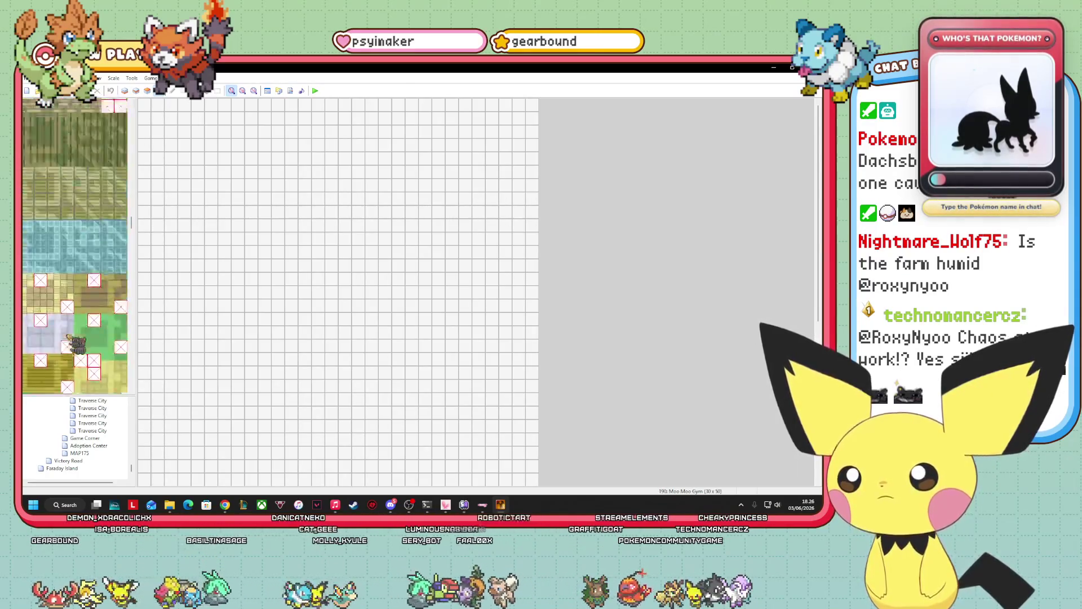
pyautogui.scroll(12, 76, 336)
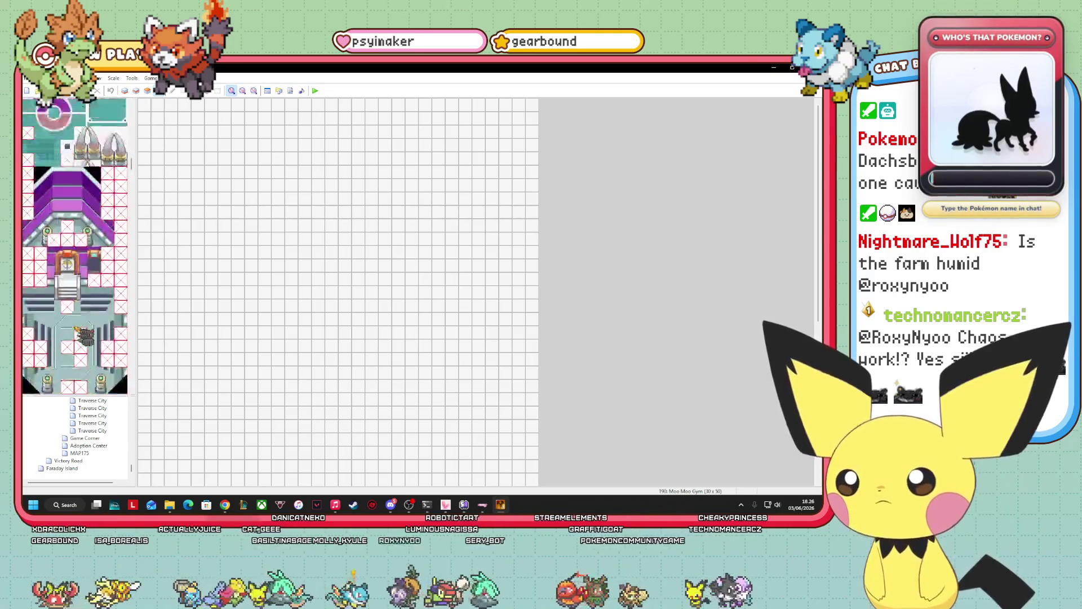
pyautogui.scroll(10, 85, 337)
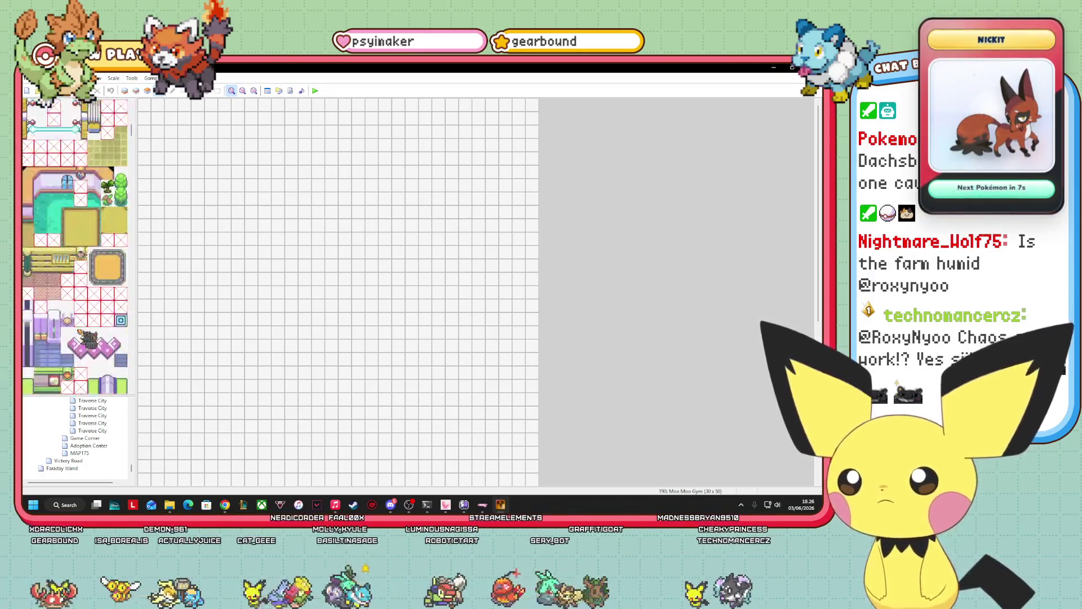
pyautogui.scroll(5, 96, 462)
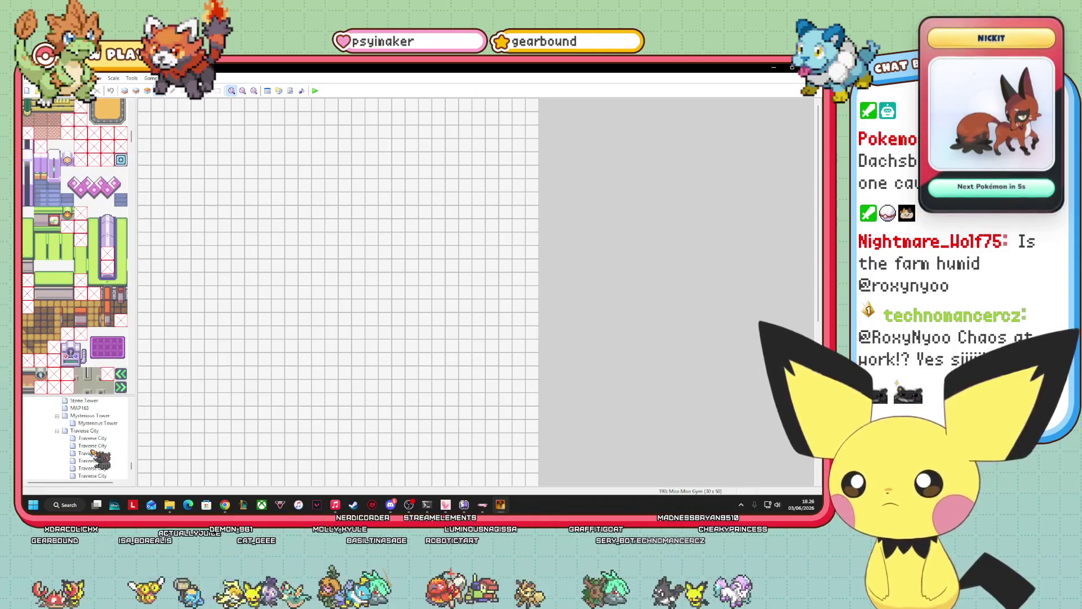
pyautogui.scroll(1, 113, 459)
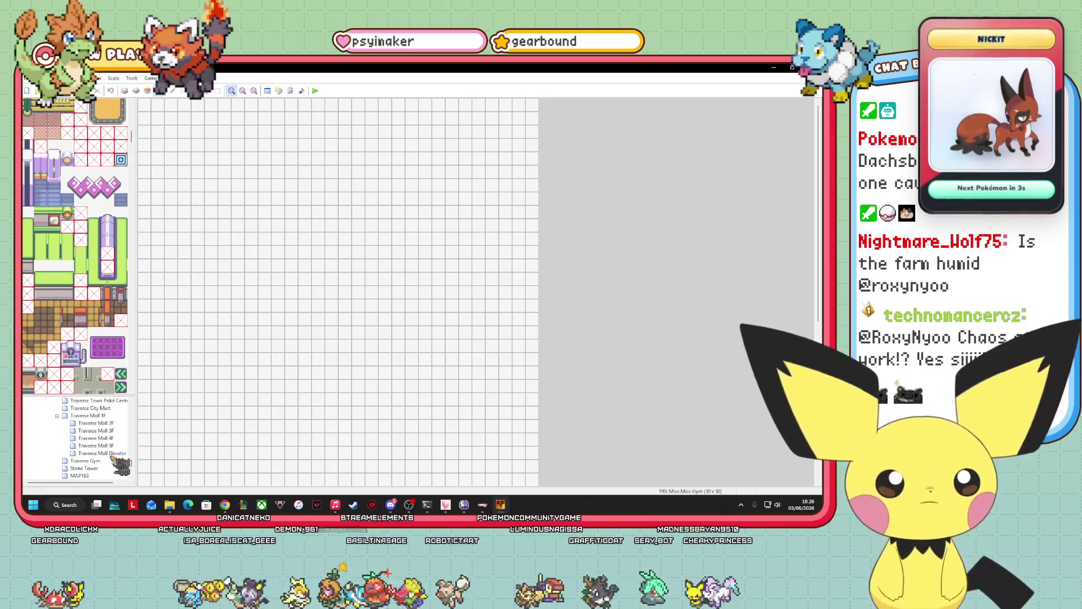
pyautogui.scroll(6, 111, 458)
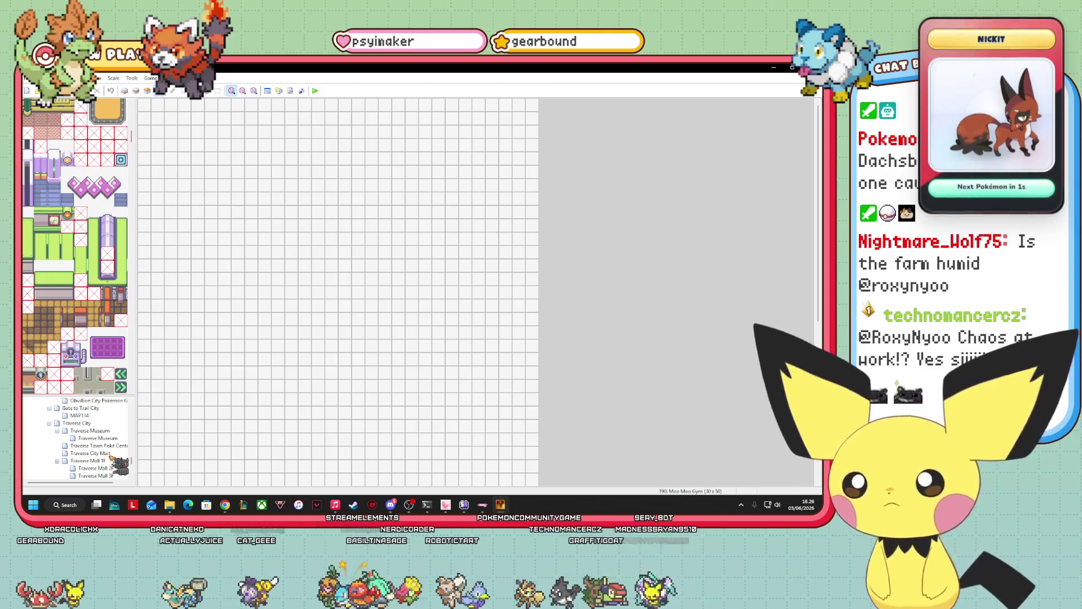
pyautogui.scroll(4, 104, 456)
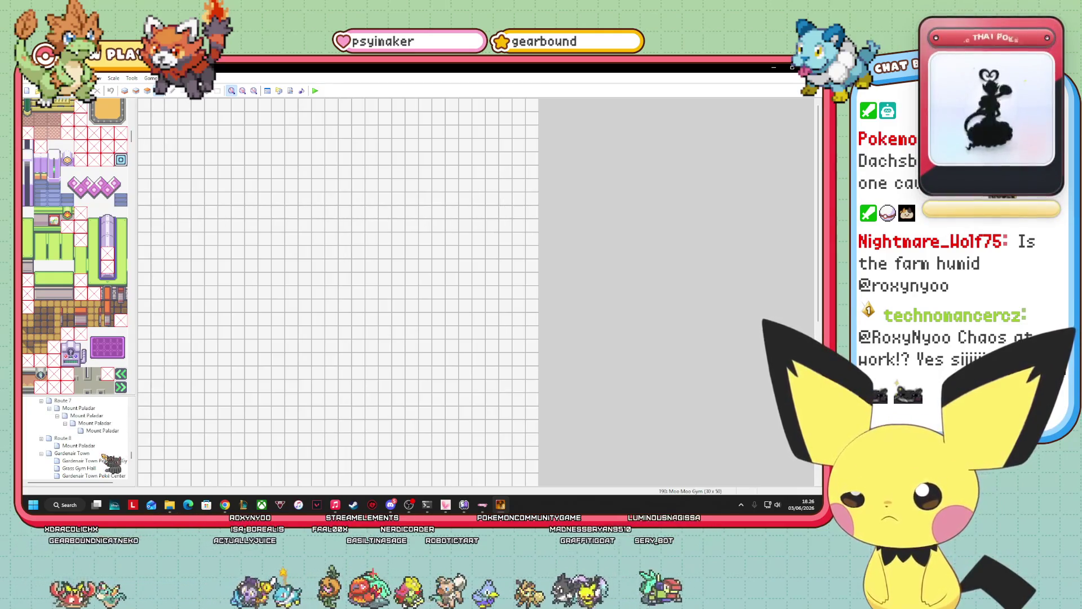
# - In Moo Moo Gym's Map Properties, replace the Gyms tileset with another tileset entry
pyautogui.rightClick(99, 408)
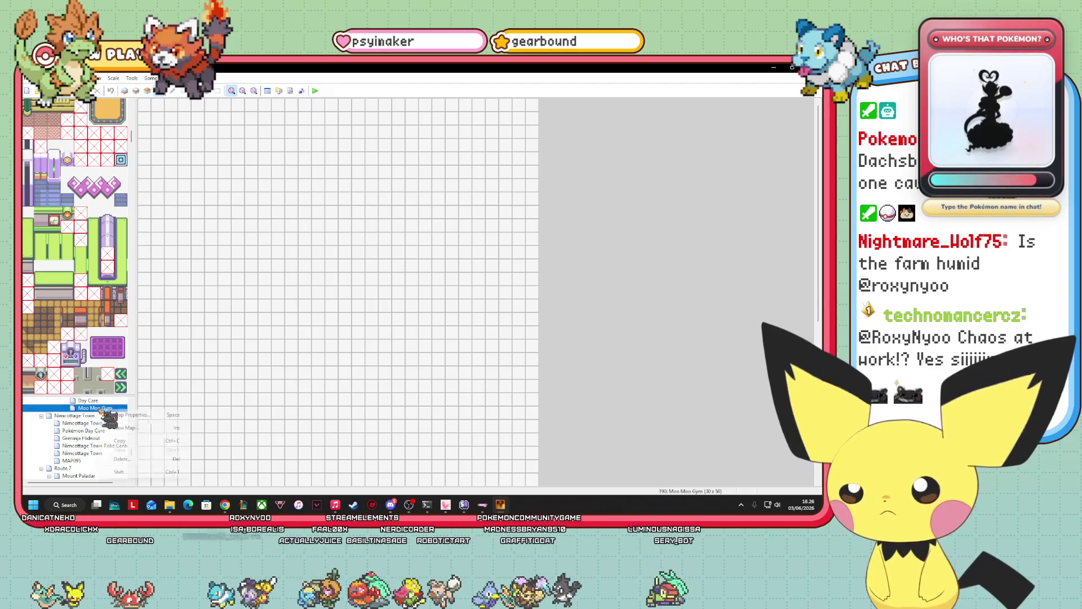
pyautogui.click(136, 416)
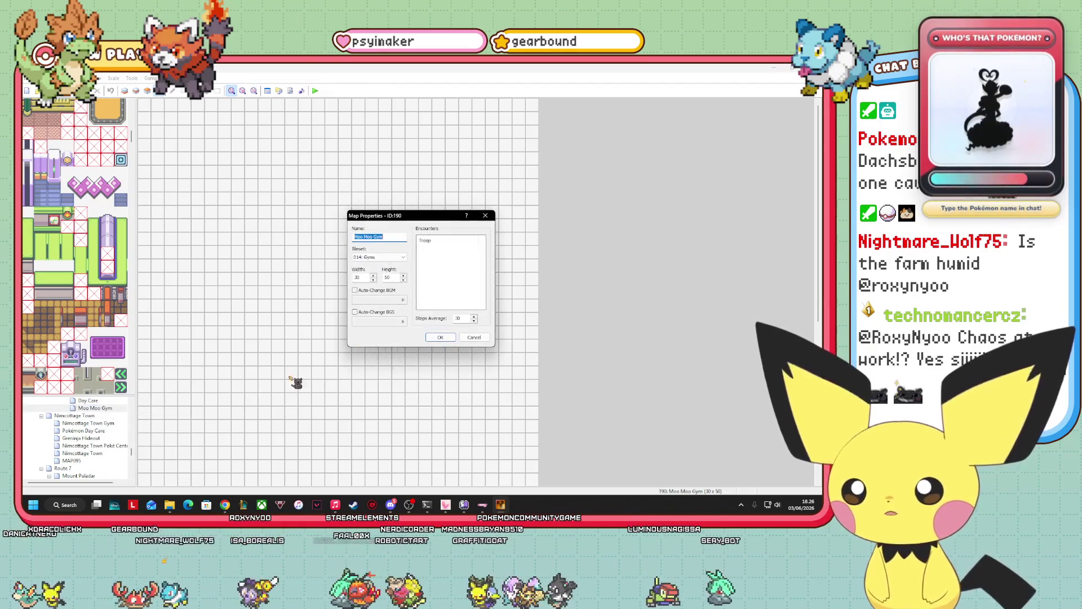
pyautogui.click(403, 257)
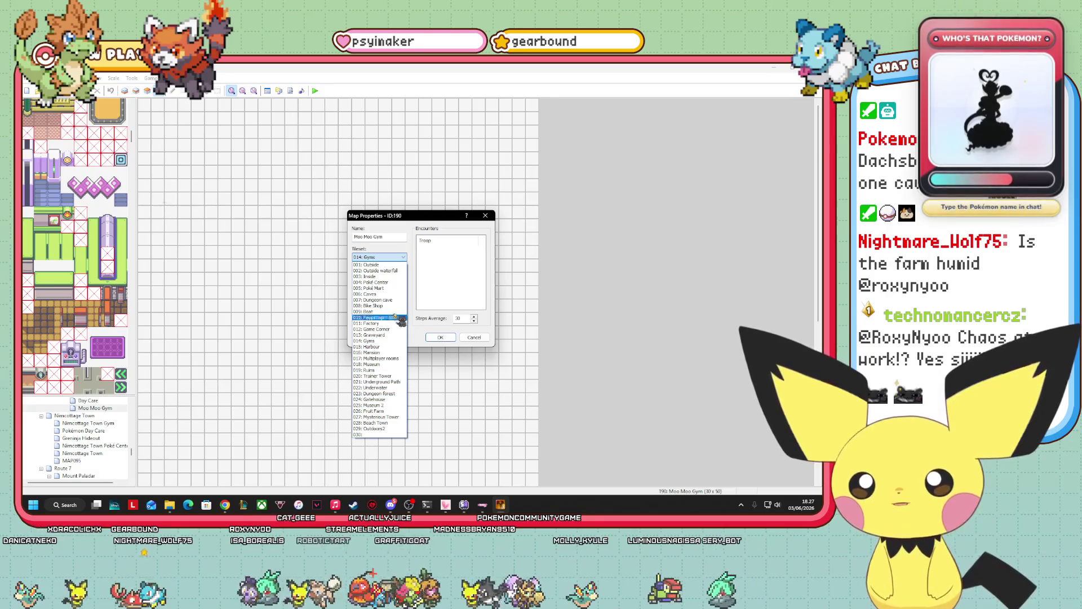
pyautogui.click(394, 276)
pyautogui.click(440, 337)
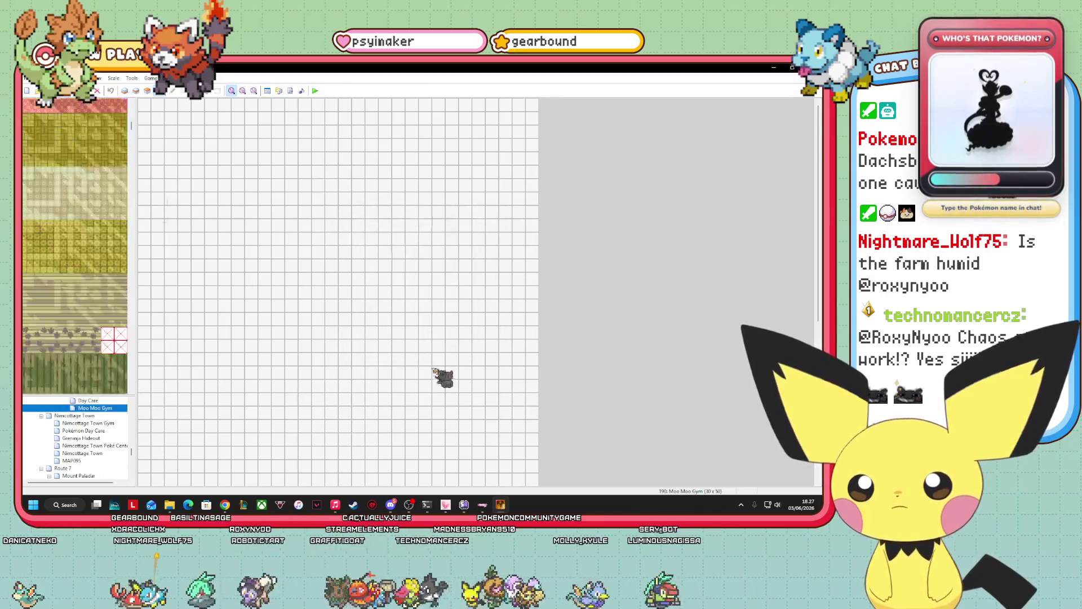
pyautogui.scroll(-10, 100, 278)
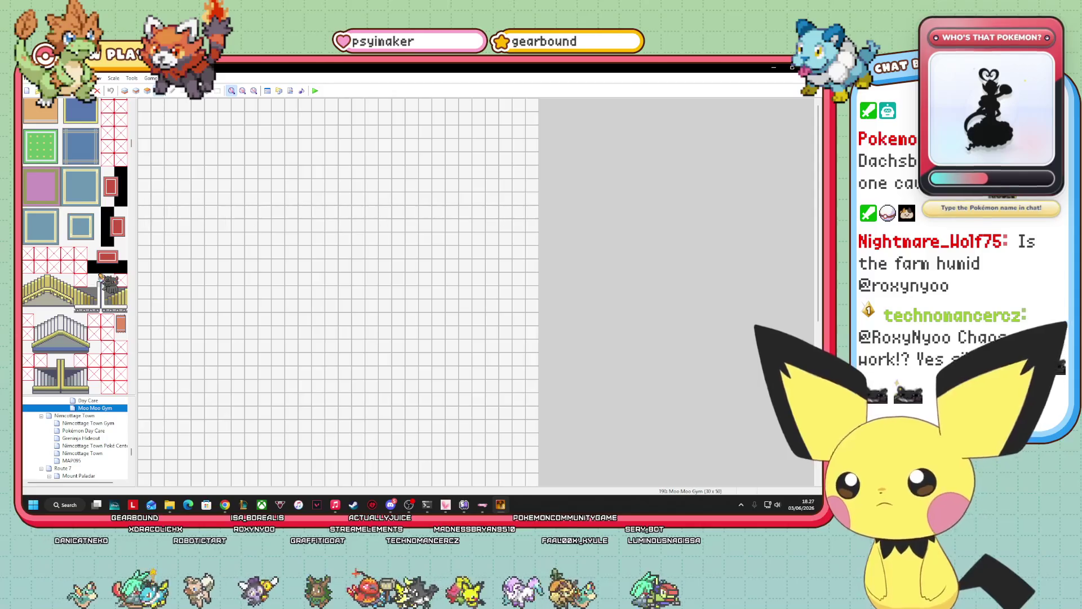
pyautogui.scroll(-15, 100, 277)
pyautogui.scroll(-20, 121, 273)
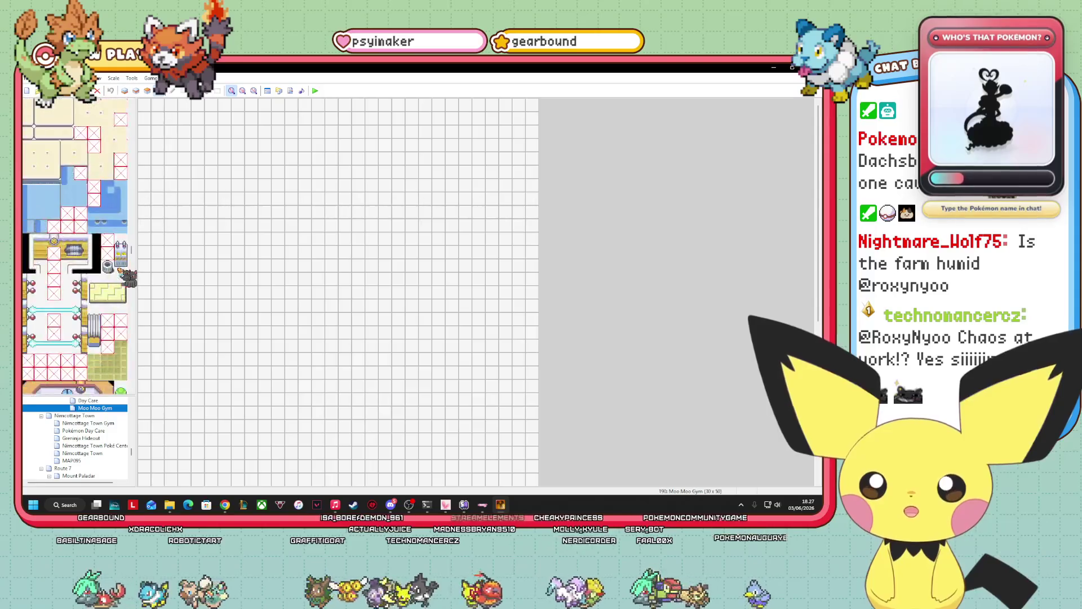
pyautogui.scroll(10, 120, 273)
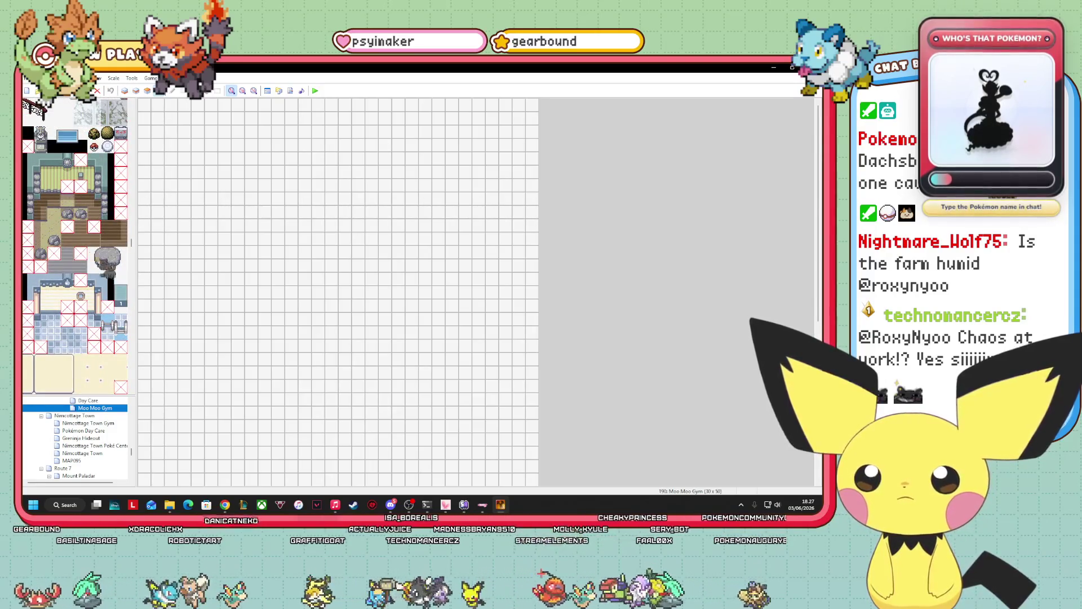
pyautogui.click(53, 200)
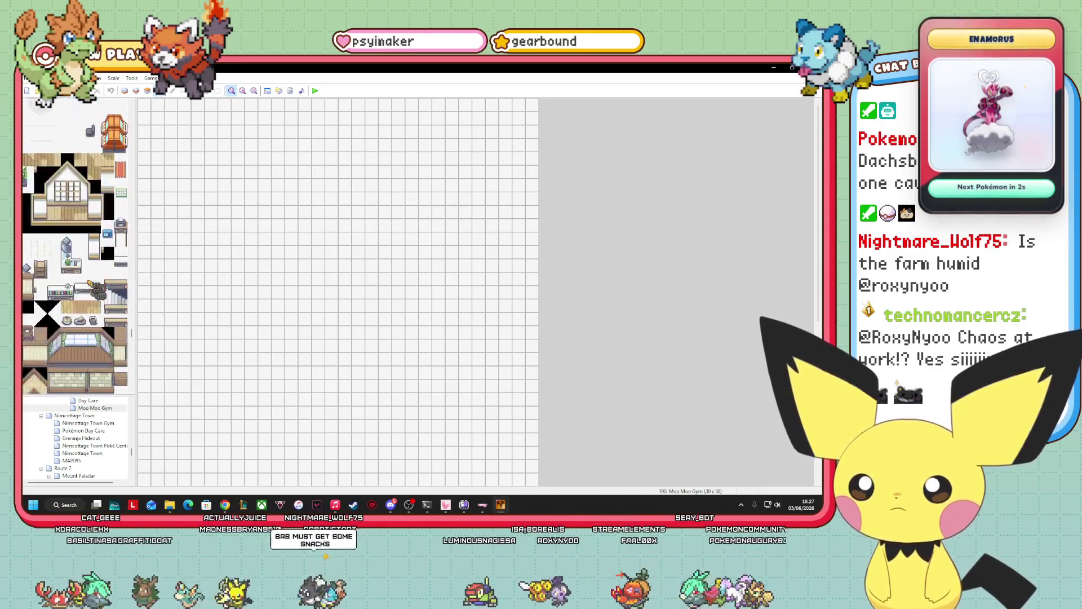
pyautogui.scroll(-10, 89, 282)
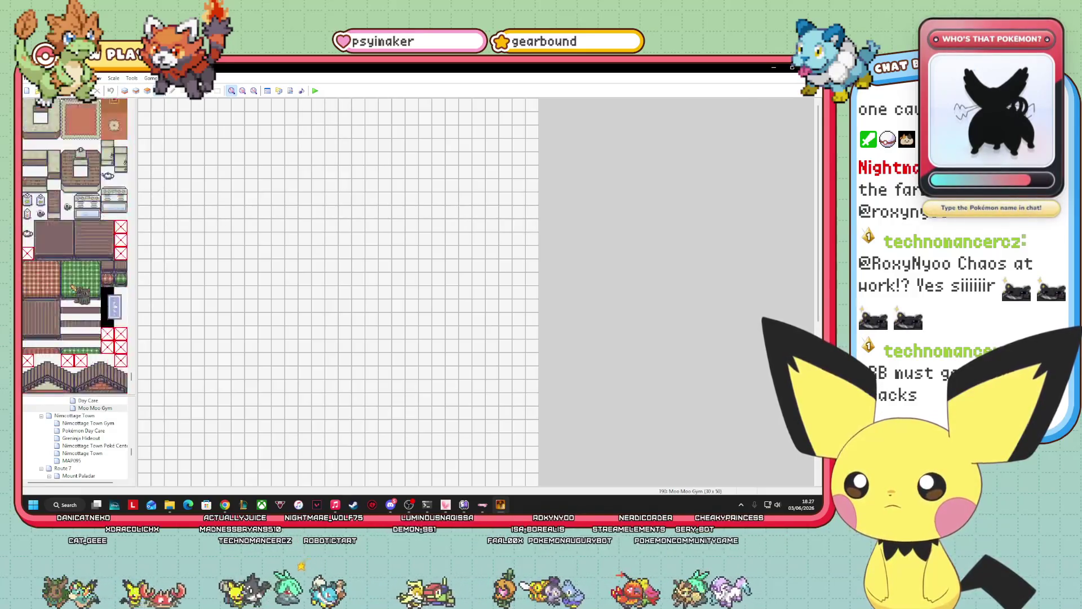
pyautogui.scroll(-5, 816, 313)
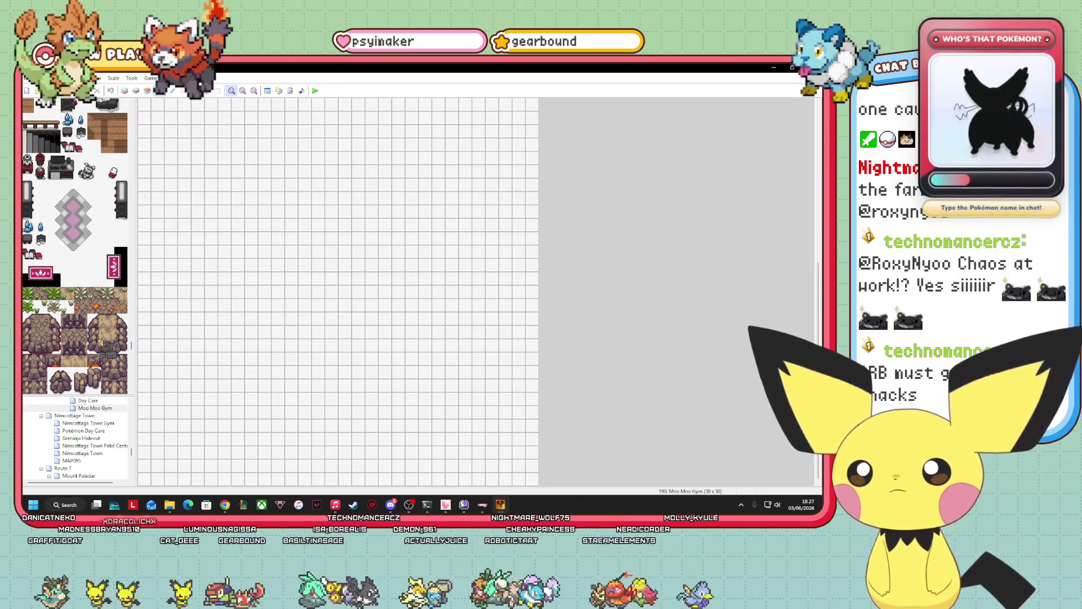
pyautogui.scroll(5, 75, 248)
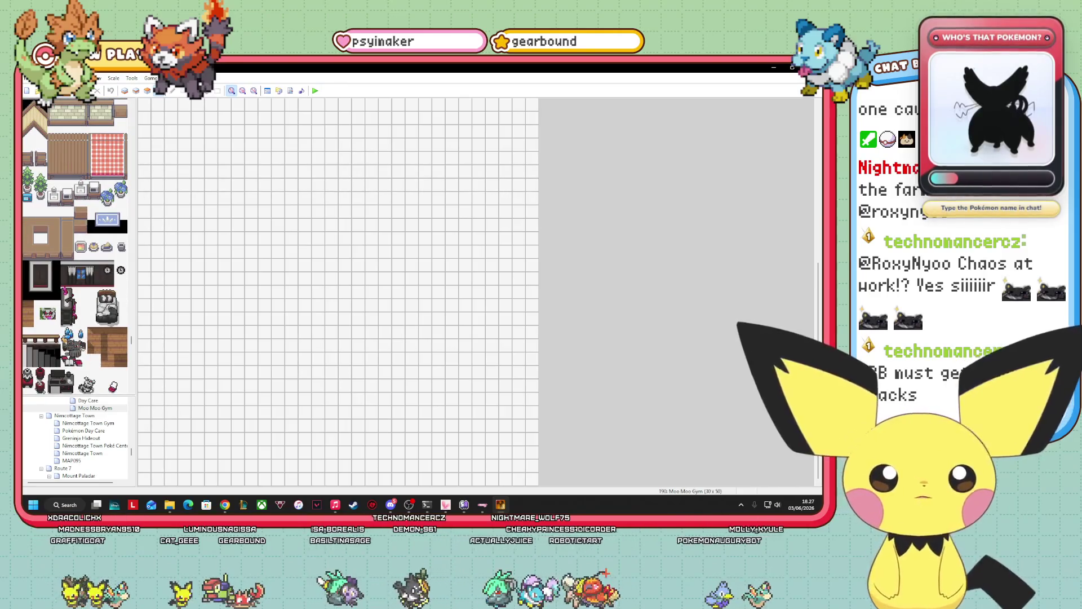
pyautogui.scroll(6, 51, 333)
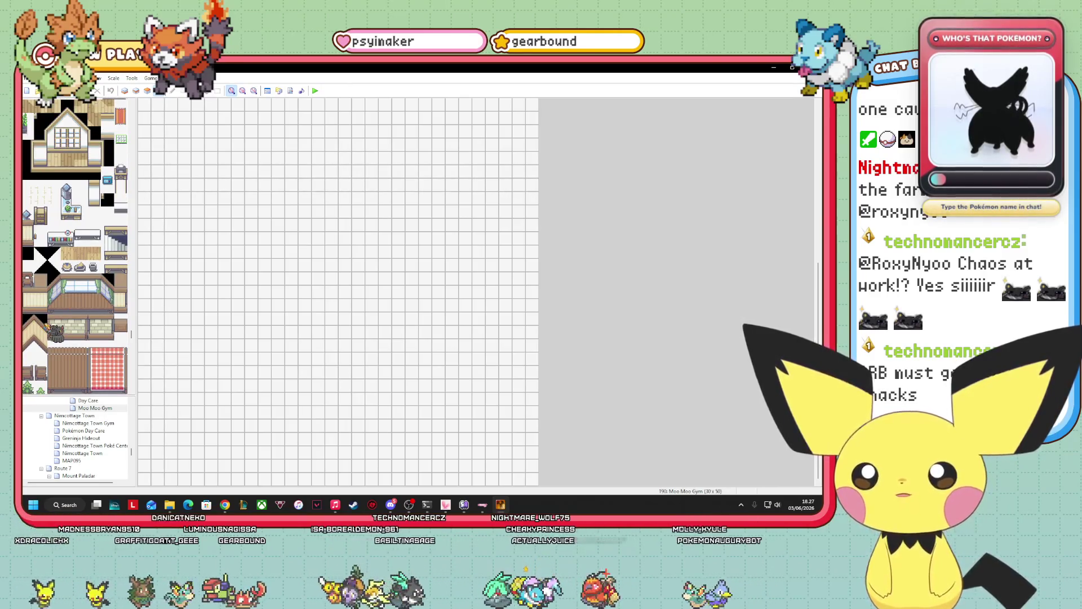
pyautogui.scroll(3, 50, 332)
pyautogui.scroll(4, 52, 333)
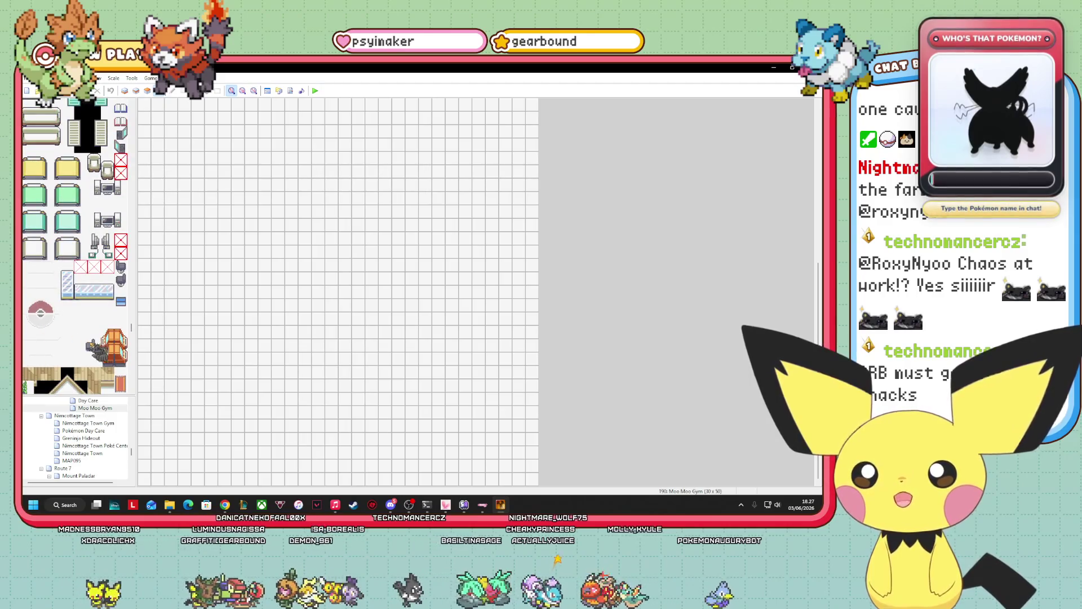
pyautogui.scroll(6, 128, 326)
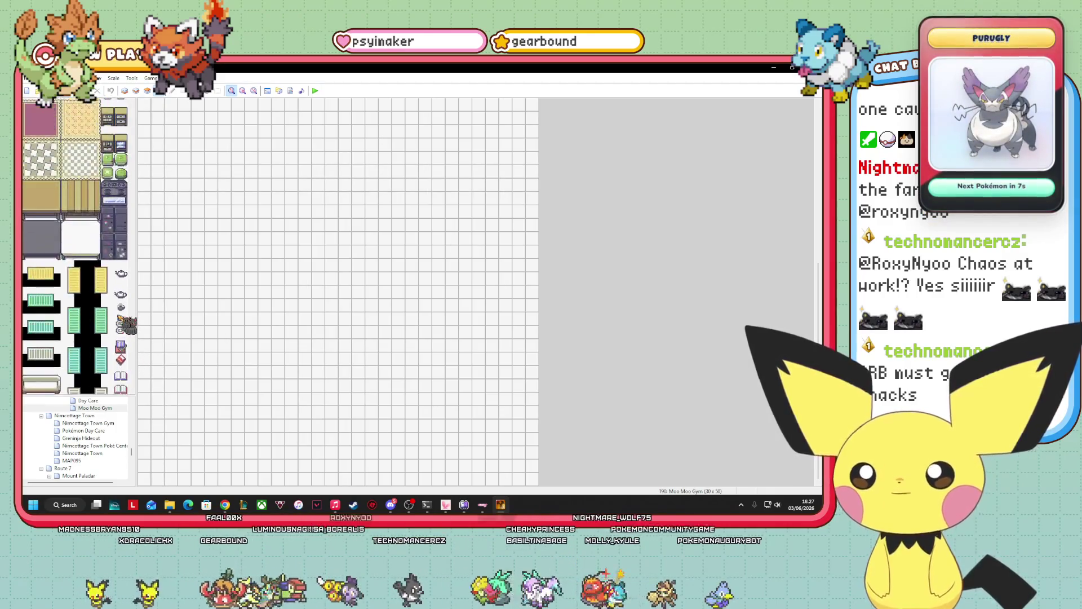
pyautogui.scroll(6, 127, 326)
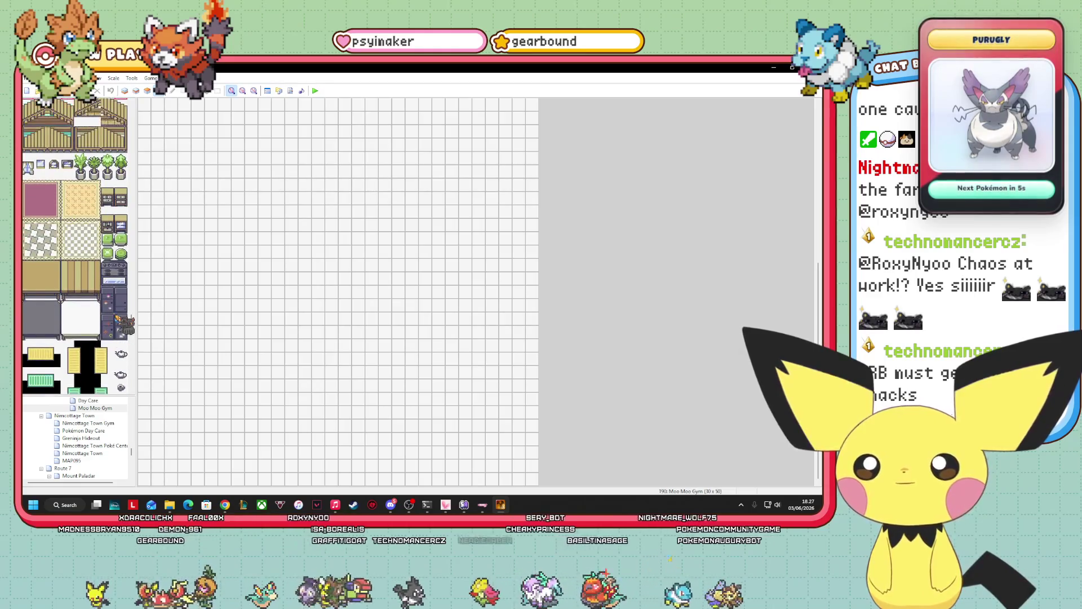
pyautogui.scroll(-9, 97, 429)
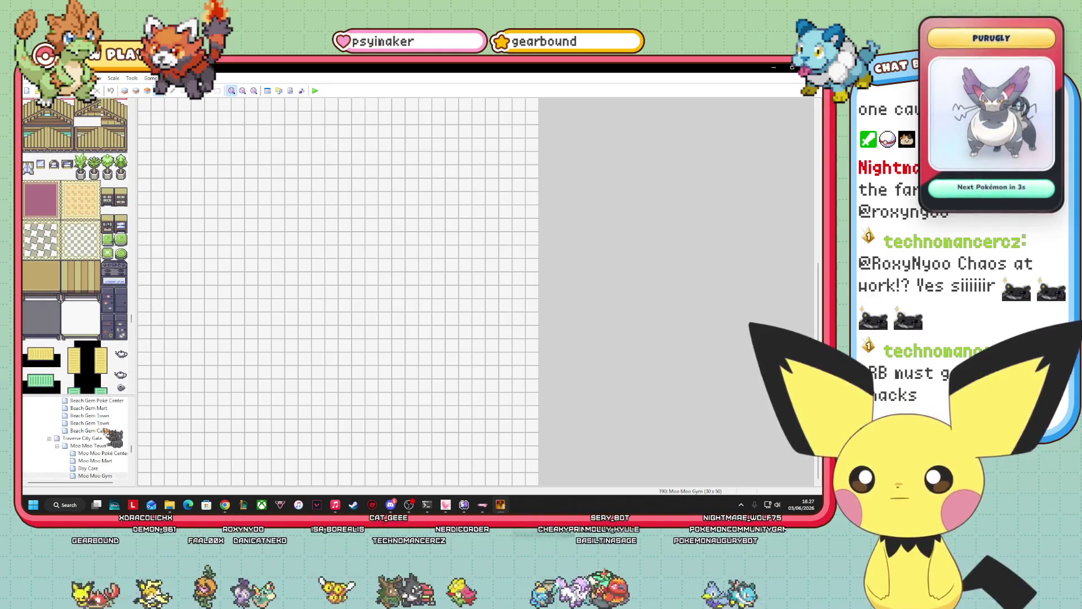
pyautogui.scroll(-9, 107, 445)
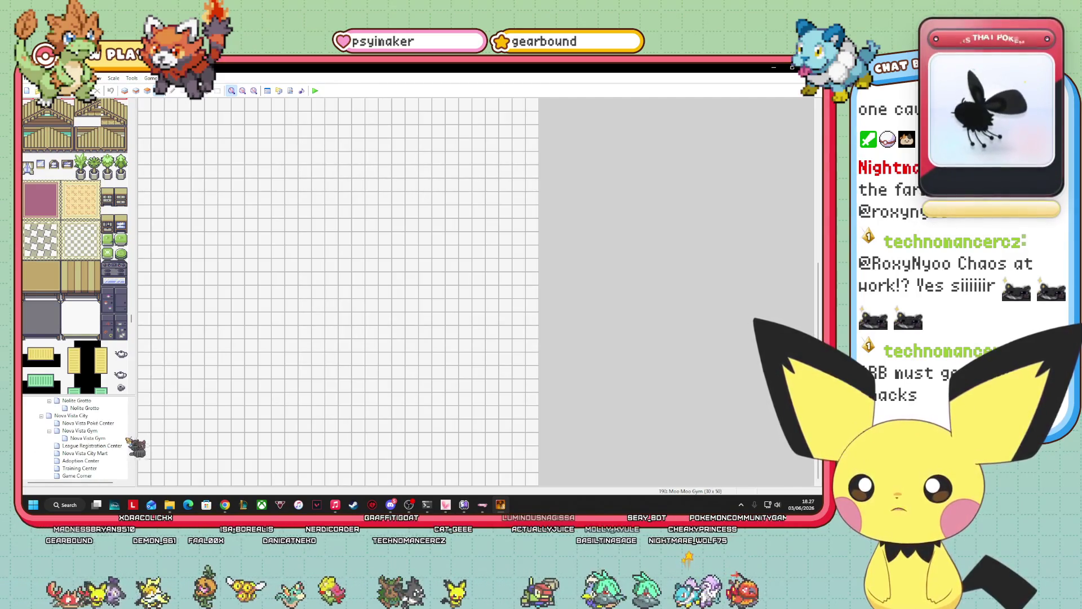
pyautogui.click(103, 438)
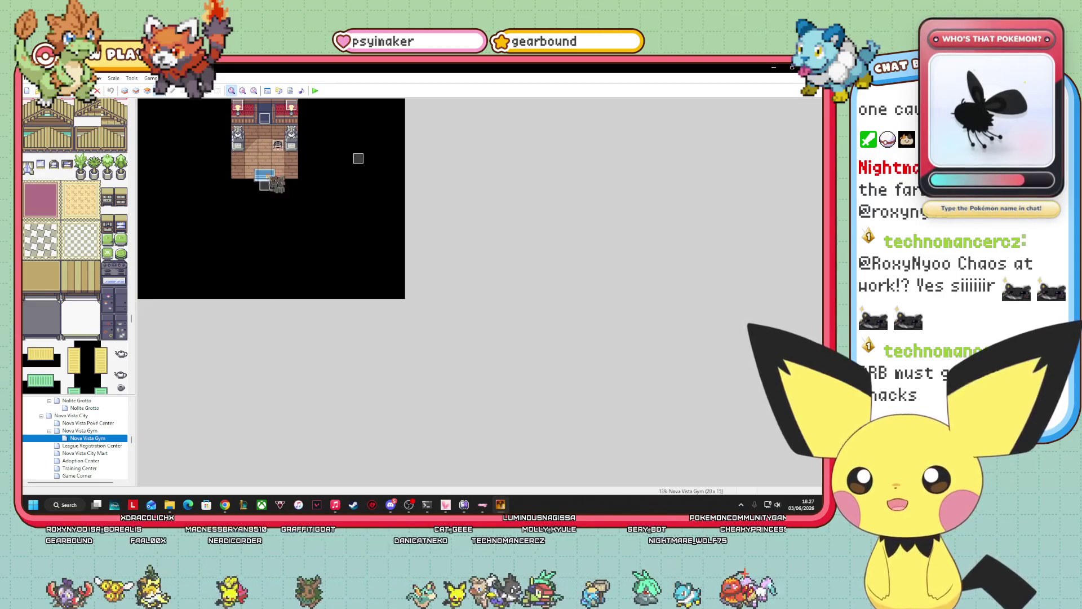
pyautogui.click(93, 430)
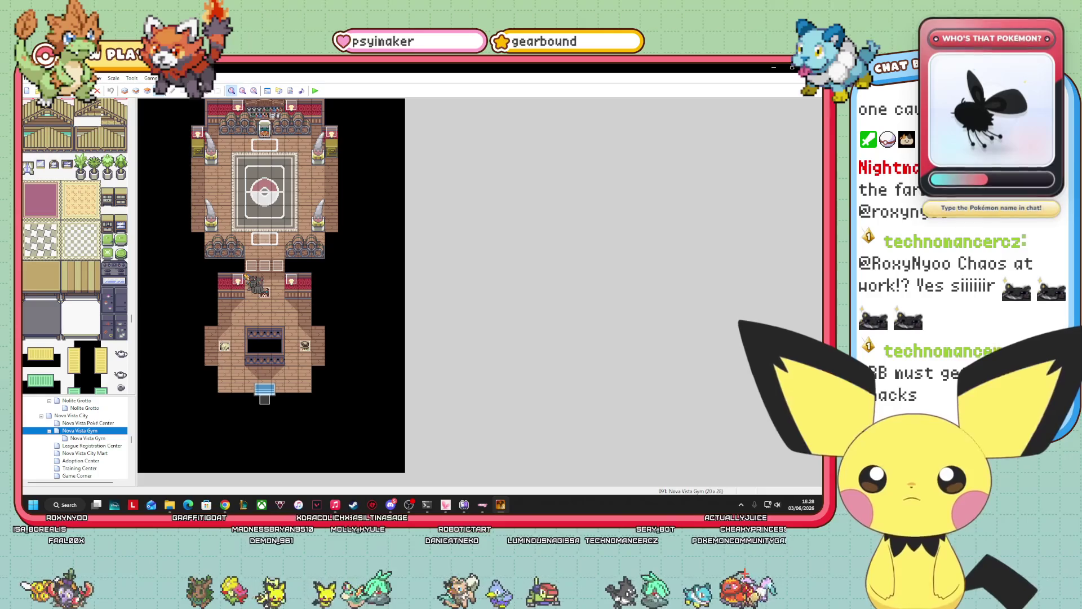
pyautogui.scroll(-3, 97, 448)
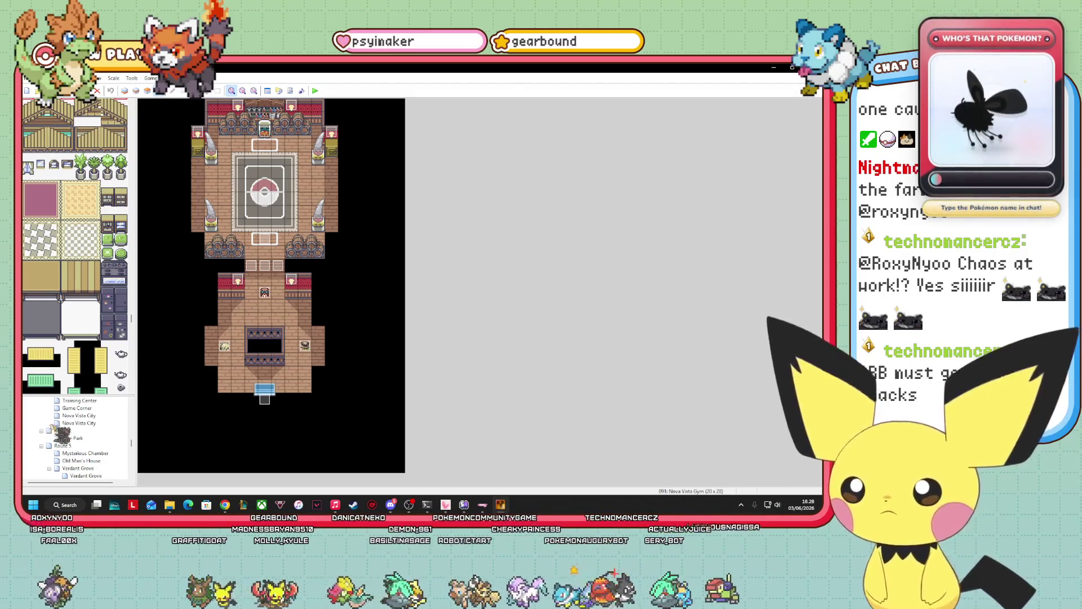
pyautogui.scroll(-5, 109, 445)
pyautogui.scroll(-2, 107, 446)
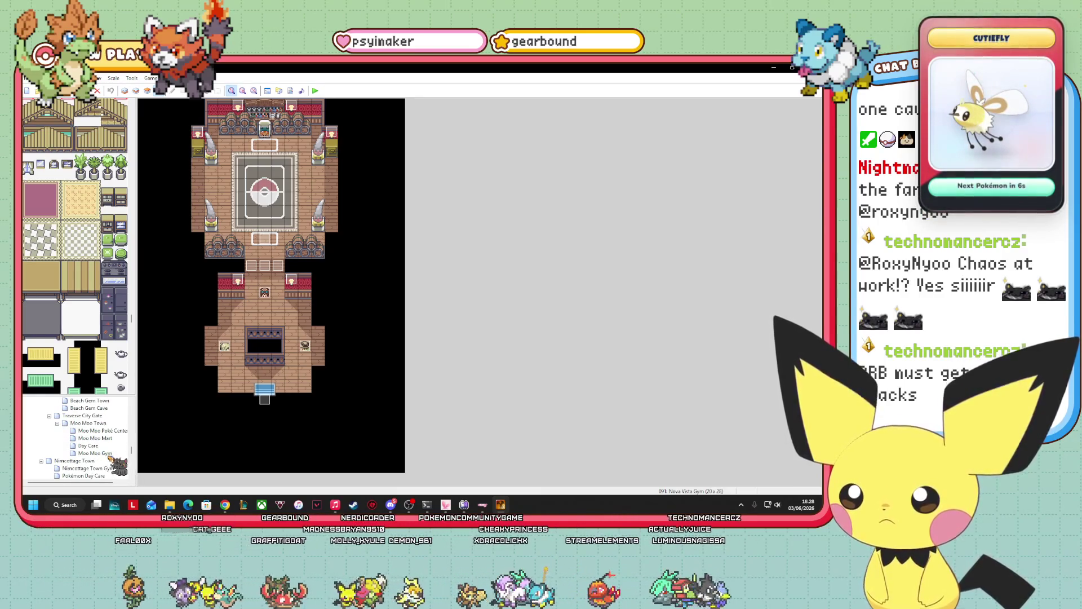
pyautogui.click(104, 453)
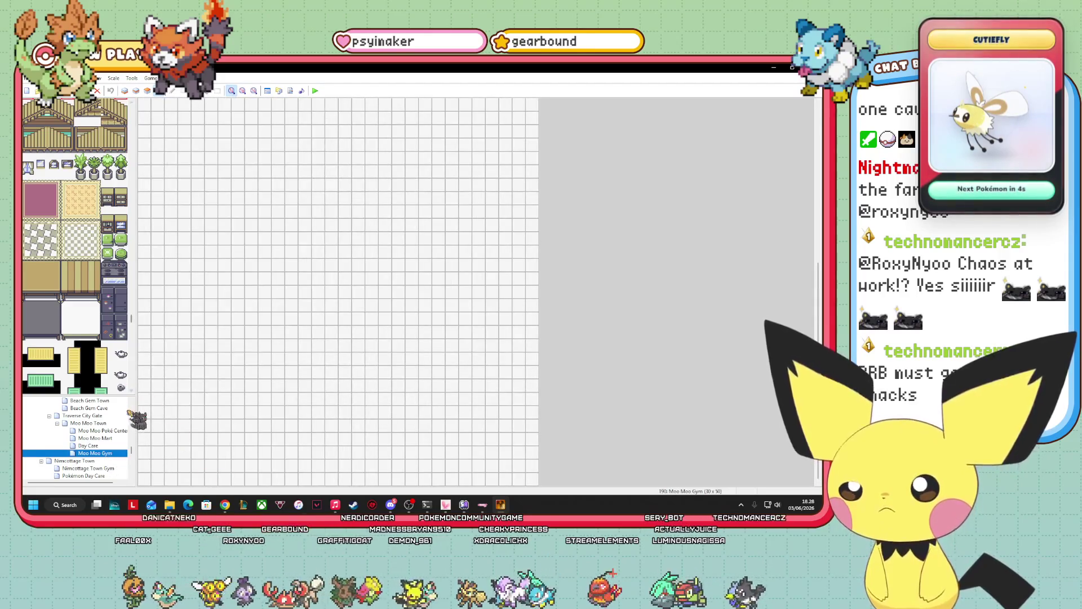
# - Test-paint a desk tile on the second layer near the map's bottom, then undo it
pyautogui.scroll(-3, 116, 388)
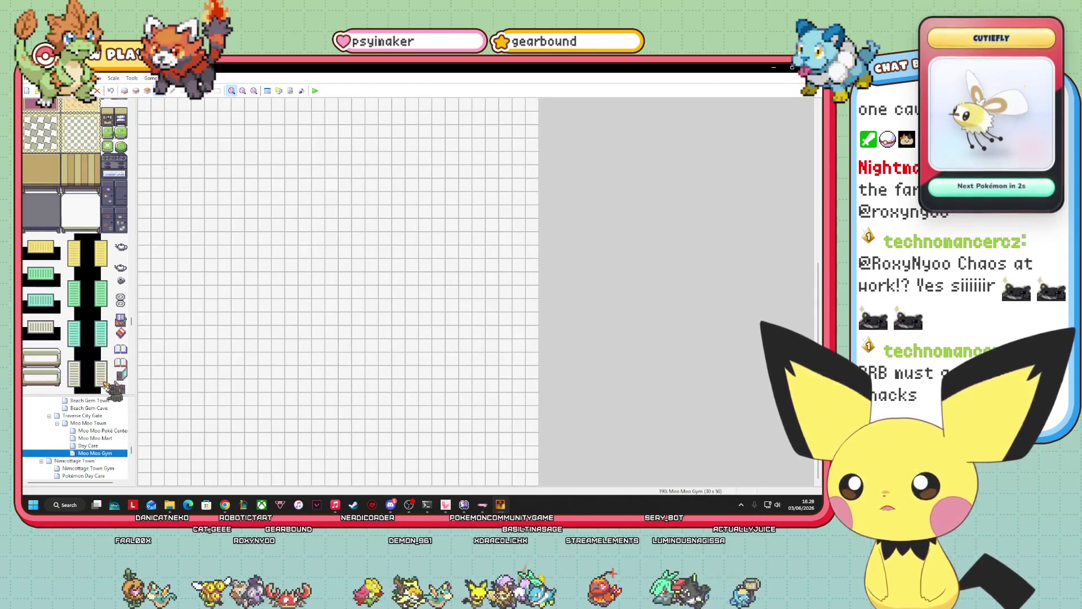
pyautogui.scroll(-5, 113, 372)
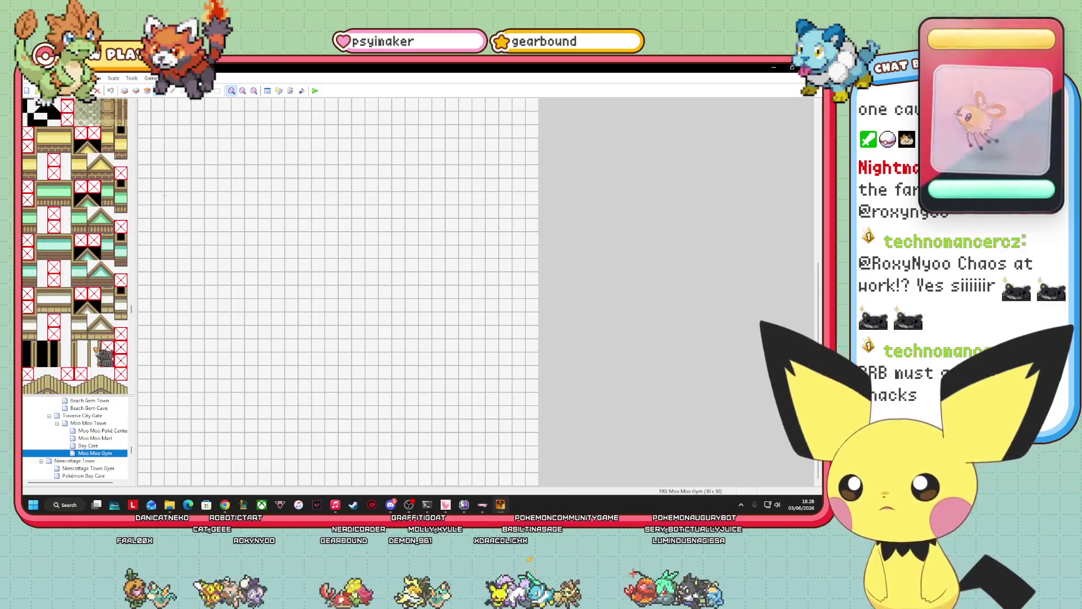
pyautogui.scroll(-10, 95, 350)
pyautogui.scroll(-10, 96, 352)
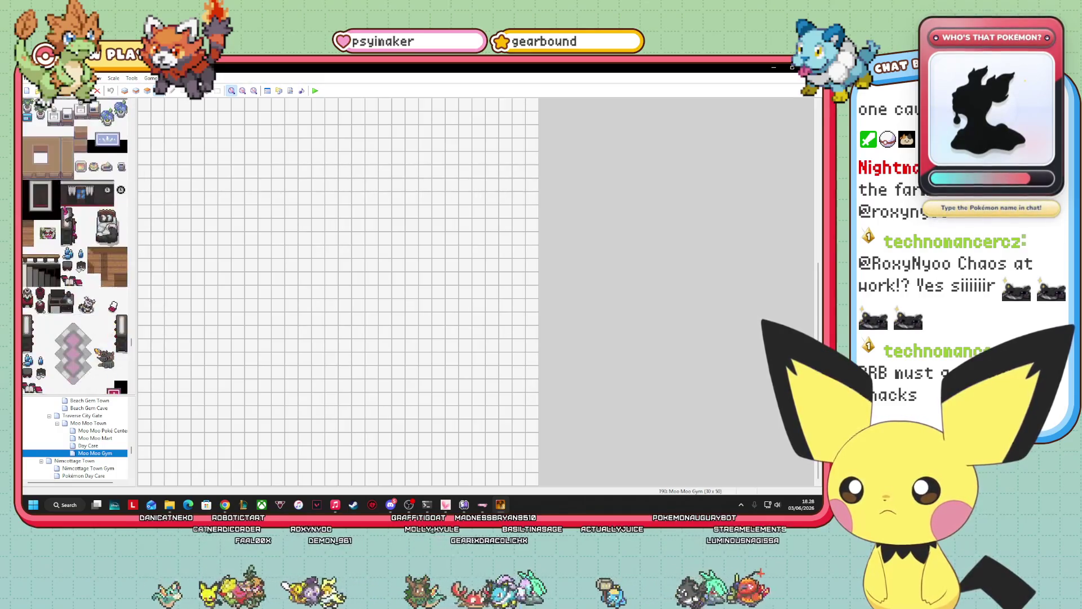
pyautogui.scroll(-10, 97, 357)
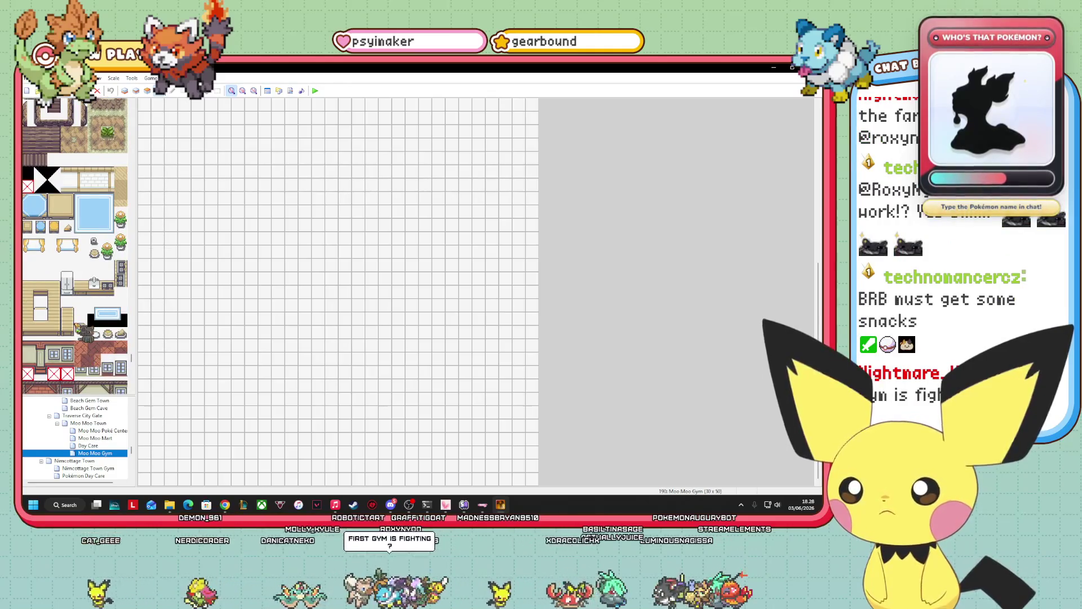
pyautogui.click(107, 314)
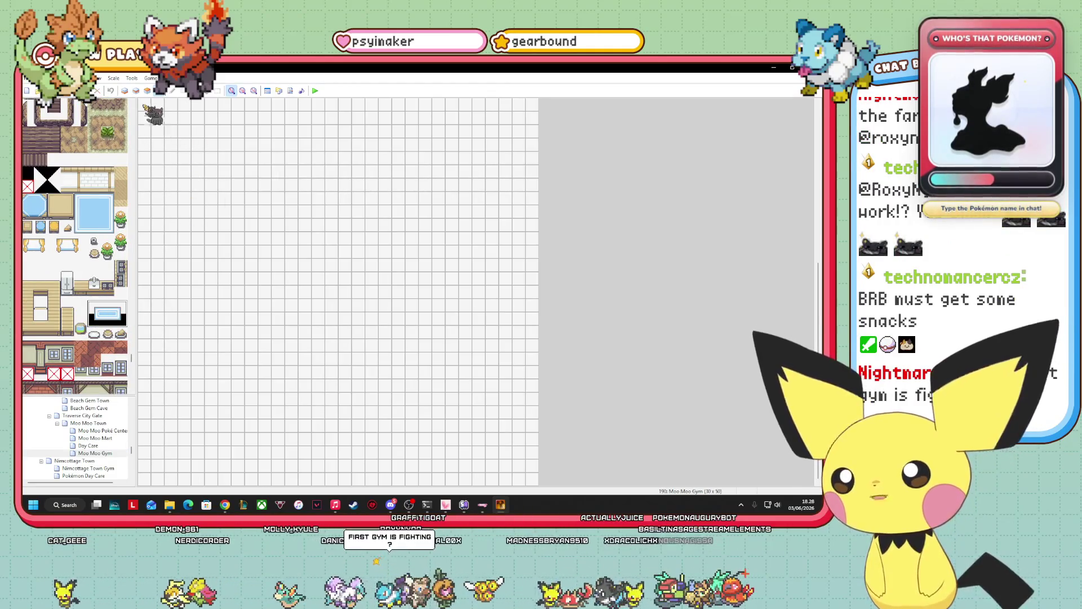
pyautogui.click(125, 90)
pyautogui.click(136, 90)
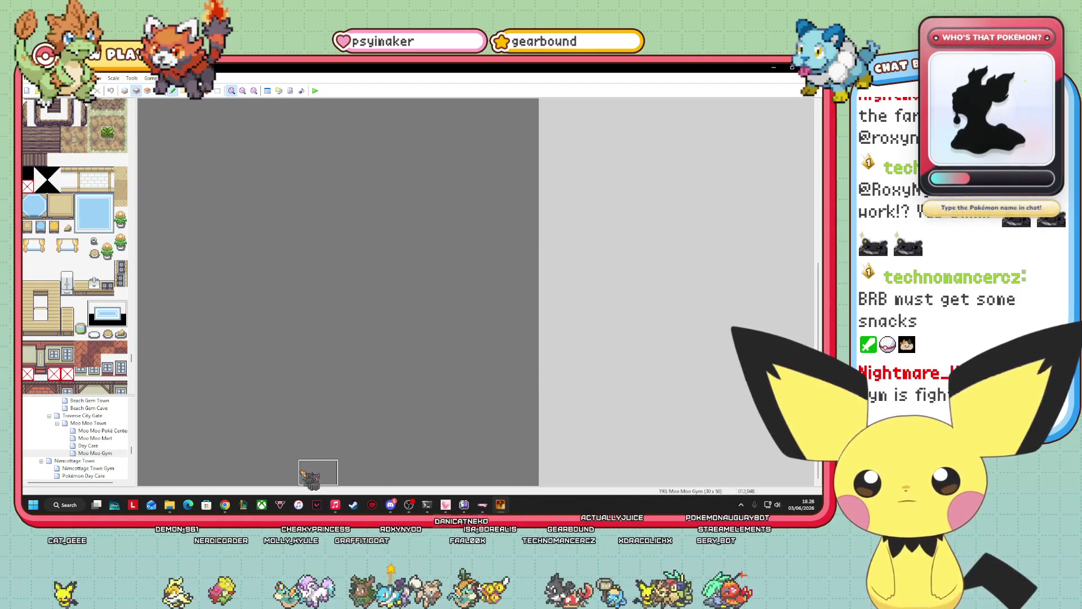
pyautogui.click(304, 459)
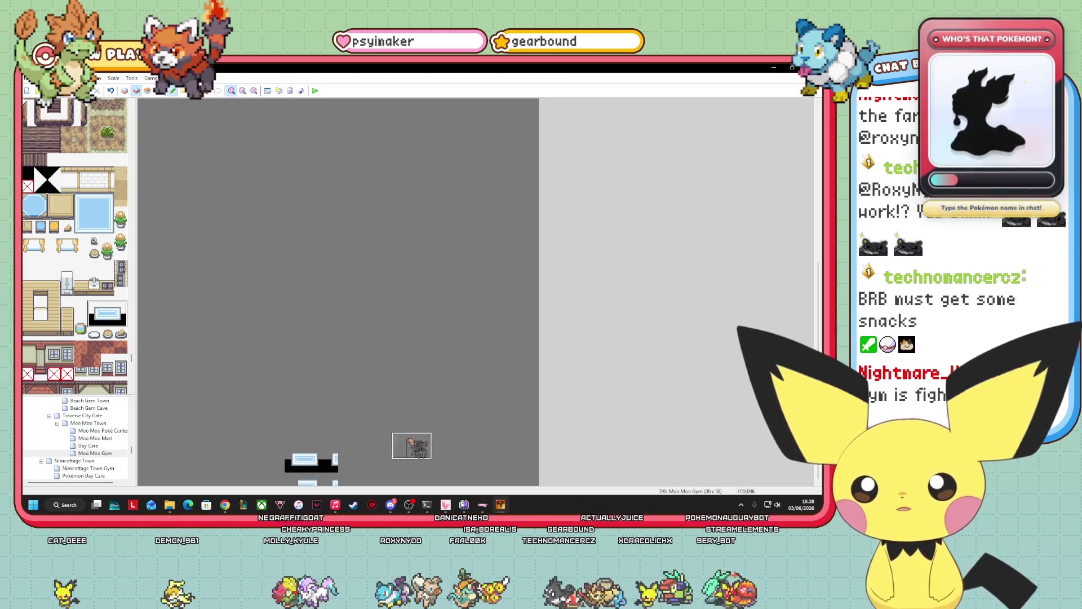
pyautogui.hotkey('ctrl', 'z')
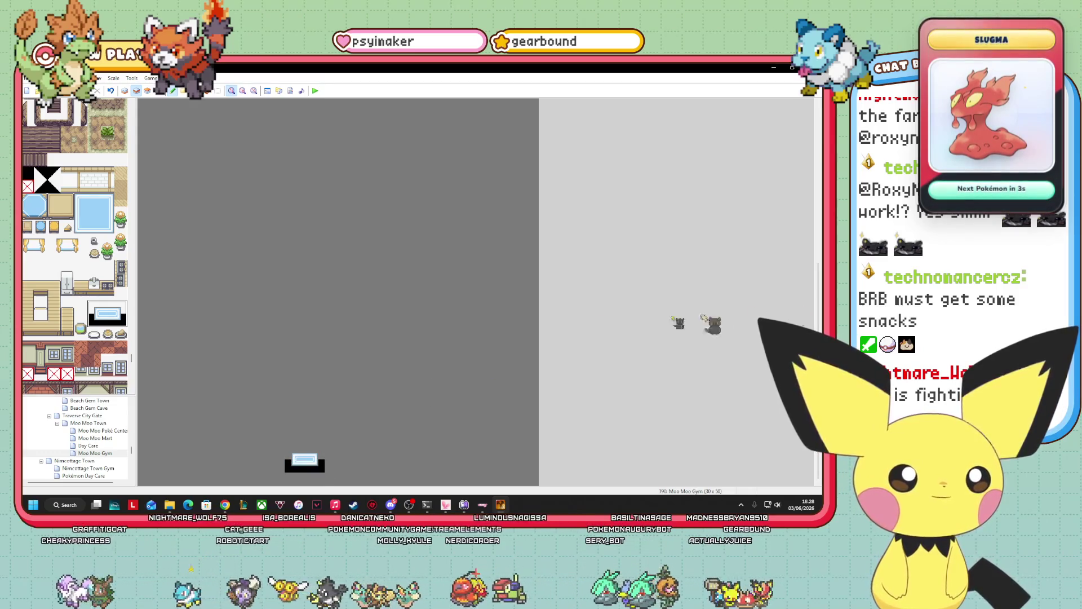
# - Scroll the tileset palette to find the Poké Ball floor emblem tiles
pyautogui.scroll(5, 89, 351)
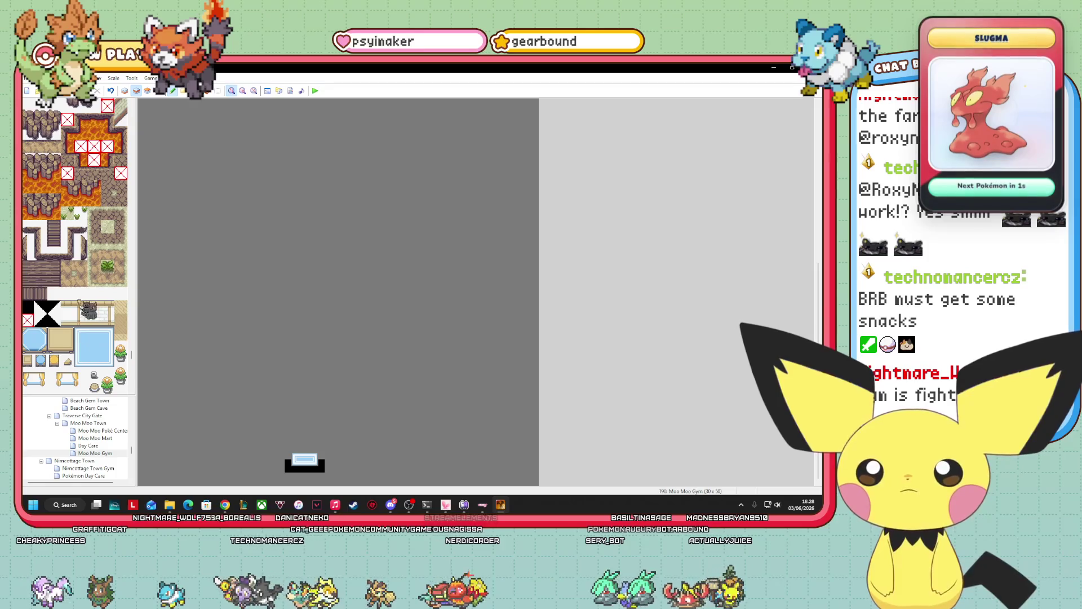
pyautogui.scroll(15, 102, 297)
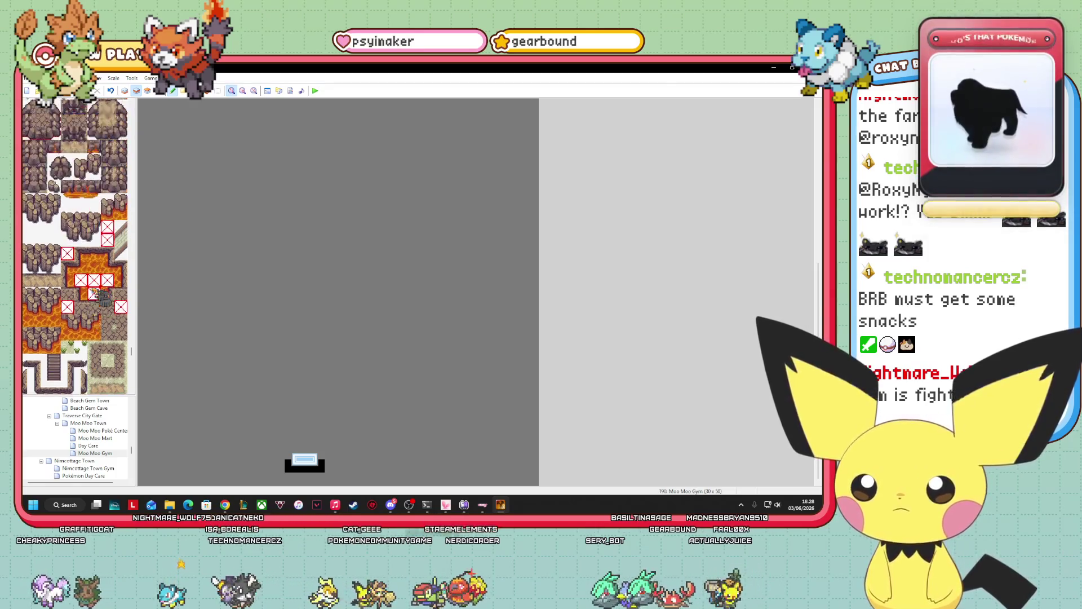
pyautogui.scroll(15, 96, 293)
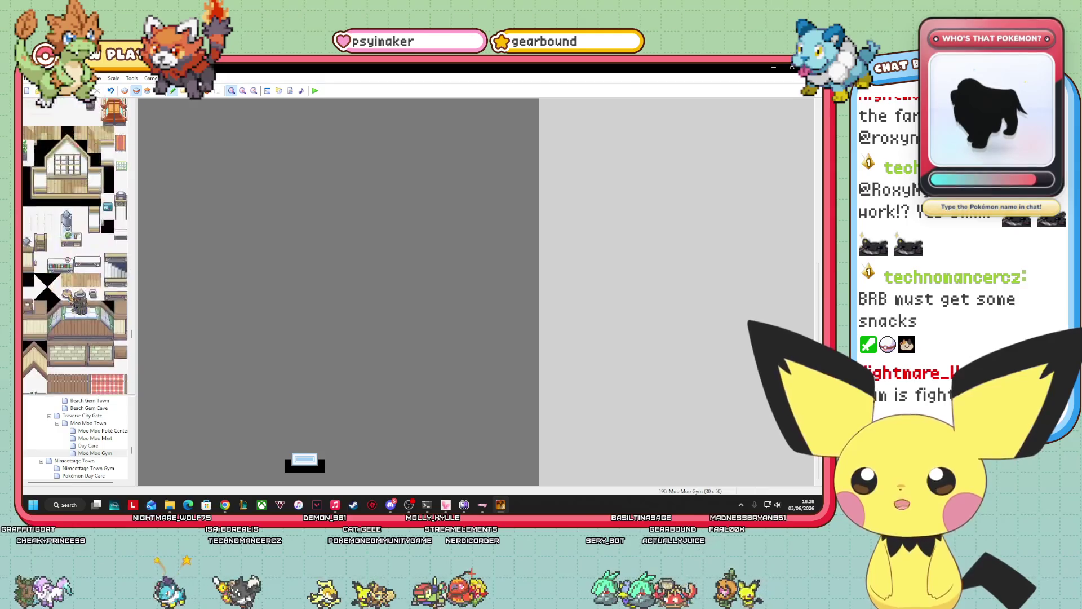
pyautogui.scroll(10, 61, 308)
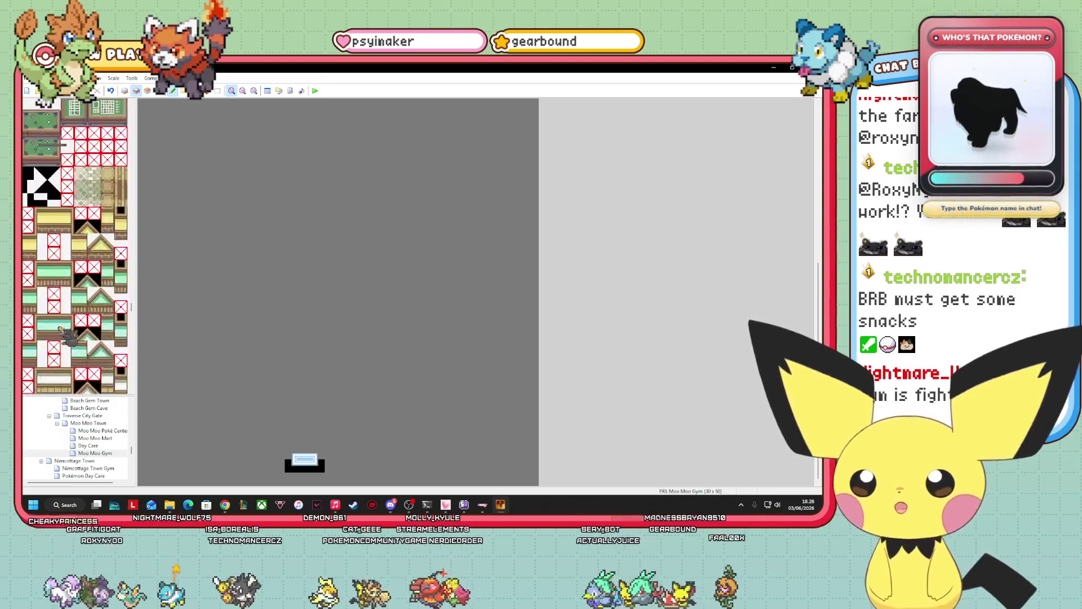
pyautogui.scroll(8, 42, 333)
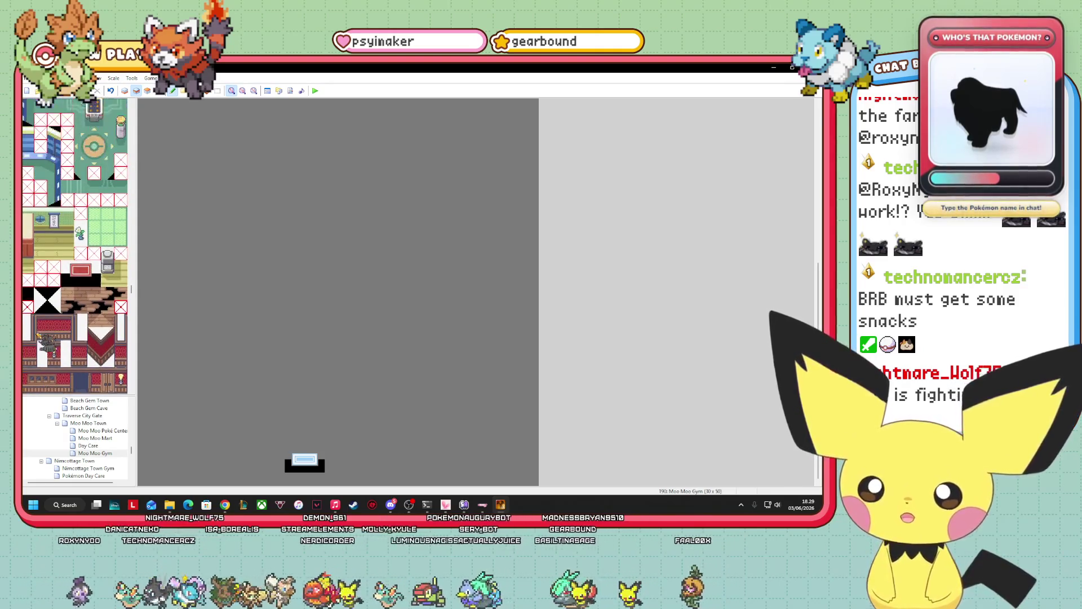
pyautogui.scroll(4, 42, 355)
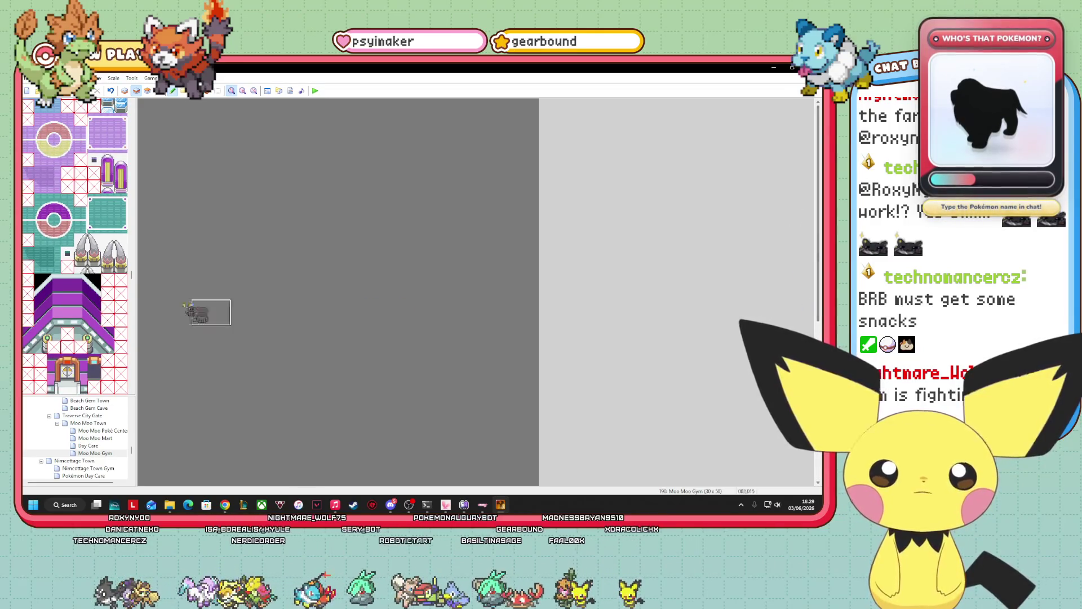
pyautogui.scroll(-4, 126, 275)
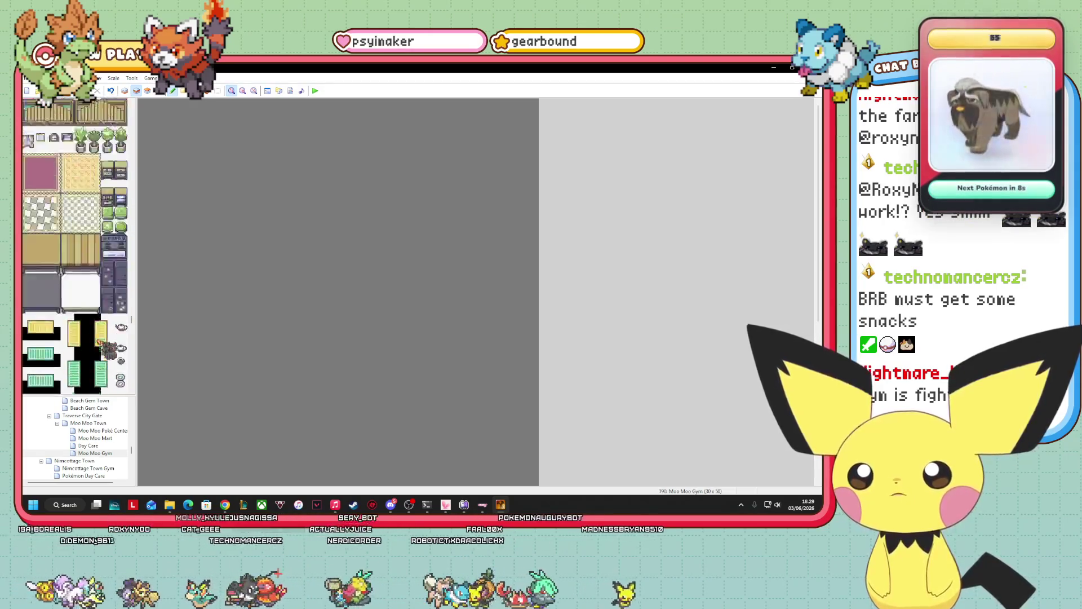
pyautogui.scroll(10, 113, 355)
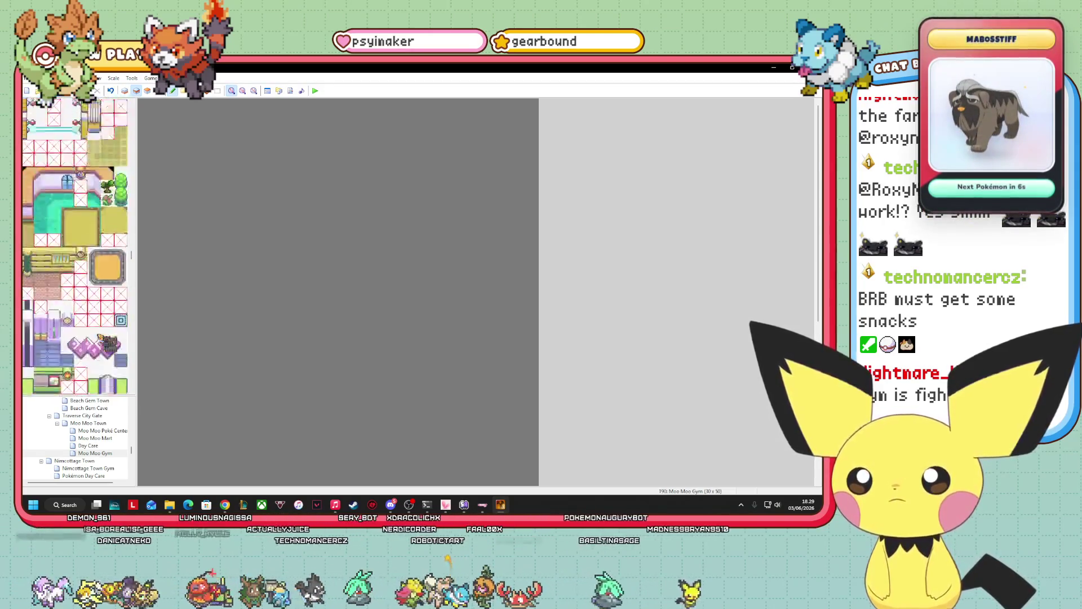
pyautogui.scroll(7, 75, 245)
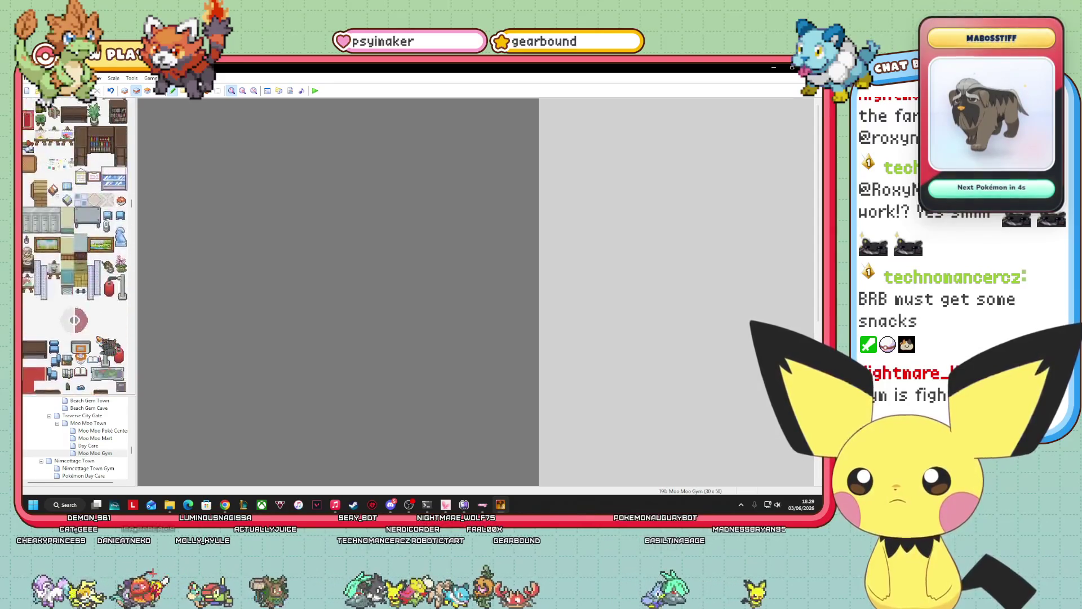
pyautogui.scroll(-5, 75, 246)
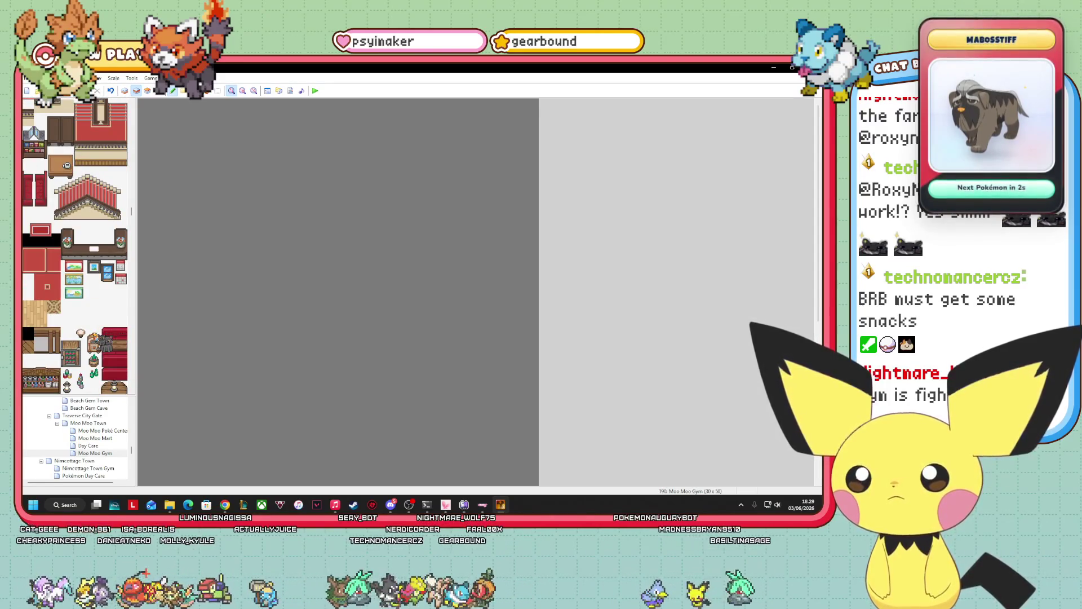
pyautogui.scroll(-5, 64, 290)
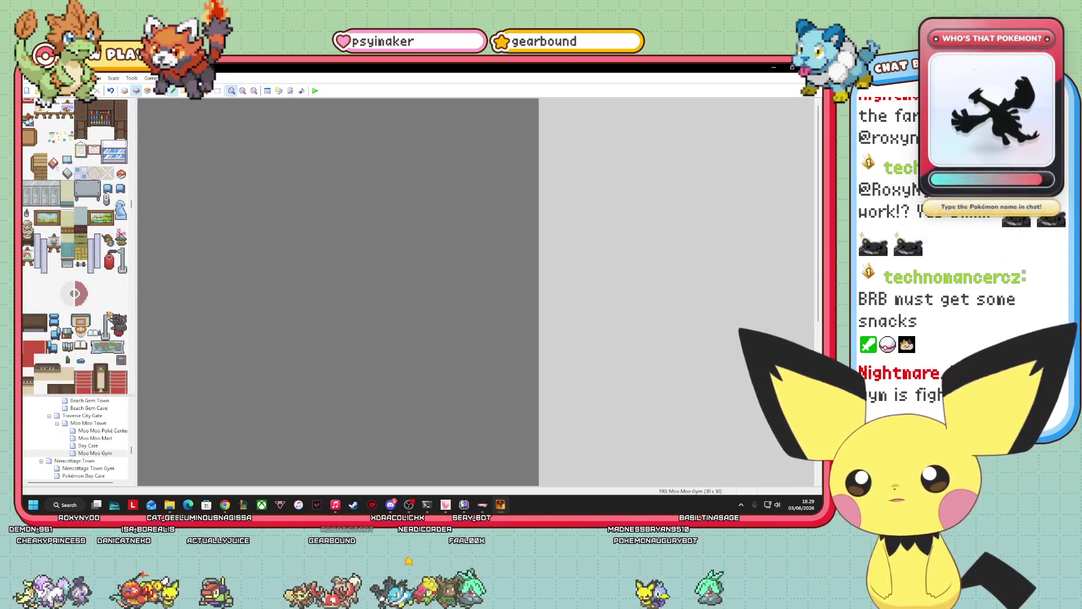
pyautogui.scroll(5, 42, 105)
pyautogui.scroll(5, 101, 309)
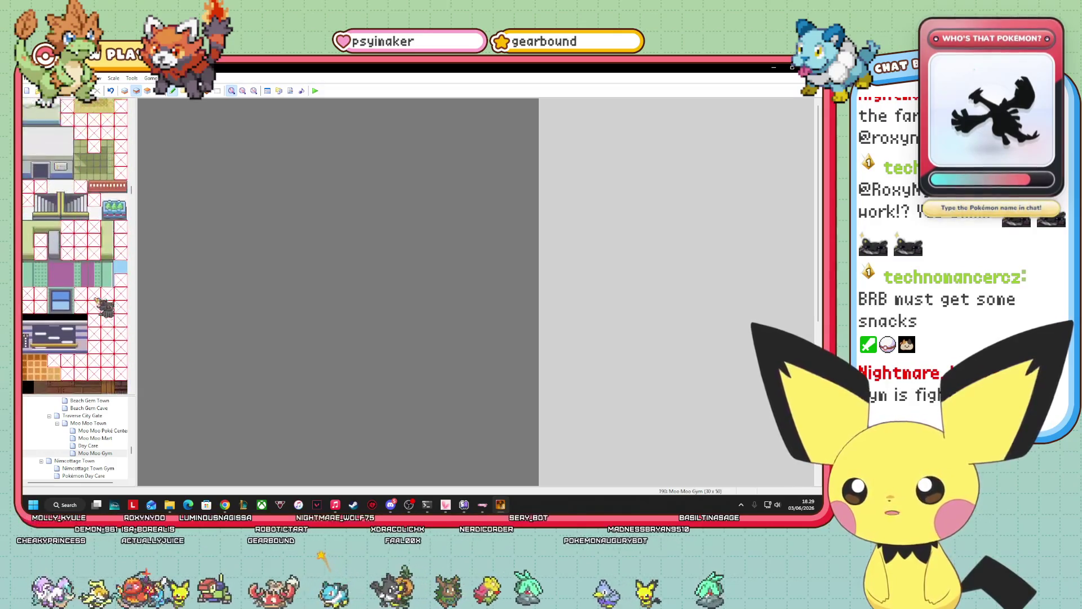
pyautogui.scroll(-5, 94, 306)
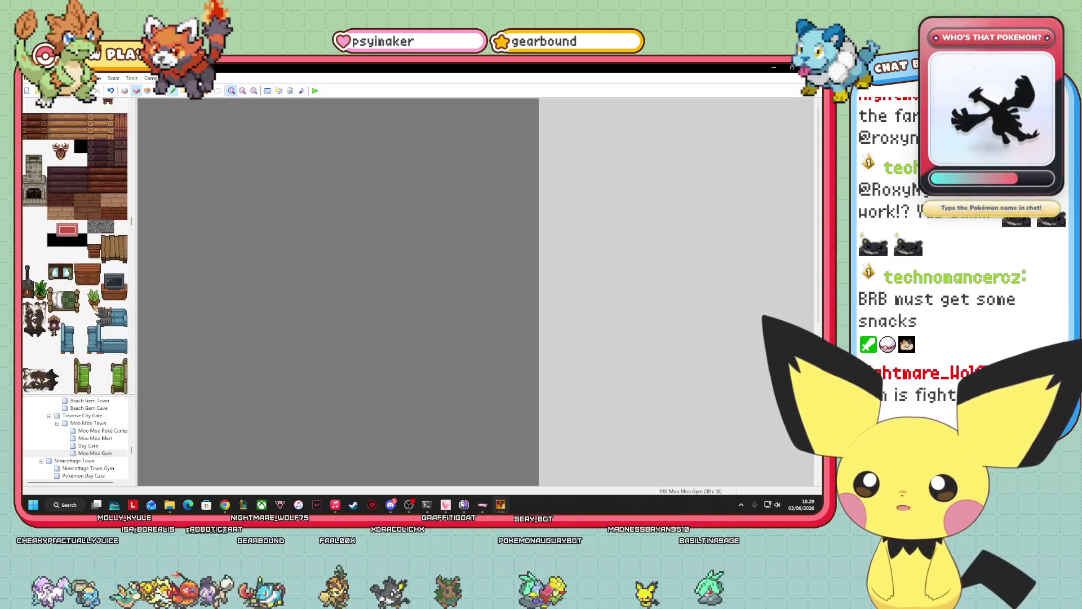
pyautogui.scroll(-15, 70, 299)
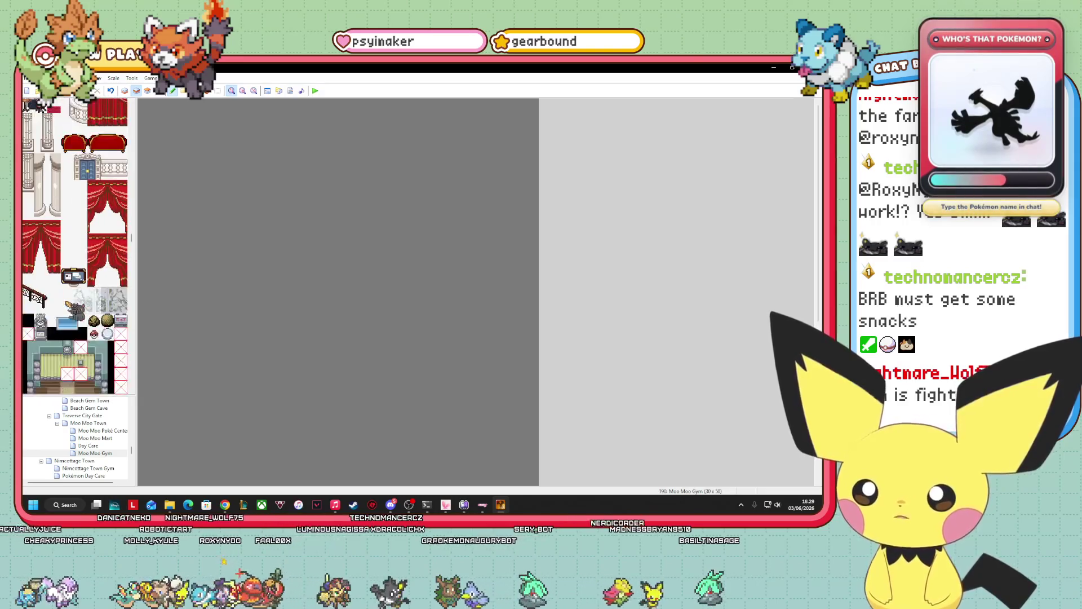
pyautogui.scroll(-15, 76, 311)
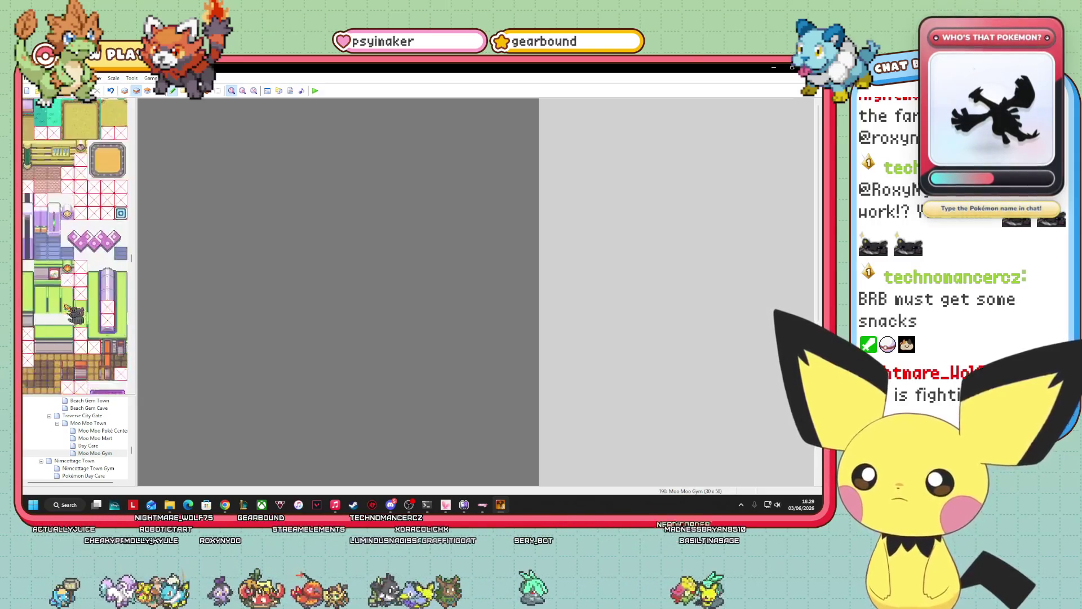
pyautogui.scroll(-15, 69, 311)
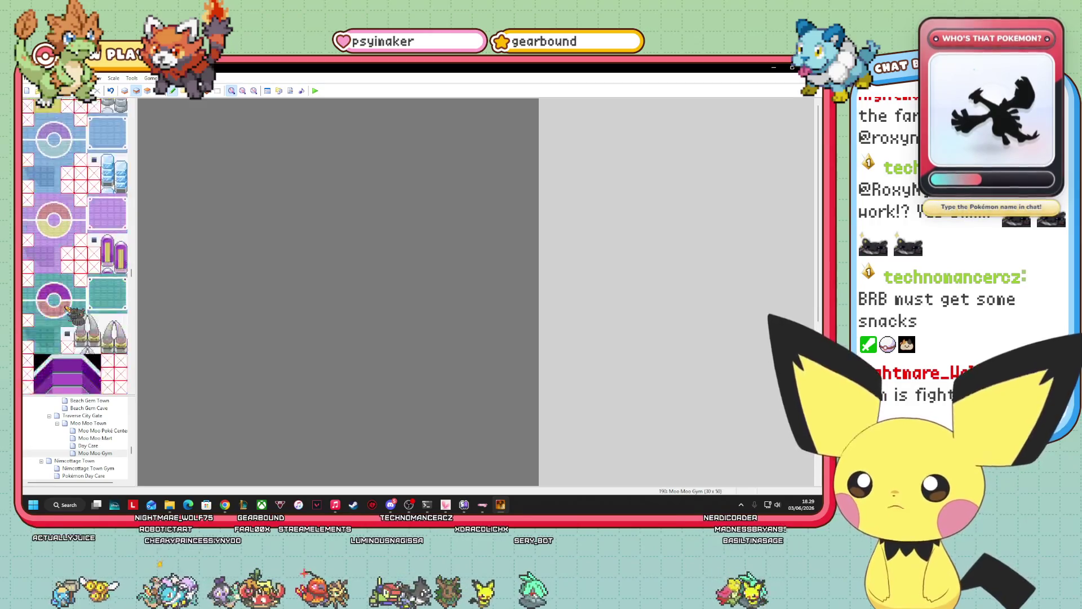
pyautogui.scroll(-15, 65, 309)
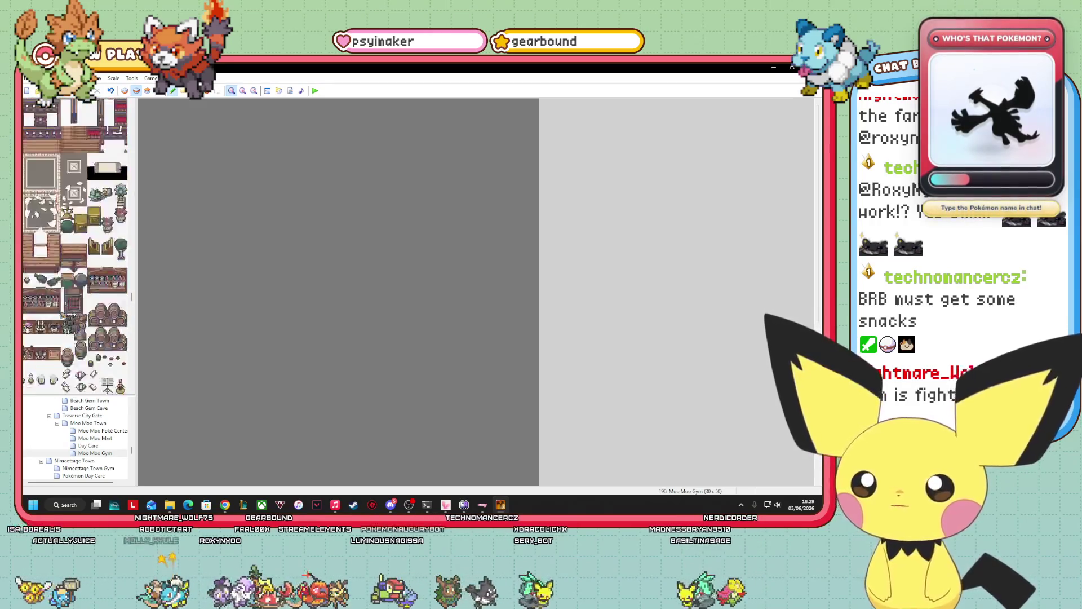
pyautogui.scroll(-15, 70, 322)
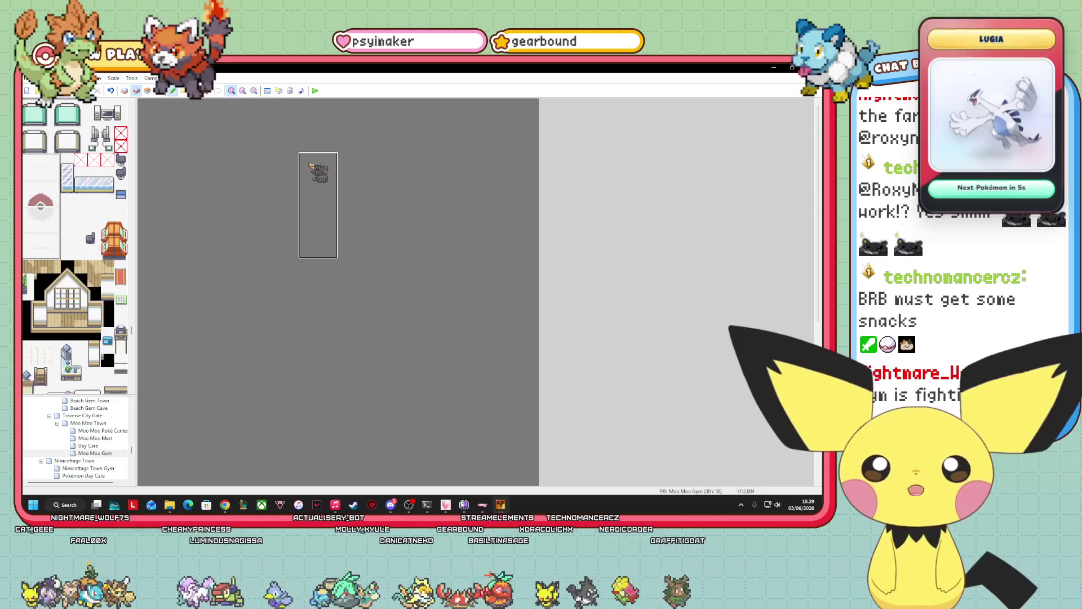
# - Stamp the Poké Ball emblem near the gym's top-left, then bring up the Moo Moo Poké Center map
pyautogui.click(318, 206)
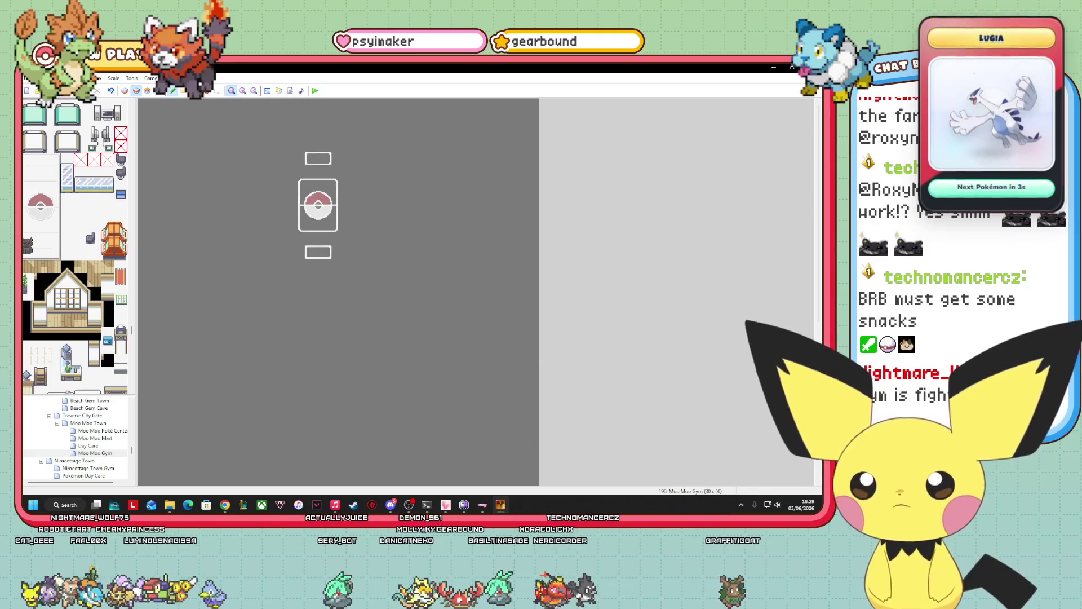
pyautogui.scroll(-2, 76, 276)
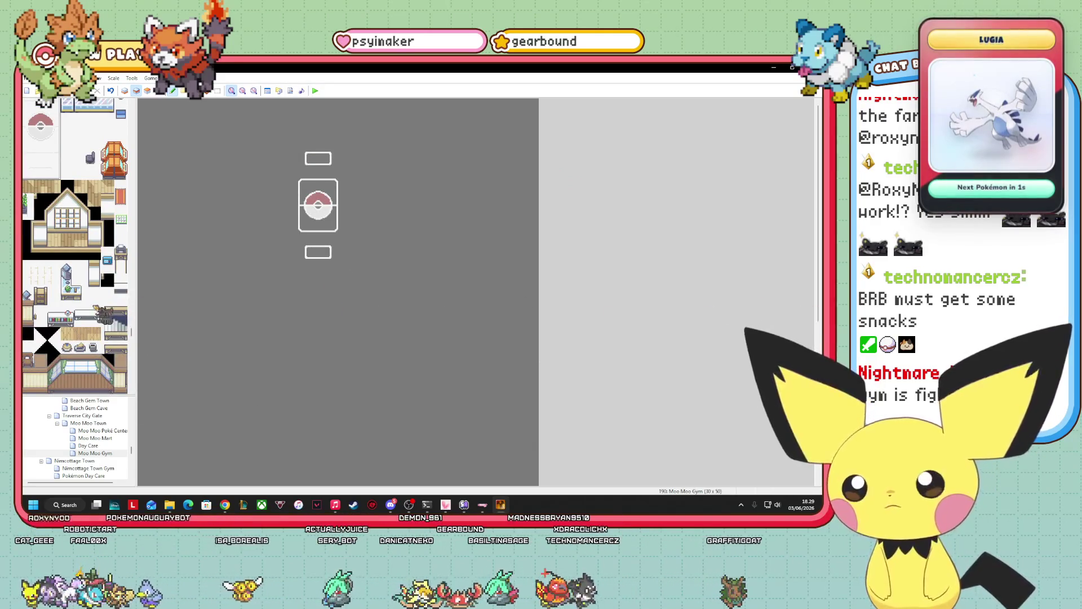
pyautogui.scroll(-5, 80, 312)
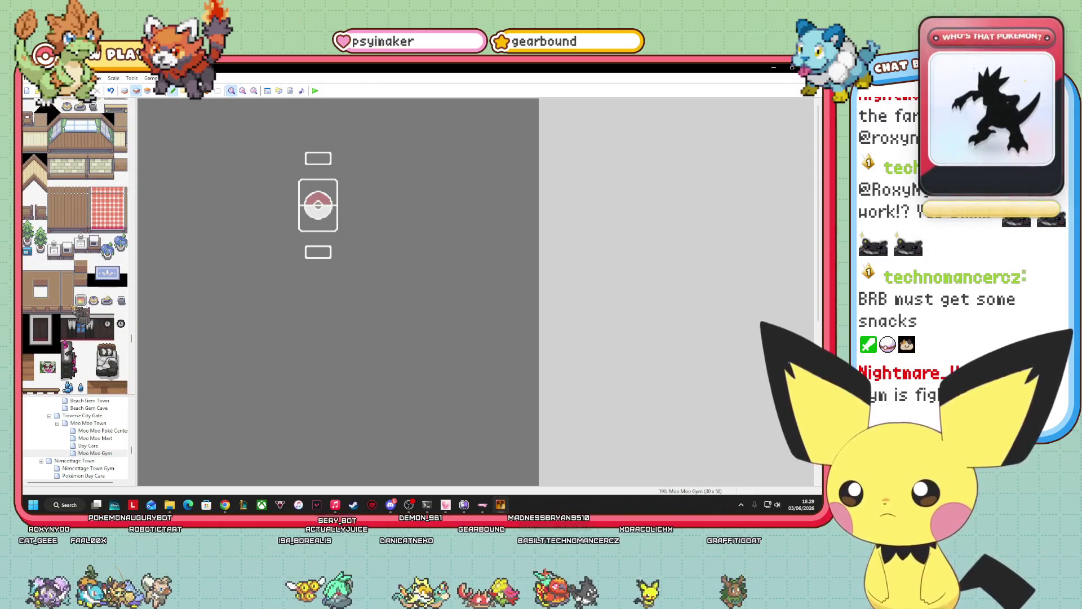
pyautogui.scroll(-5, 75, 309)
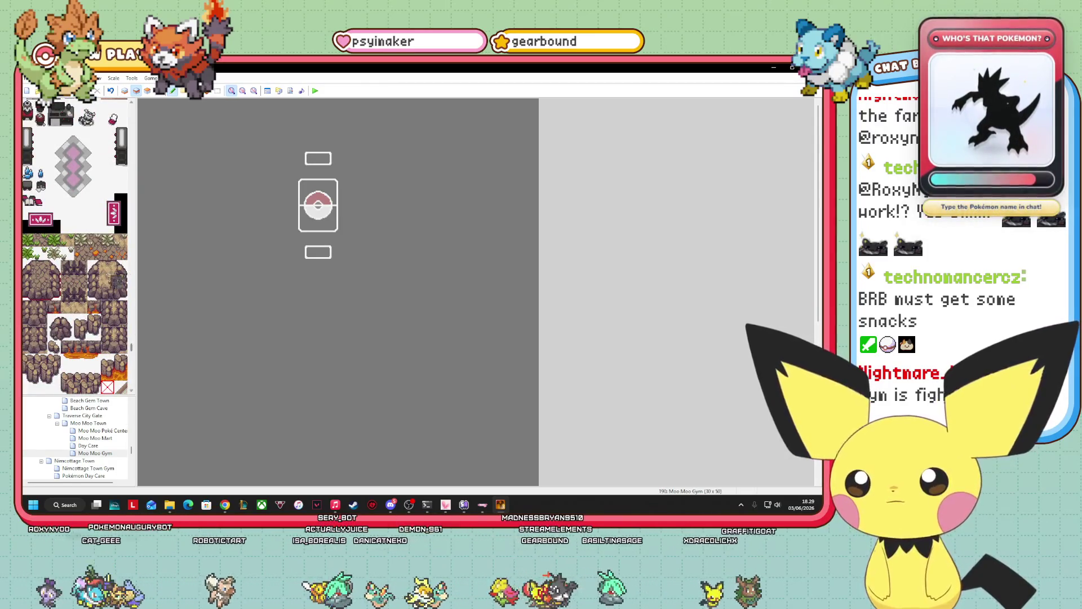
pyautogui.scroll(-5, 99, 310)
pyautogui.scroll(-3, 98, 310)
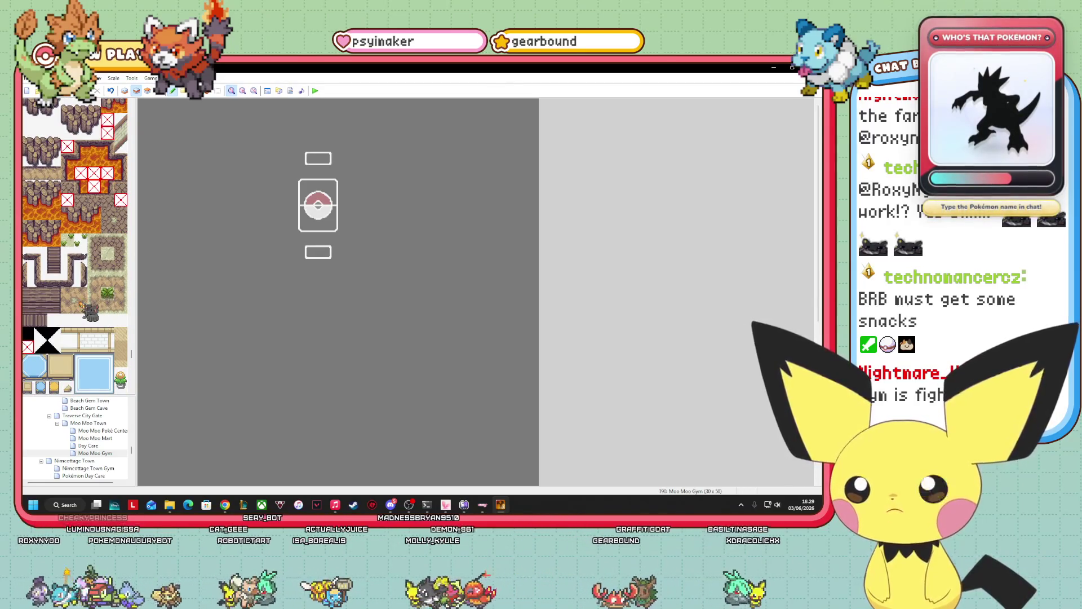
pyautogui.scroll(-10, 83, 306)
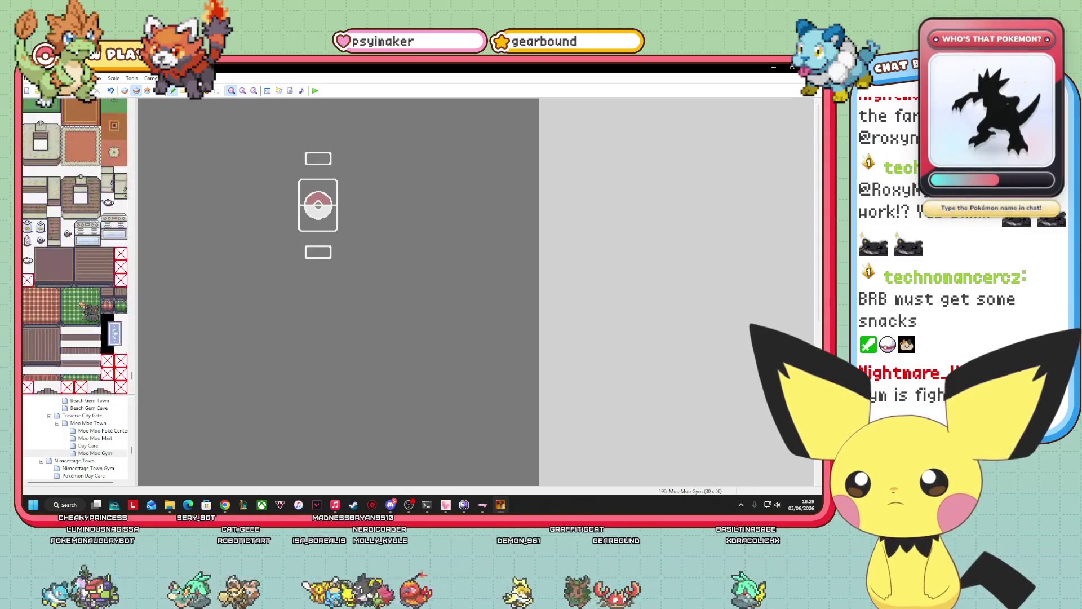
pyautogui.scroll(-6, 84, 304)
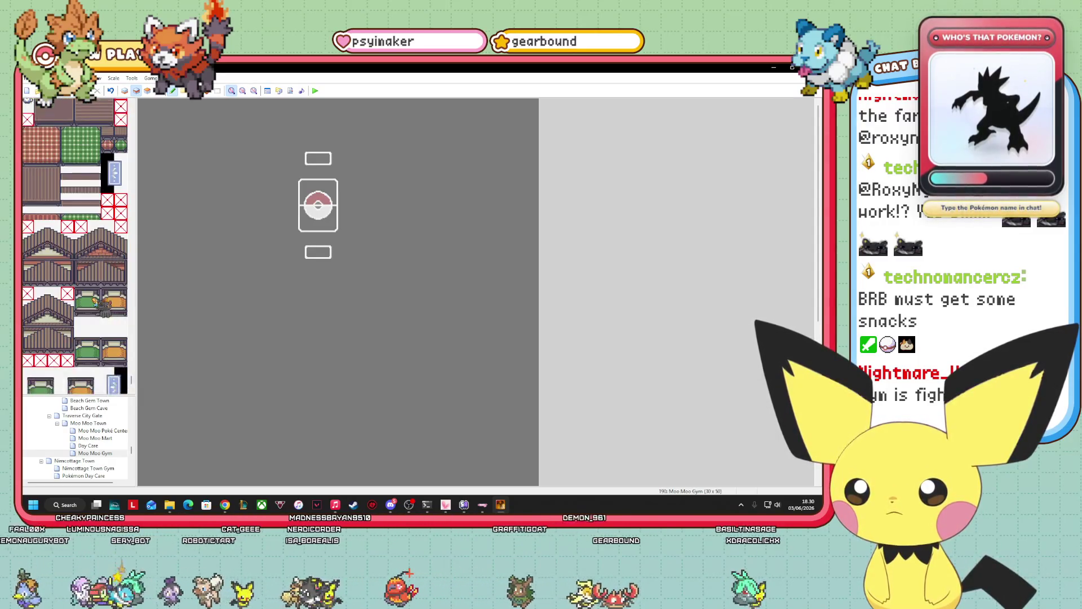
pyautogui.scroll(-3, 95, 301)
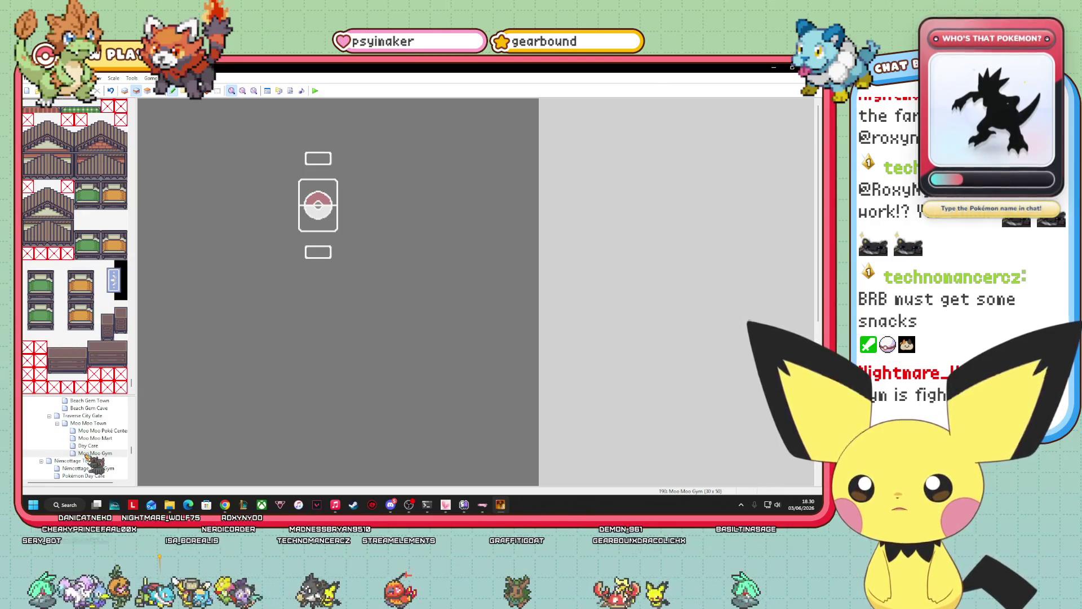
pyautogui.click(93, 430)
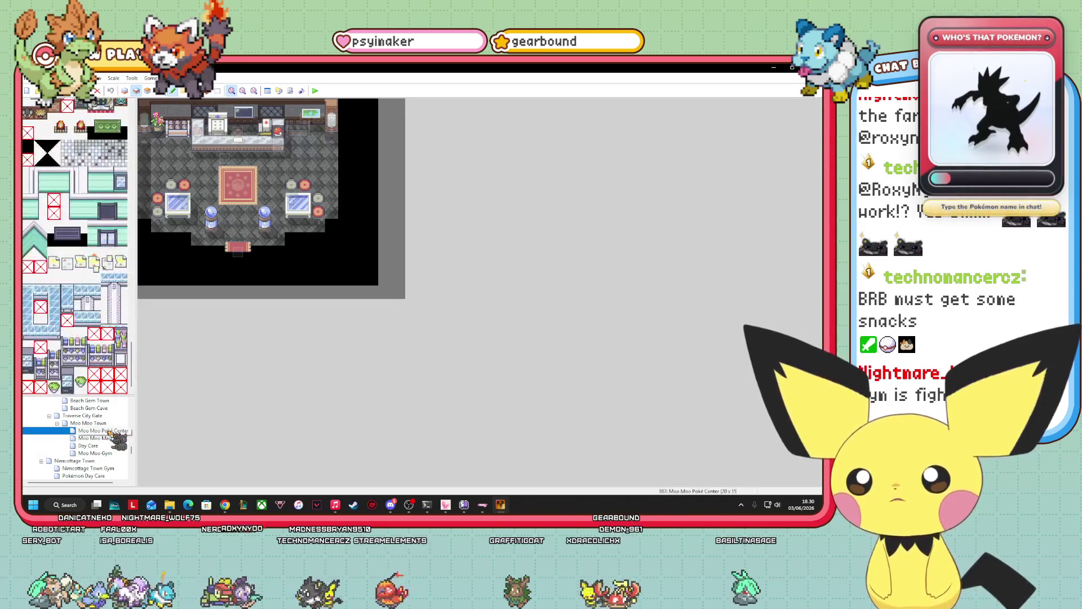
# - In event mode, open the exit door event's Transfer Player command for editing
pyautogui.press('F8')
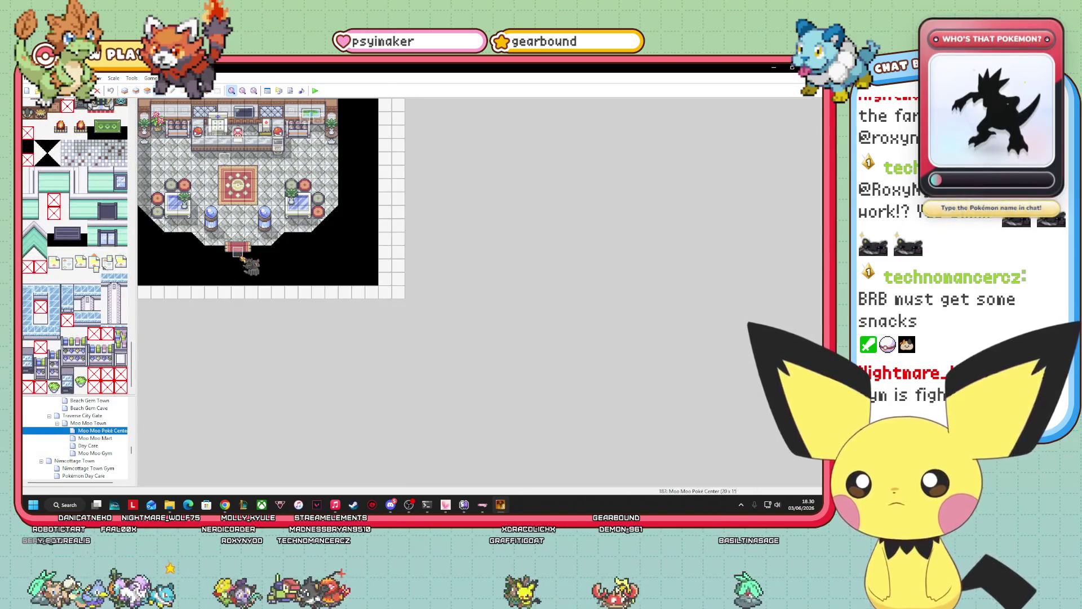
pyautogui.rightClick(242, 255)
pyautogui.click(265, 269)
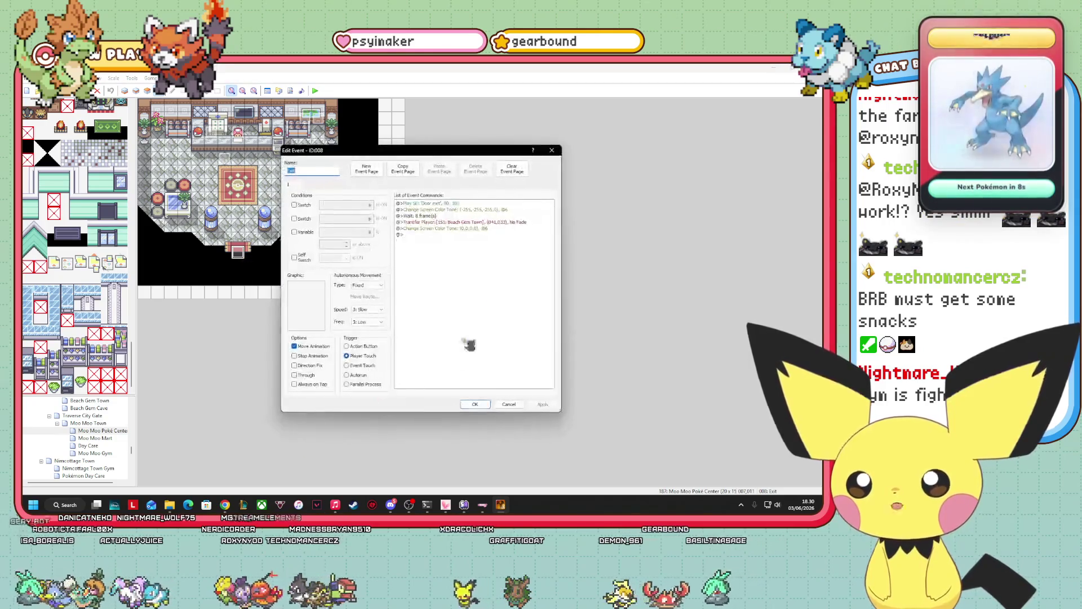
pyautogui.rightClick(505, 223)
pyautogui.click(518, 241)
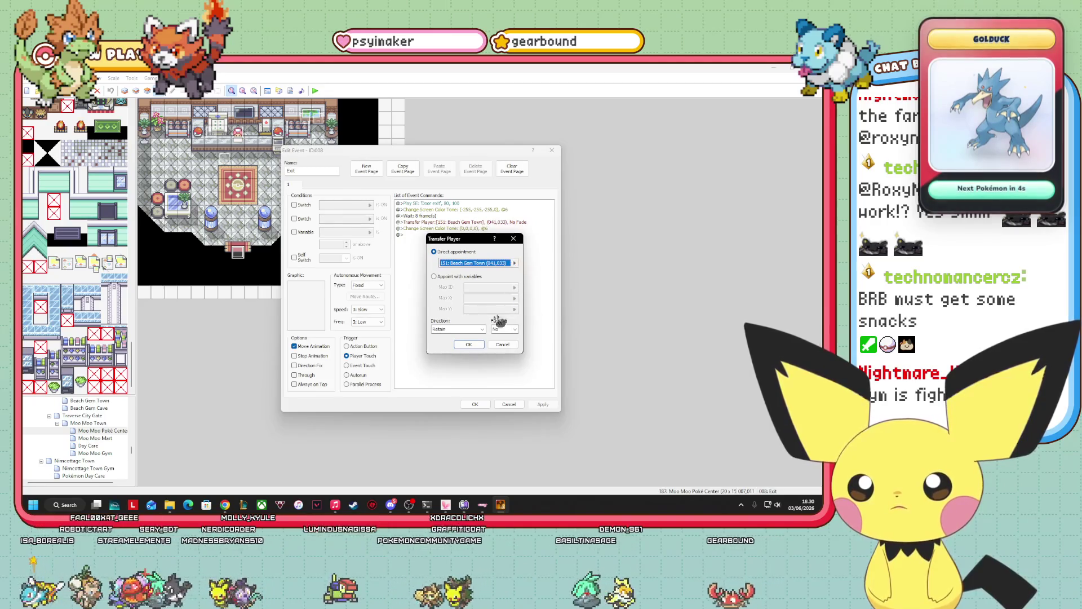
# - Retarget the transfer to Moo Moo Town at 021,028 outside the Poké Center, and save the event
pyautogui.click(515, 263)
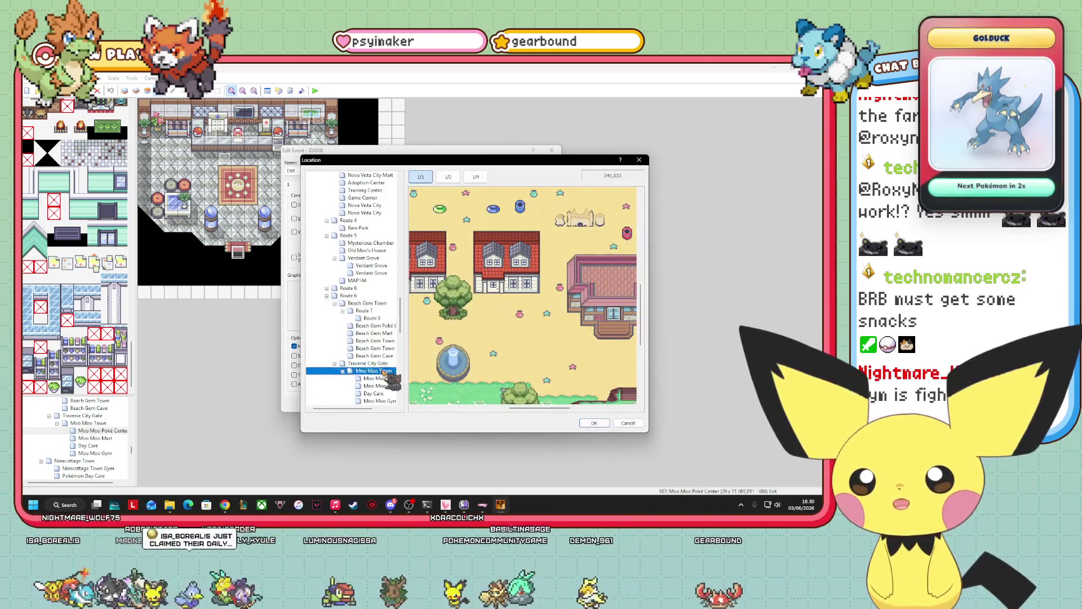
pyautogui.click(374, 370)
pyautogui.scroll(-5, 523, 296)
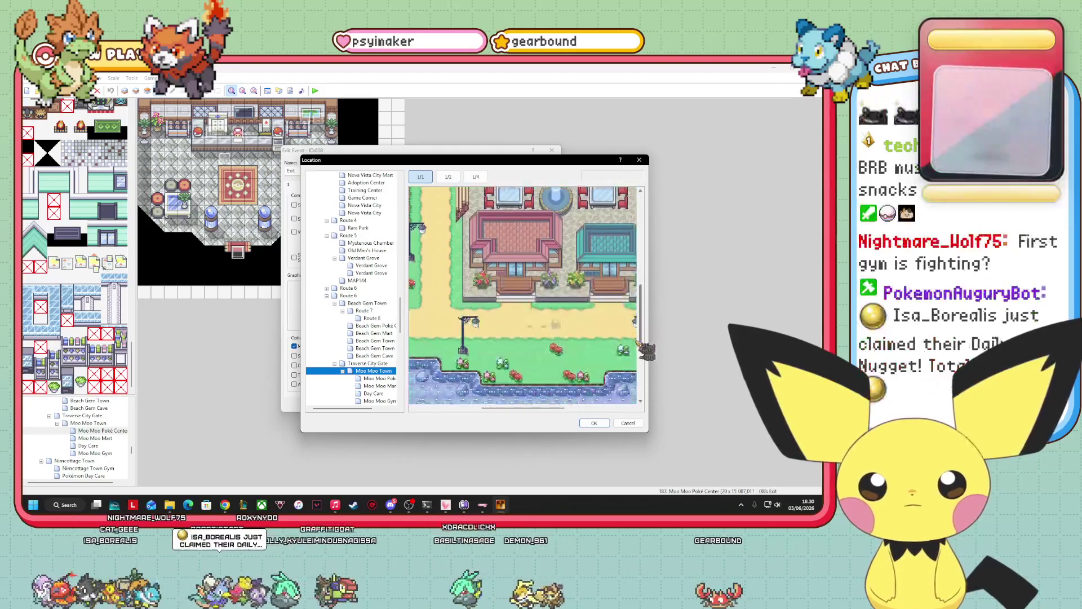
pyautogui.click(516, 270)
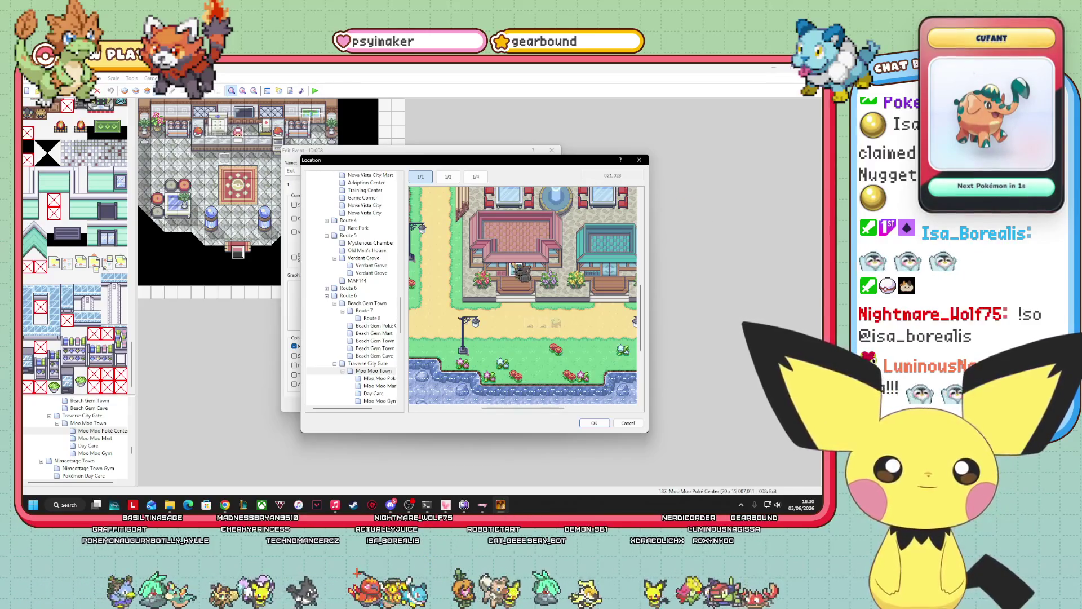
pyautogui.click(594, 423)
pyautogui.click(468, 341)
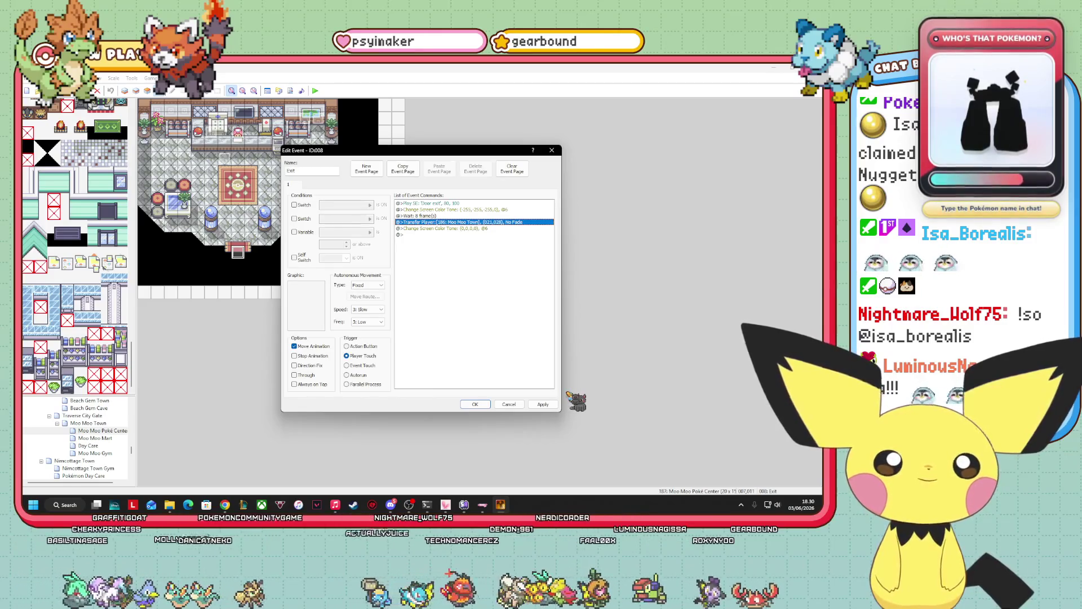
pyautogui.click(543, 404)
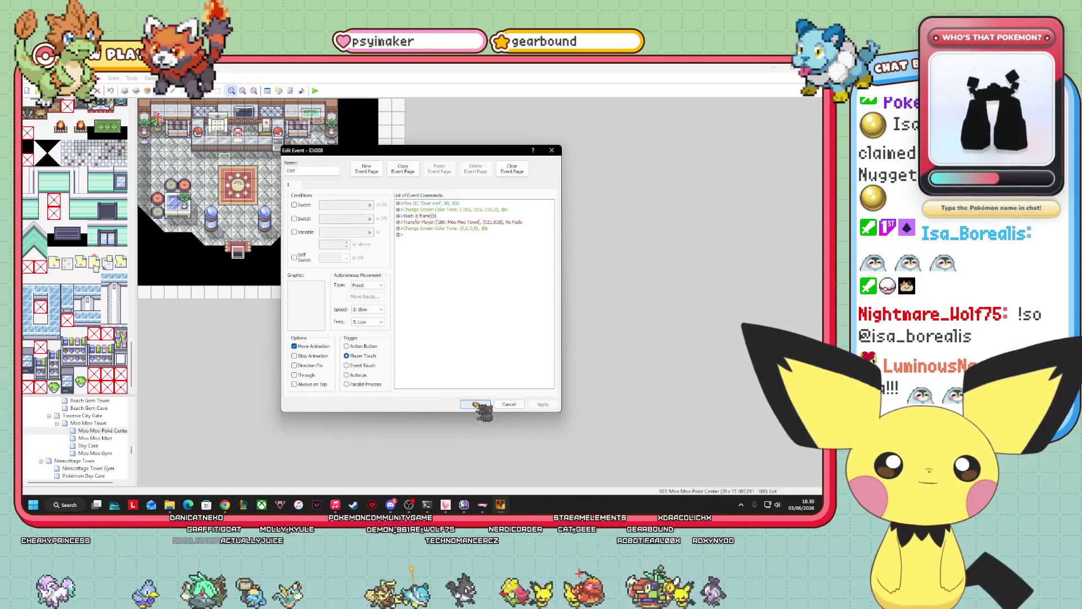
pyautogui.click(474, 404)
pyautogui.scroll(2, 90, 437)
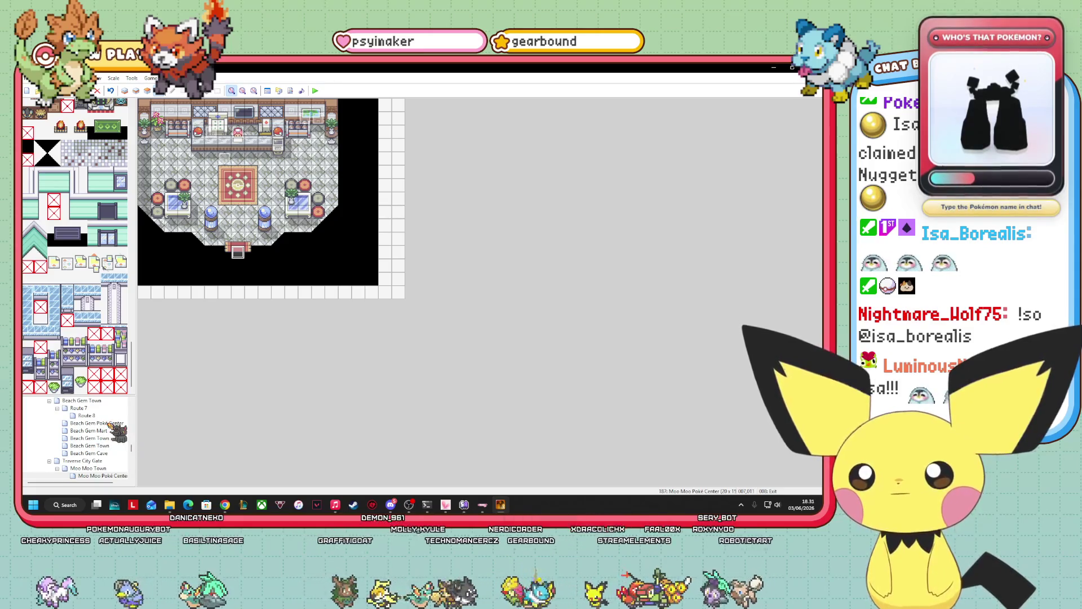
# - Open Beach Gem Town and copy the door event at its pink Poké Center
pyautogui.click(95, 401)
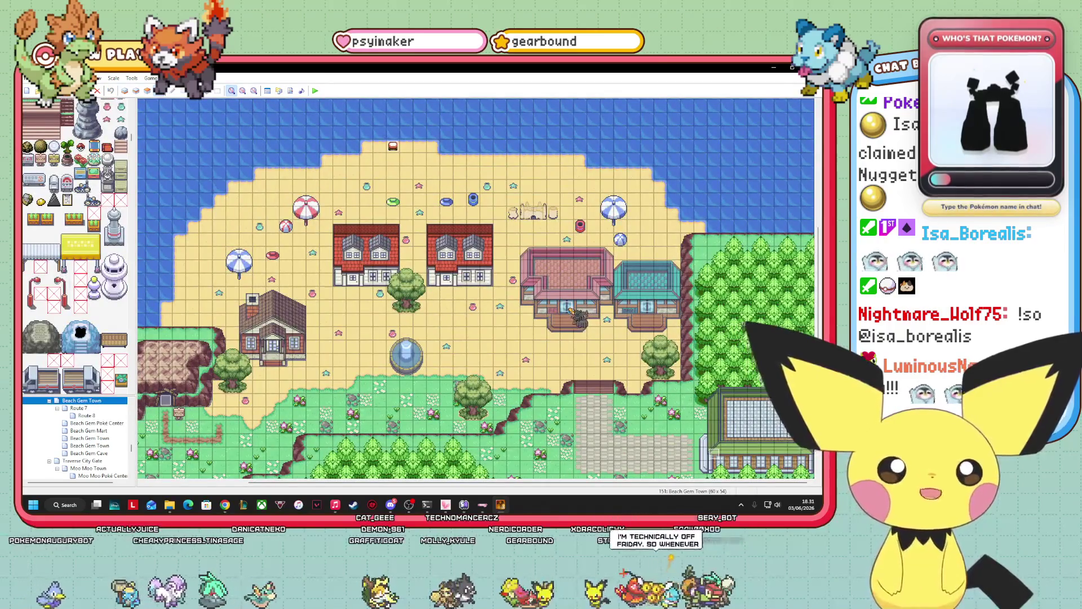
pyautogui.rightClick(569, 307)
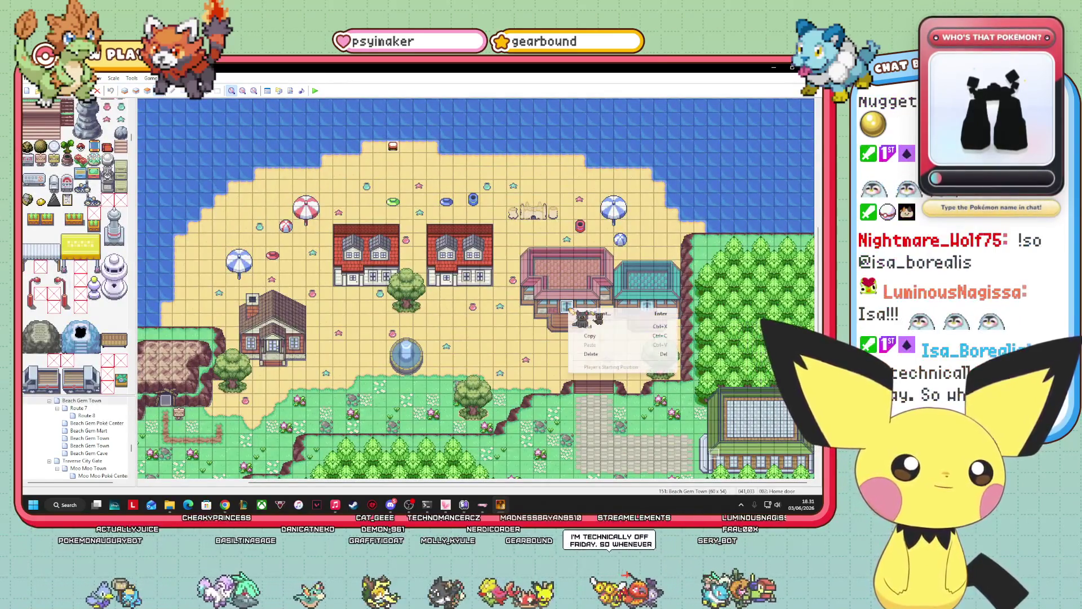
pyautogui.click(620, 337)
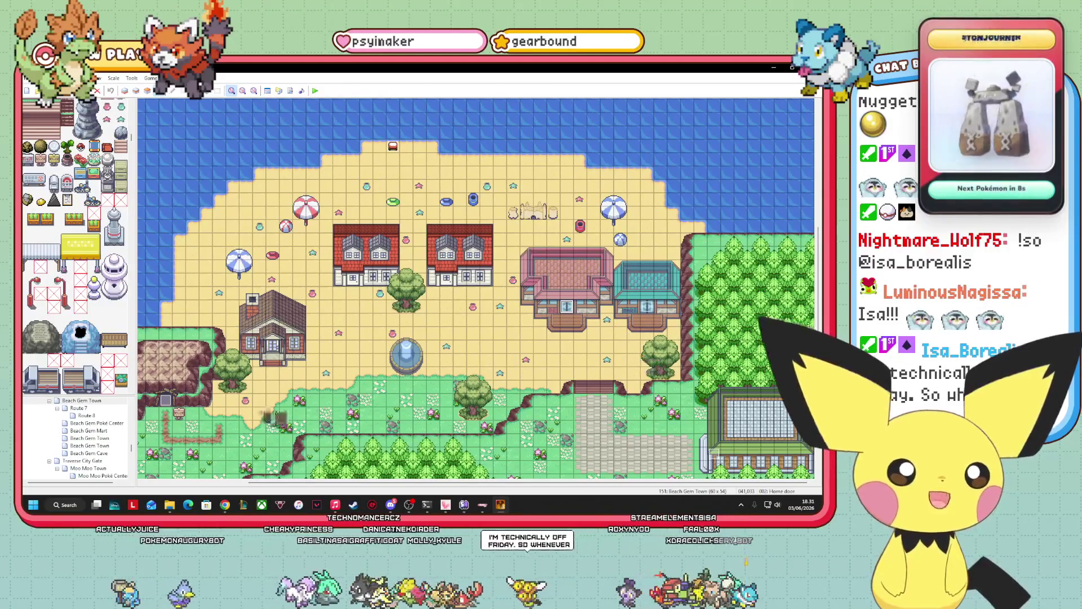
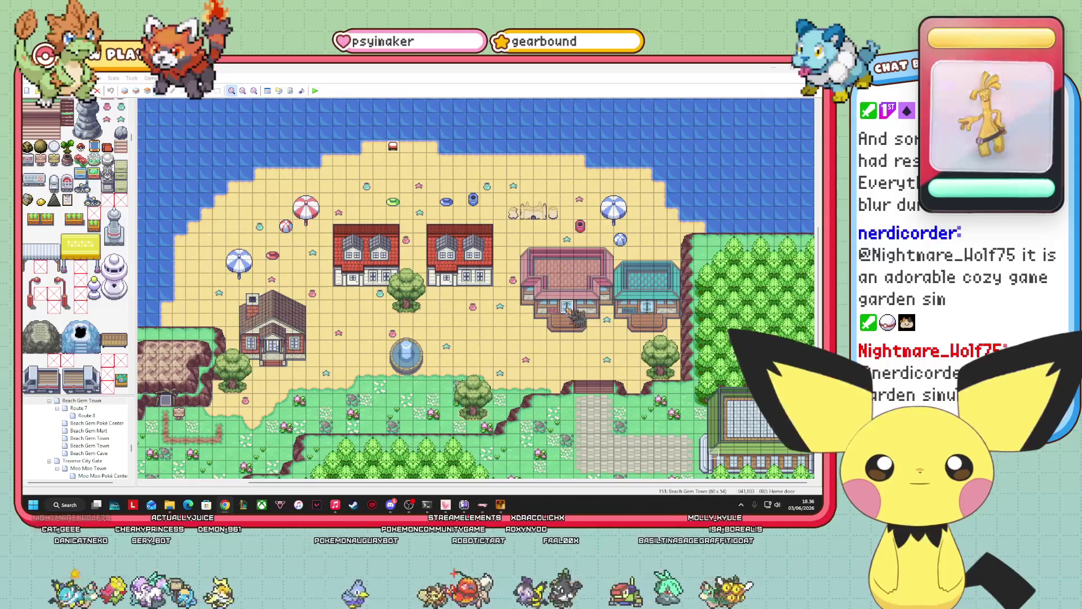
# - Look over the door events on the Moo Moo Town and Beach Gem Town maps without changing them
pyautogui.rightClick(568, 309)
pyautogui.click(647, 309)
pyautogui.rightClick(647, 309)
pyautogui.click(687, 337)
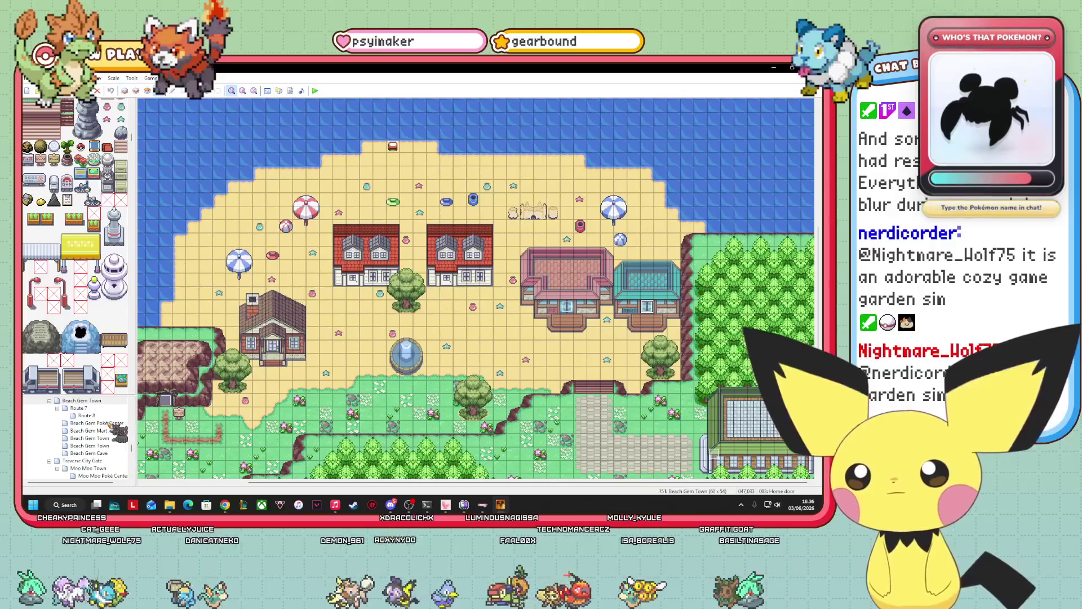
pyautogui.click(105, 469)
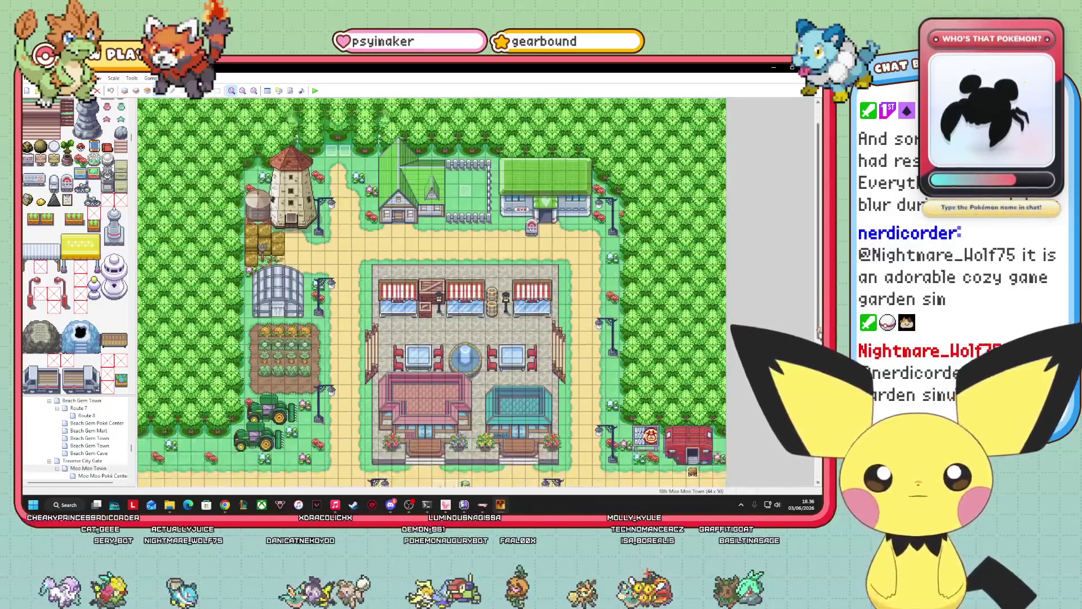
pyautogui.scroll(-2, 530, 389)
pyautogui.rightClick(519, 373)
pyautogui.click(575, 413)
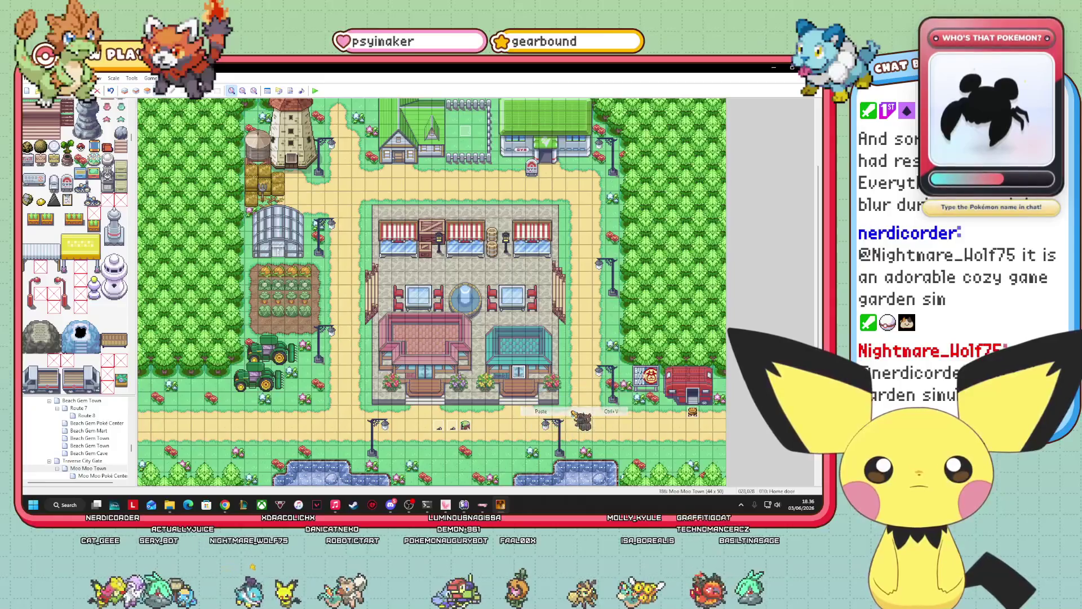
pyautogui.click(93, 402)
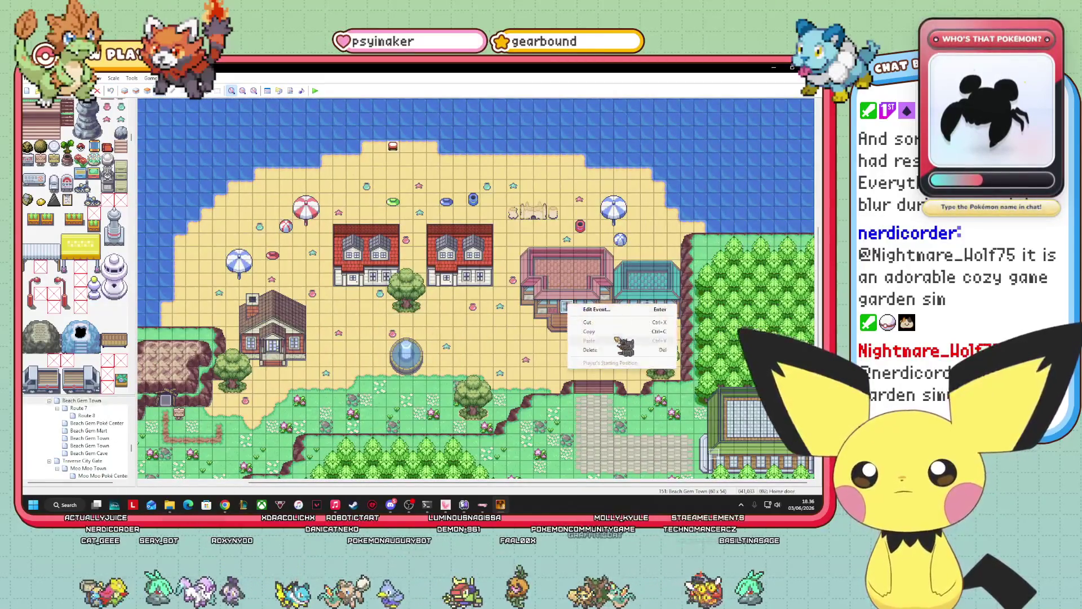
pyautogui.click(105, 468)
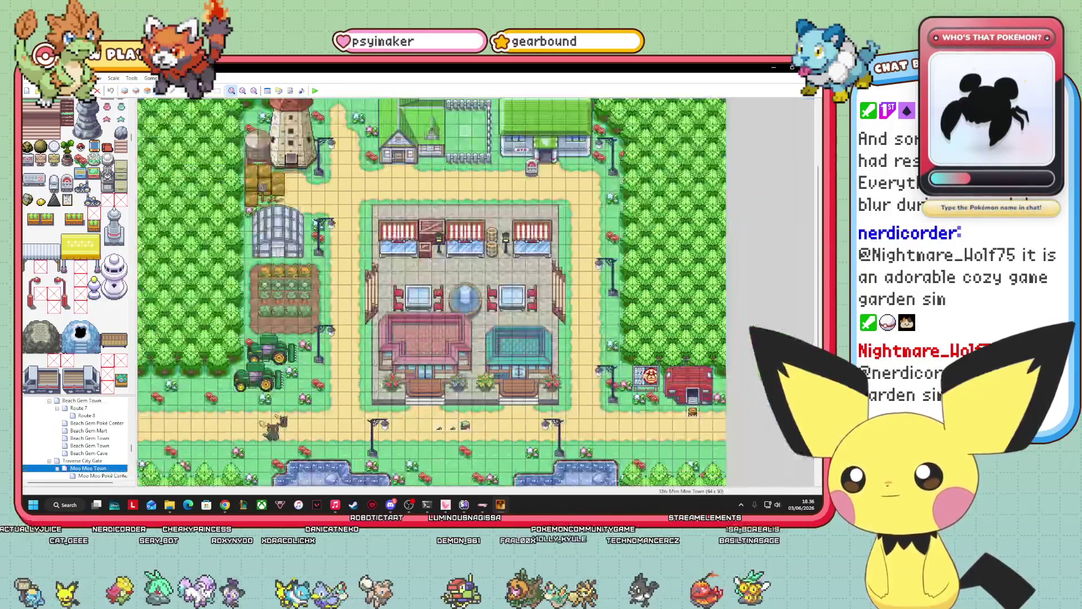
pyautogui.rightClick(429, 373)
pyautogui.click(423, 372)
# - Make the Home door's Transfer Player send the player to Moo Moo Poké Center (007,010)
pyautogui.rightClick(429, 371)
pyautogui.click(454, 377)
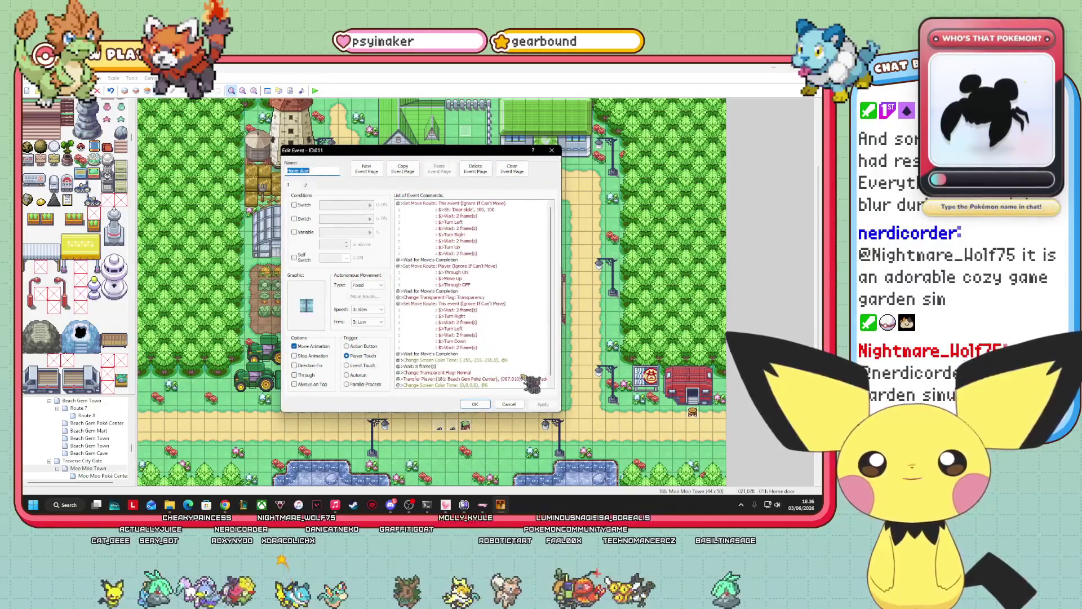
pyautogui.rightClick(504, 379)
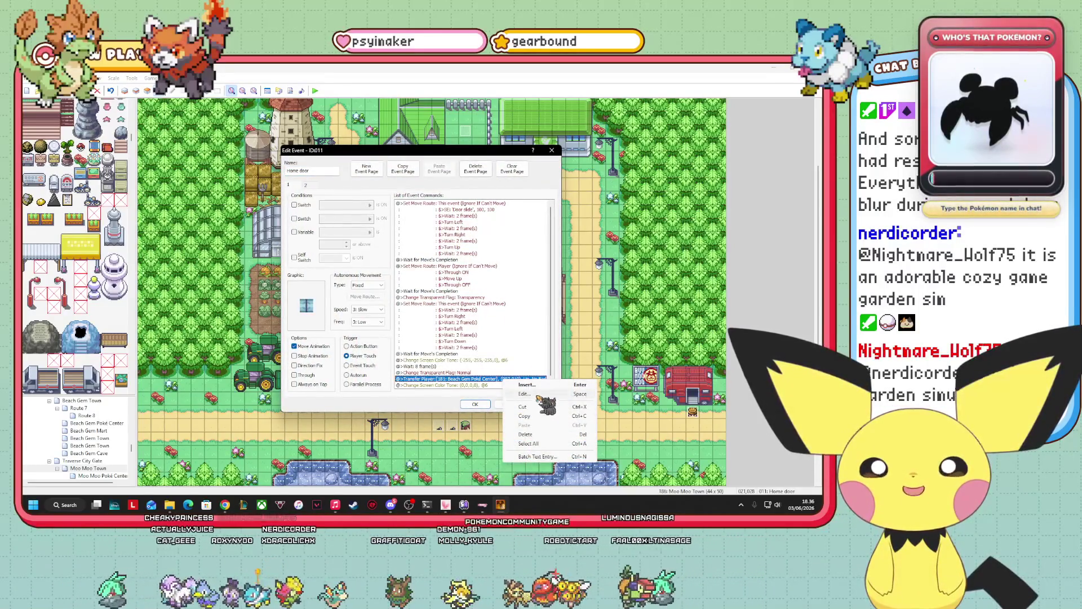
pyautogui.click(544, 394)
pyautogui.click(515, 263)
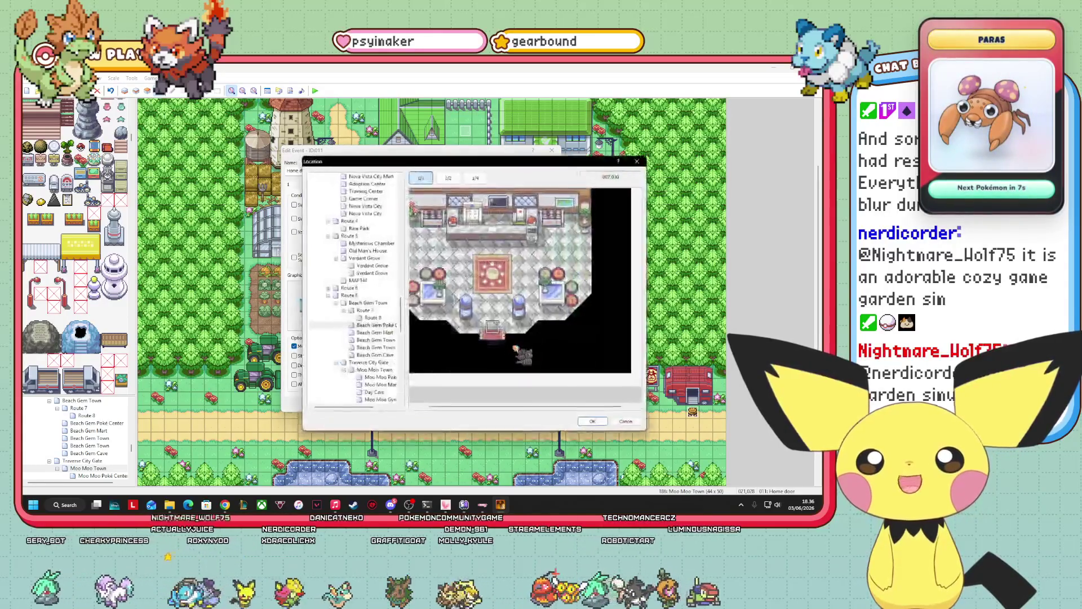
pyautogui.click(384, 378)
pyautogui.click(593, 423)
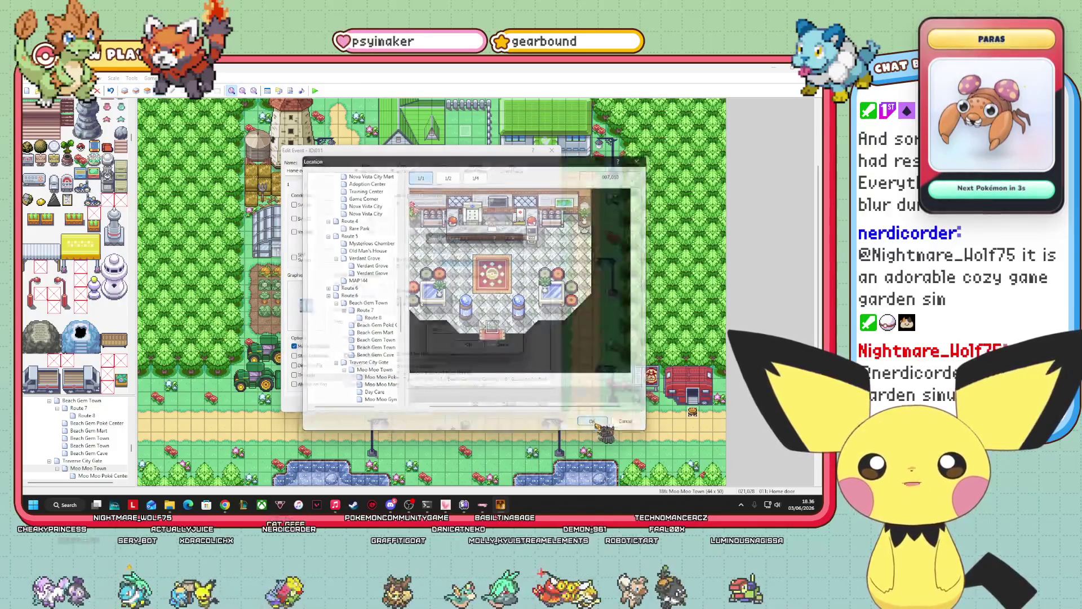
pyautogui.click(507, 361)
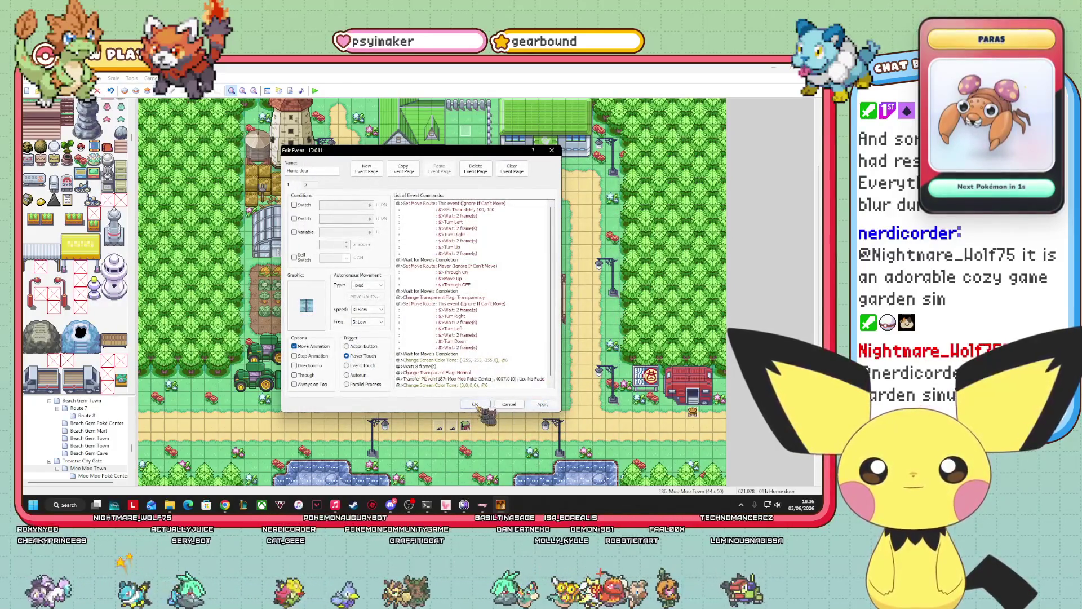
pyautogui.click(475, 404)
# - Make the Mart door's Transfer Player lead to Moo Moo Mart (005,008), then reopen the event to check it
pyautogui.rightClick(525, 380)
pyautogui.click(555, 384)
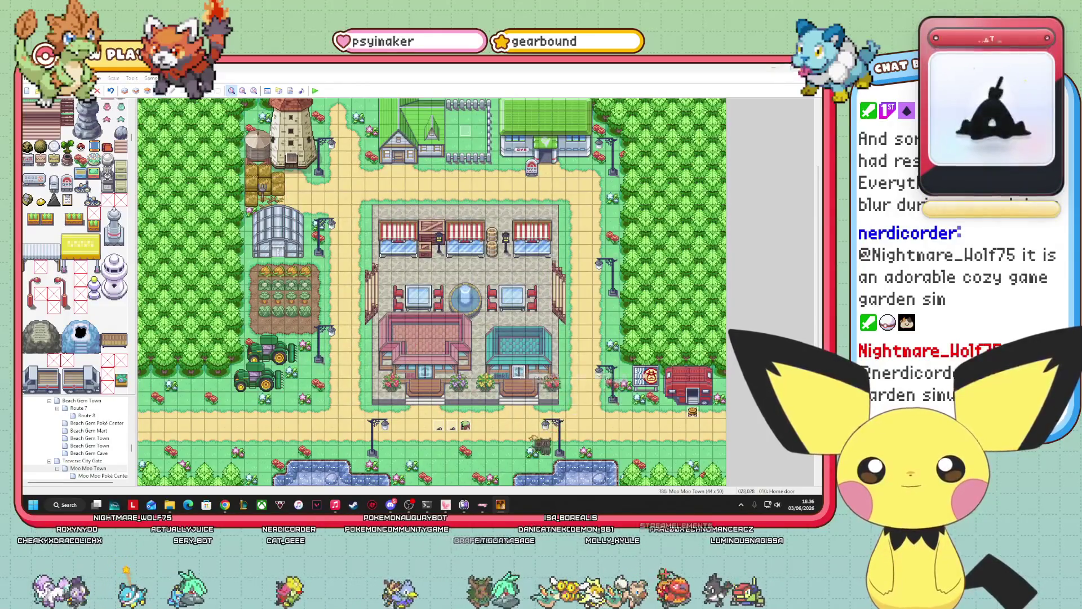
pyautogui.rightClick(527, 379)
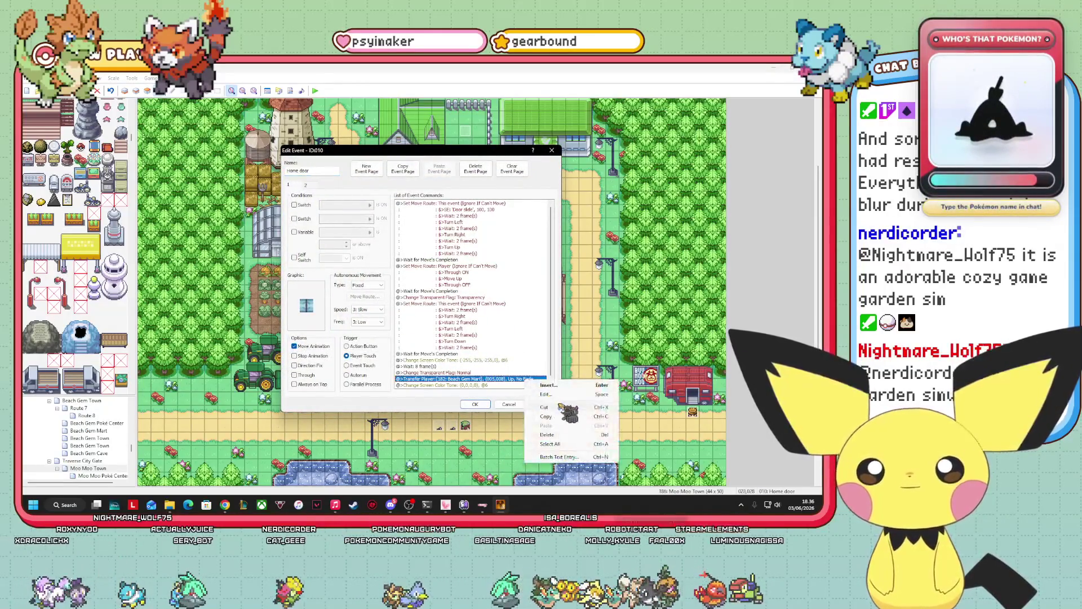
pyautogui.click(558, 388)
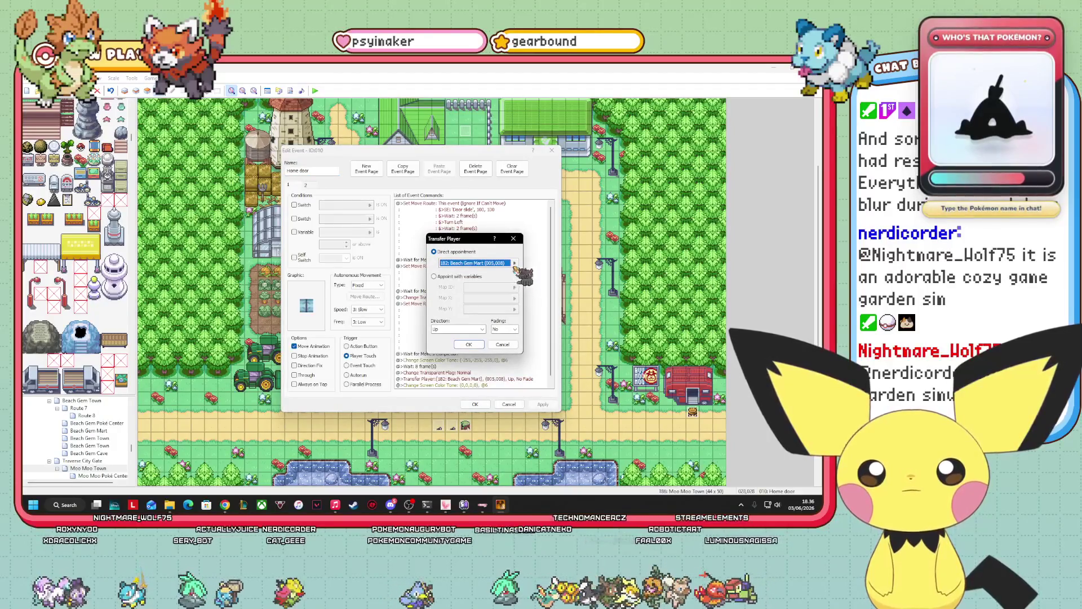
pyautogui.click(510, 263)
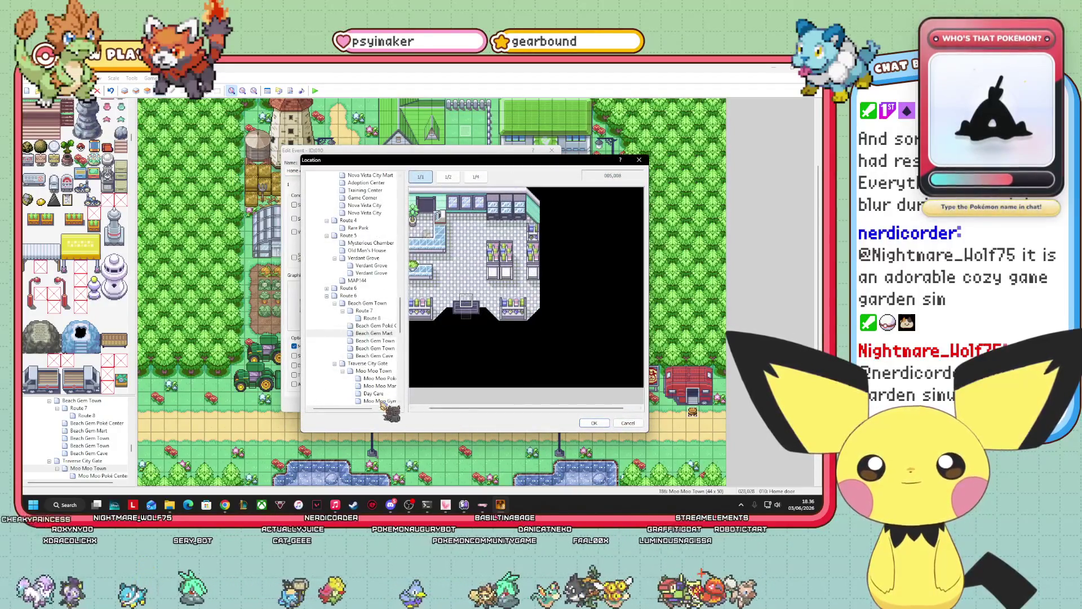
pyautogui.click(379, 386)
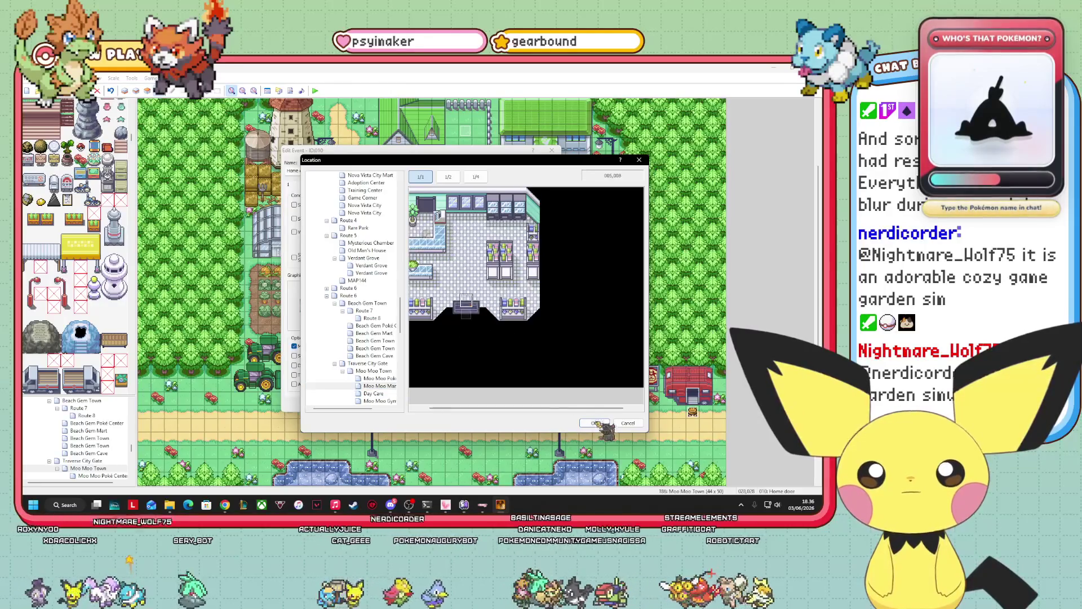
pyautogui.click(594, 423)
pyautogui.click(472, 345)
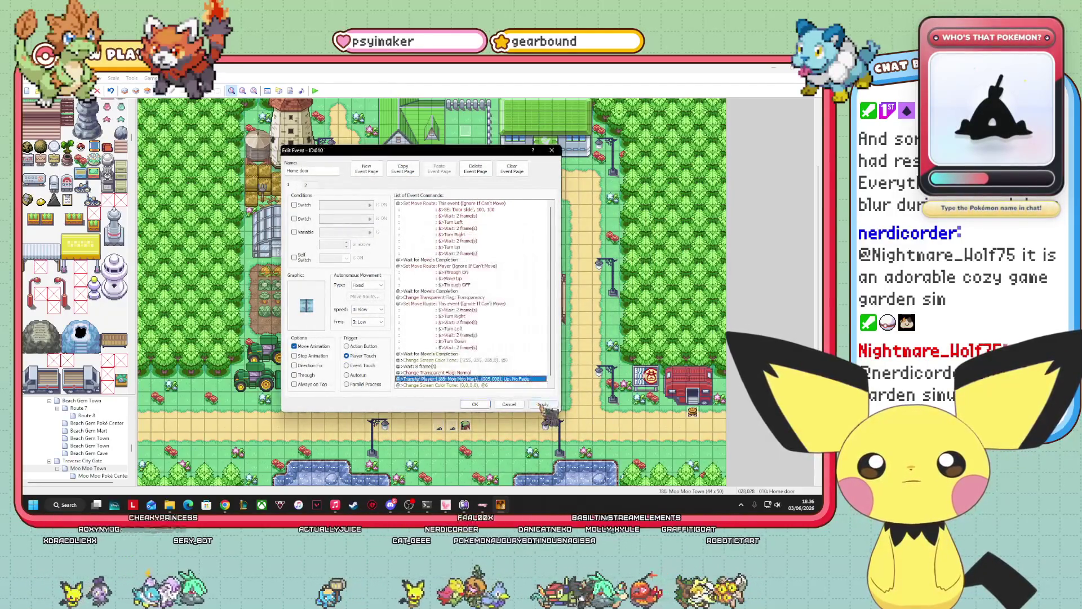
pyautogui.click(476, 403)
pyautogui.rightClick(517, 371)
pyautogui.click(538, 377)
# - Make the Moo Moo Mart exit event transfer to Moo Moo Town (028,028), then start a playtest with F12
pyautogui.click(508, 403)
pyautogui.scroll(-1, 119, 463)
pyautogui.click(119, 460)
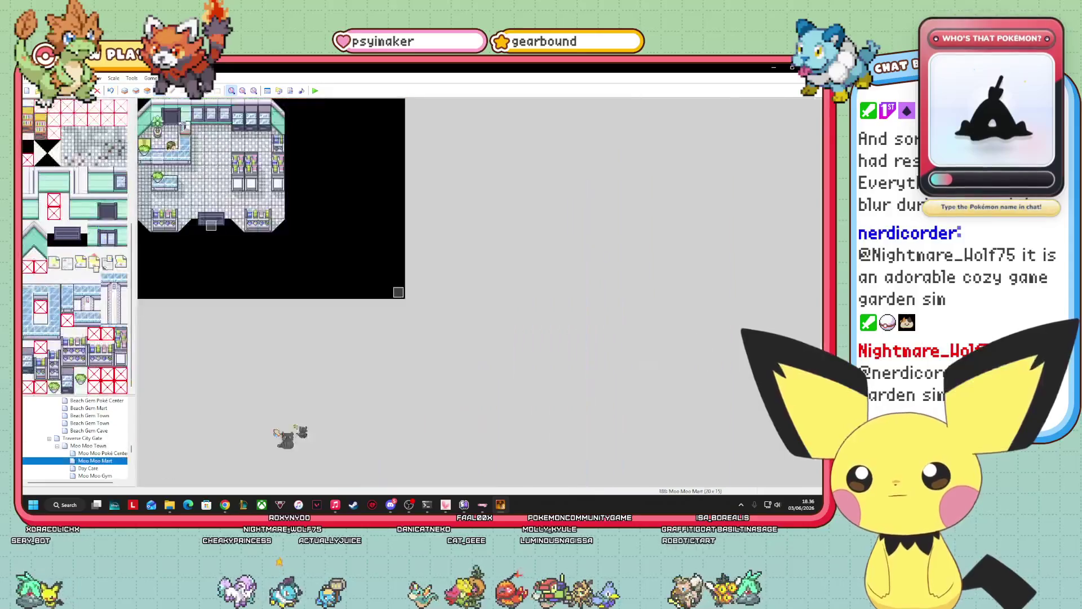
pyautogui.rightClick(213, 227)
pyautogui.click(237, 239)
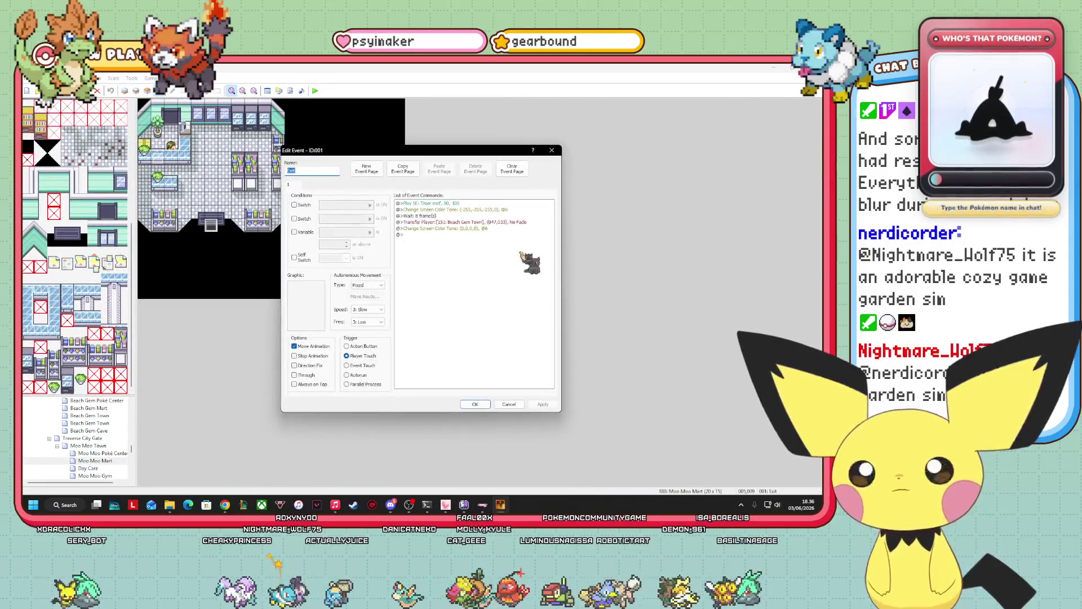
pyautogui.click(451, 221)
pyautogui.rightClick(490, 221)
pyautogui.click(510, 236)
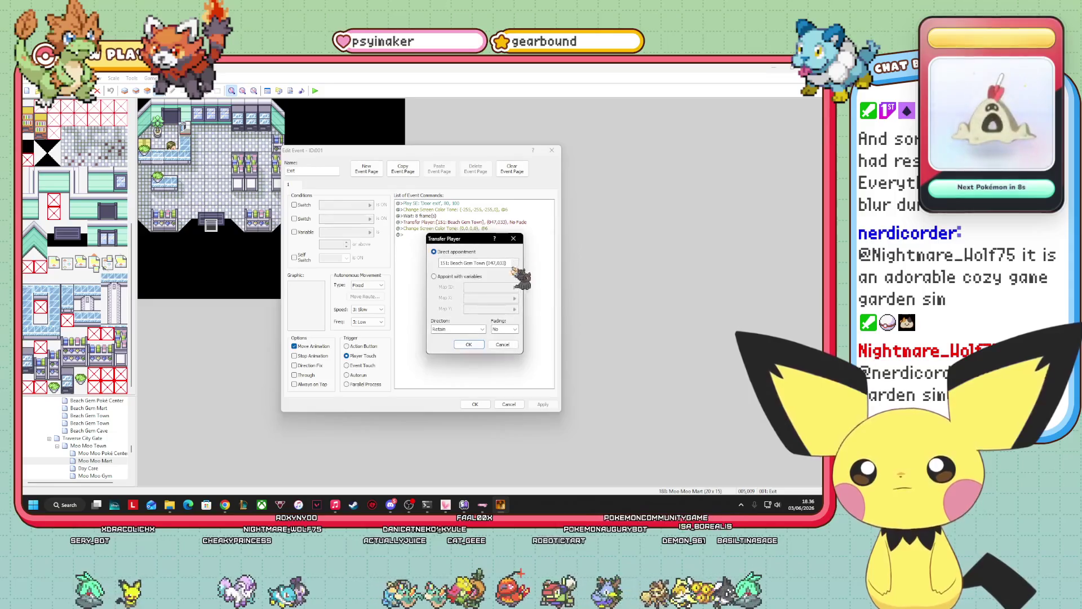
pyautogui.click(510, 264)
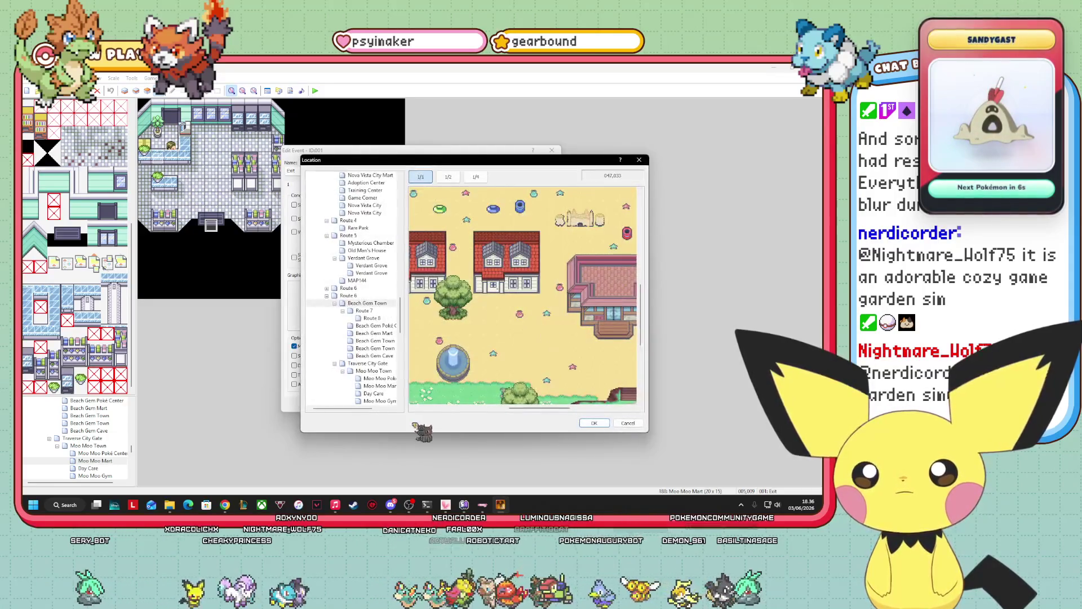
pyautogui.click(382, 371)
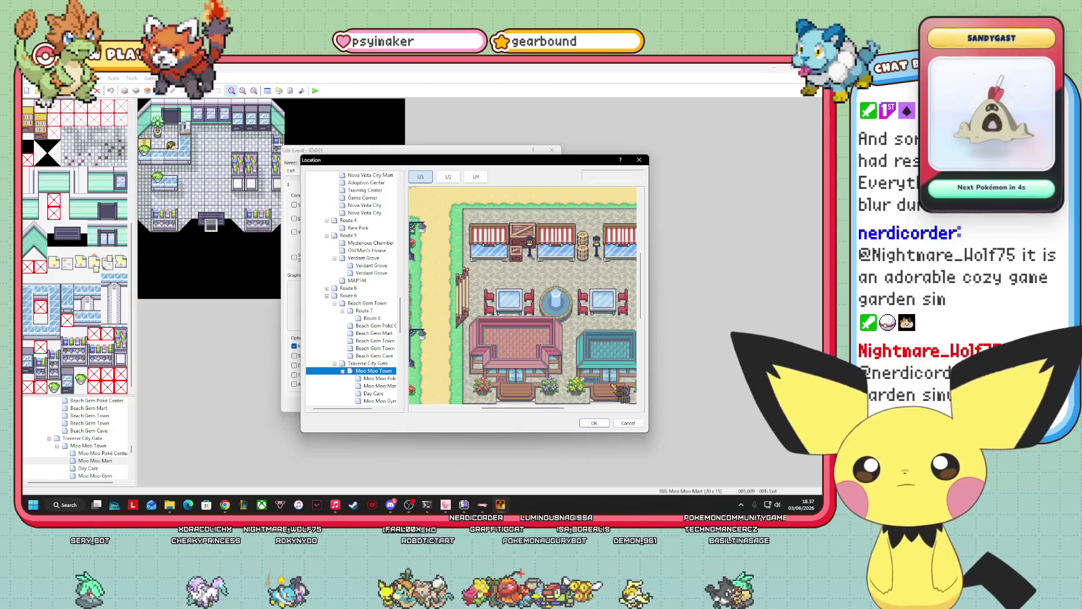
pyautogui.click(594, 423)
pyautogui.click(471, 344)
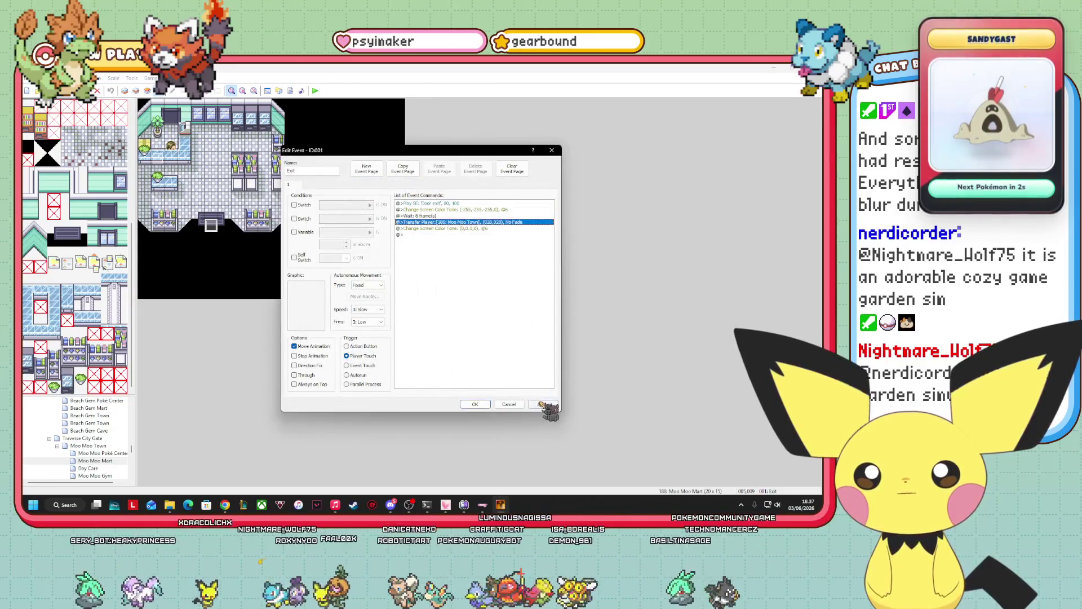
pyautogui.click(475, 404)
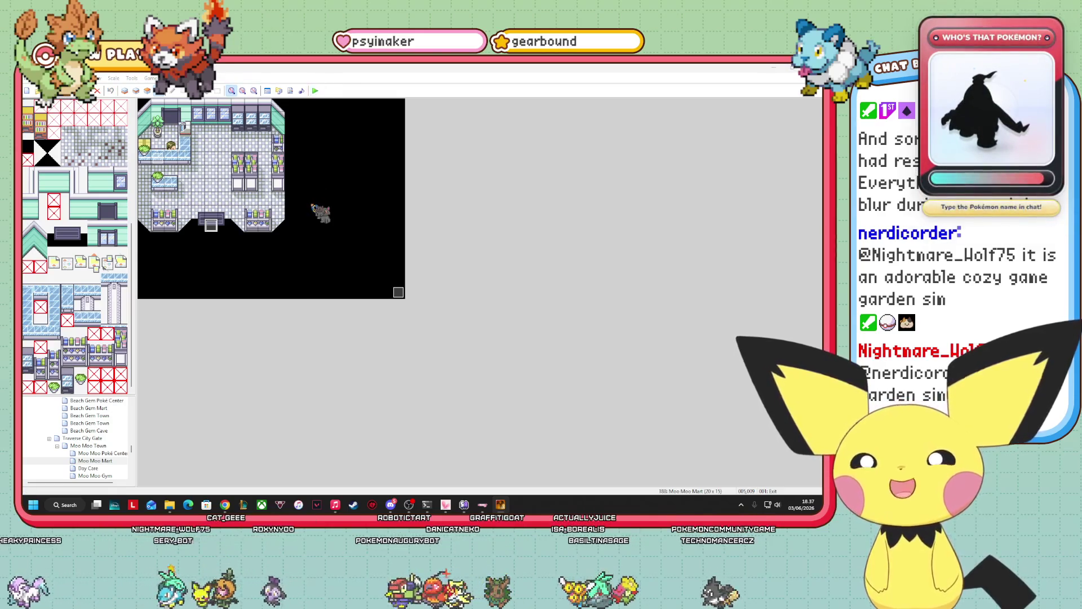
pyautogui.press('F12')
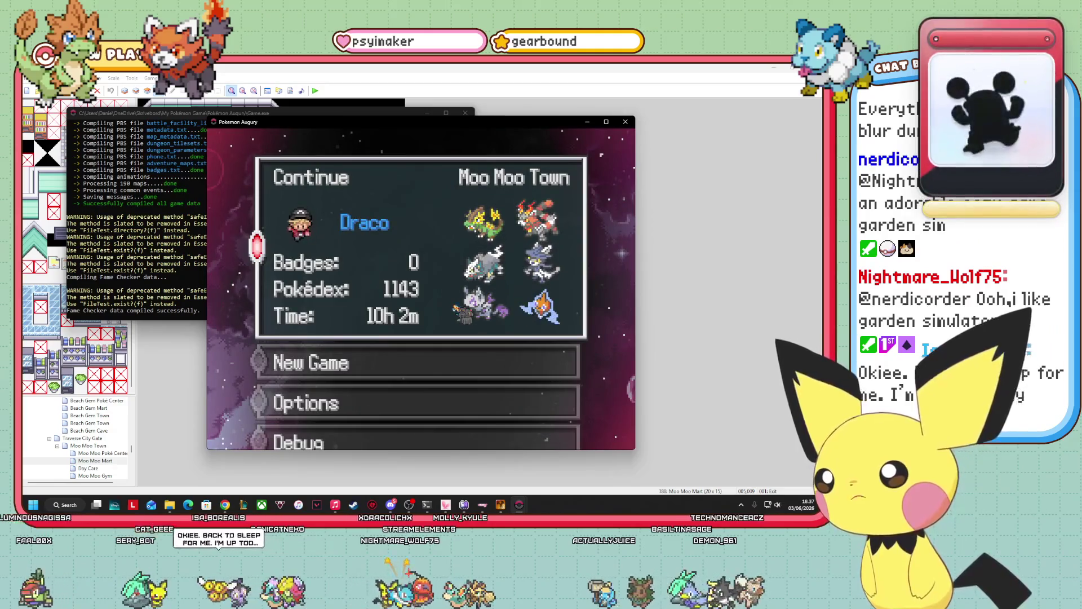
# - Continue from the saved game on the load screen
pyautogui.press('Return')
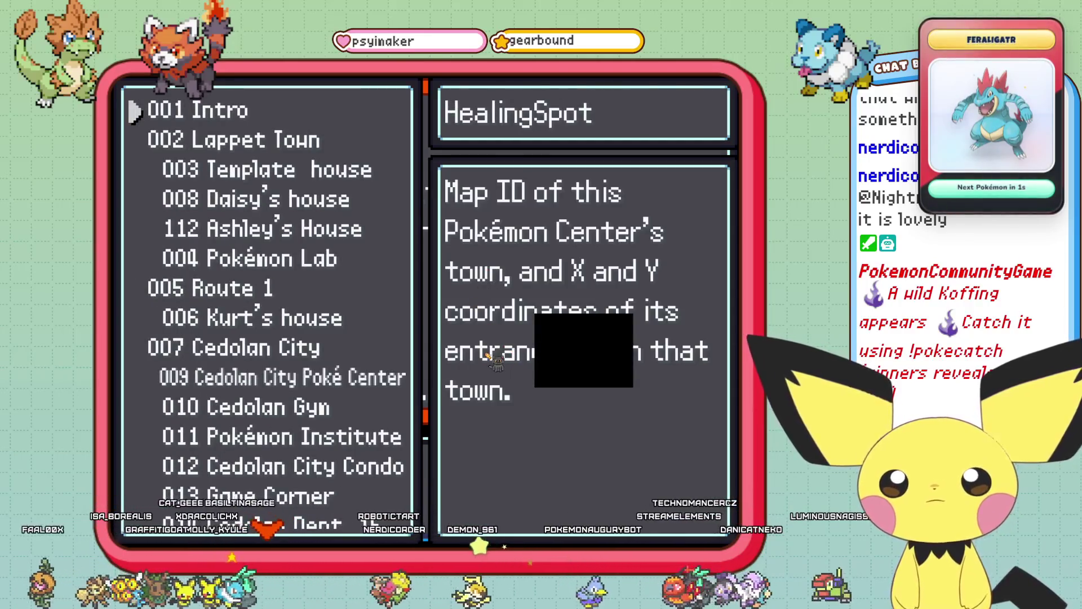
# - Browse down the map list, pick Moo Moo Town, then back out of the point picker
pyautogui.press('Down')
pyautogui.press('Down')
pyautogui.press('Down')
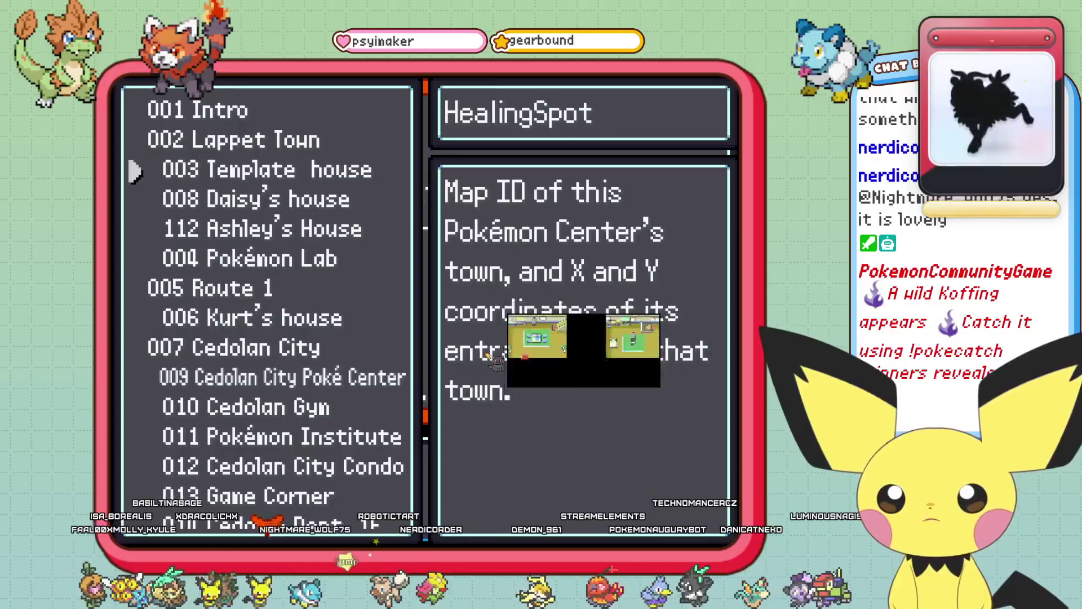
pyautogui.press('Down')
pyautogui.press('Down')
pyautogui.press('Down')
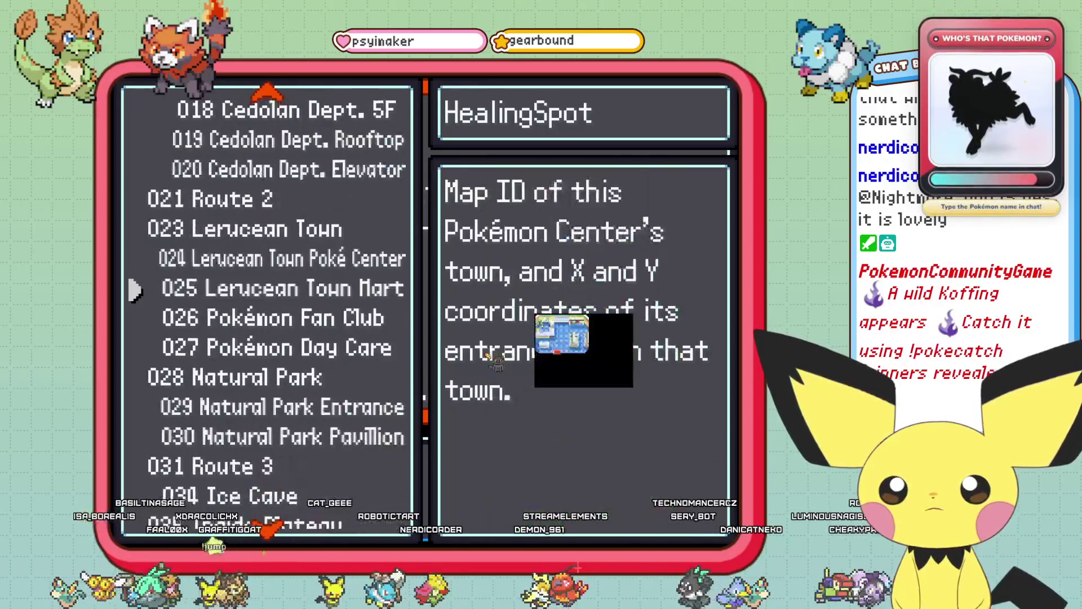
pyautogui.press('Down')
pyautogui.press('Down')
pyautogui.press('Down')
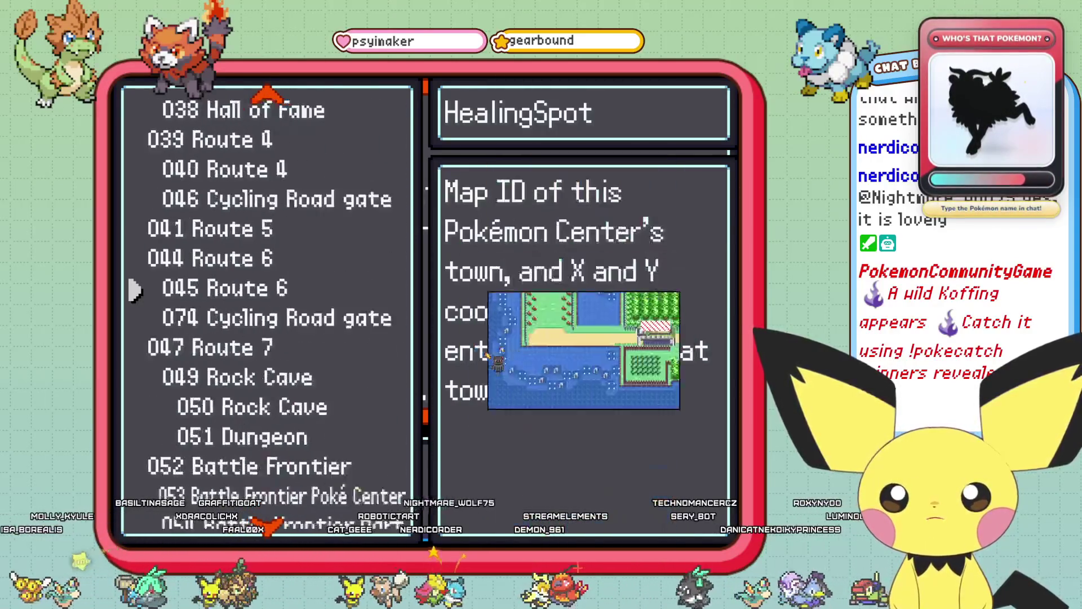
pyautogui.press('Down')
pyautogui.press('Down')
pyautogui.press('Down')
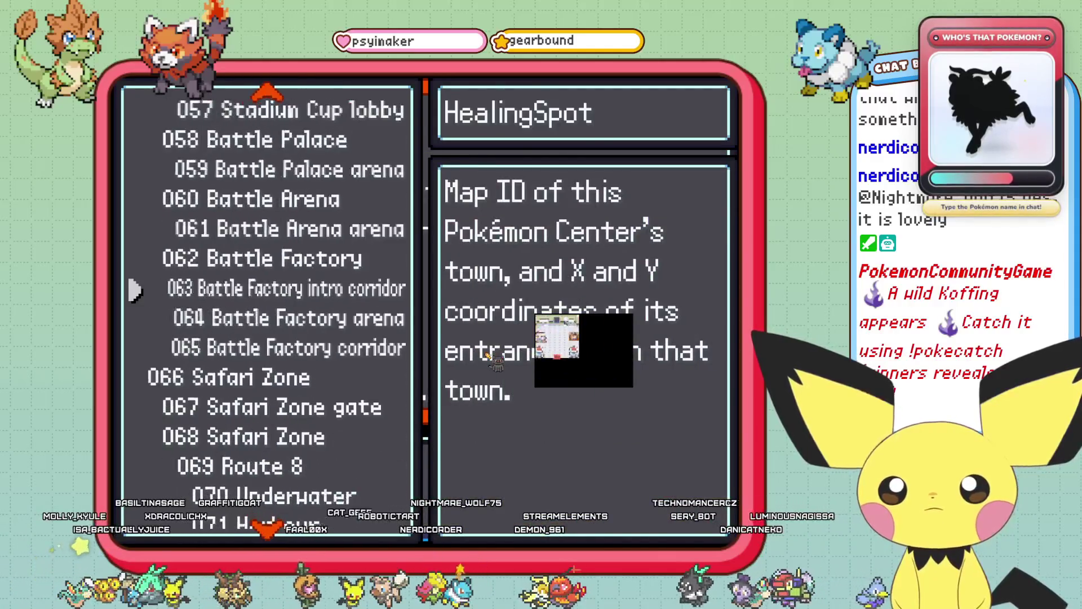
pyautogui.press('Down')
pyautogui.press('Down')
pyautogui.press('Down')
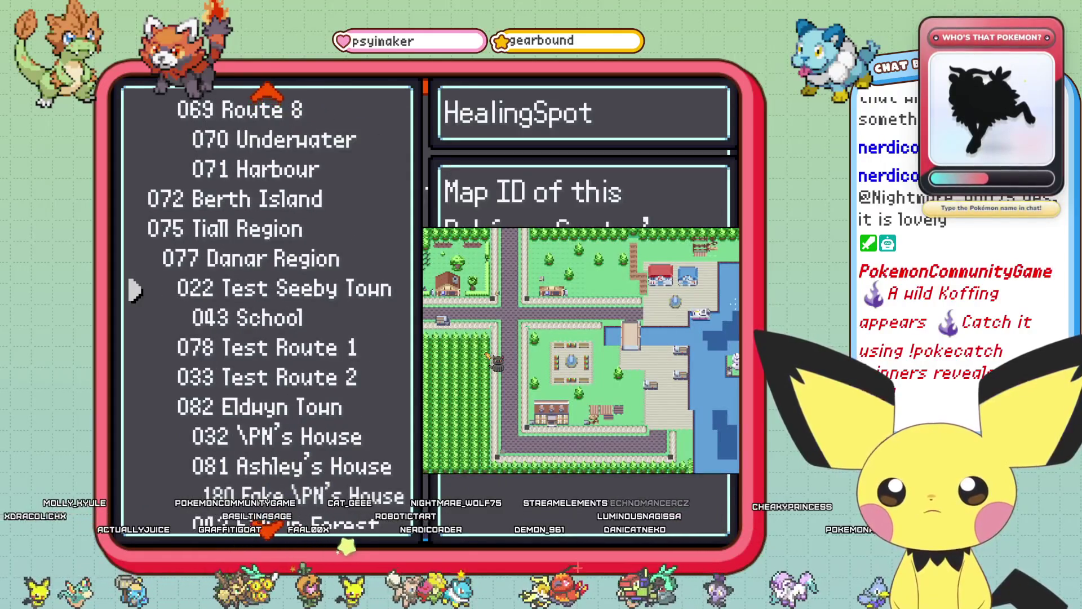
pyautogui.press('Down')
pyautogui.press('Down')
pyautogui.press('Down')
pyautogui.press('Down')
pyautogui.press('Down')
pyautogui.press('Down')
pyautogui.press('Down')
pyautogui.press('Down')
pyautogui.press('Down')
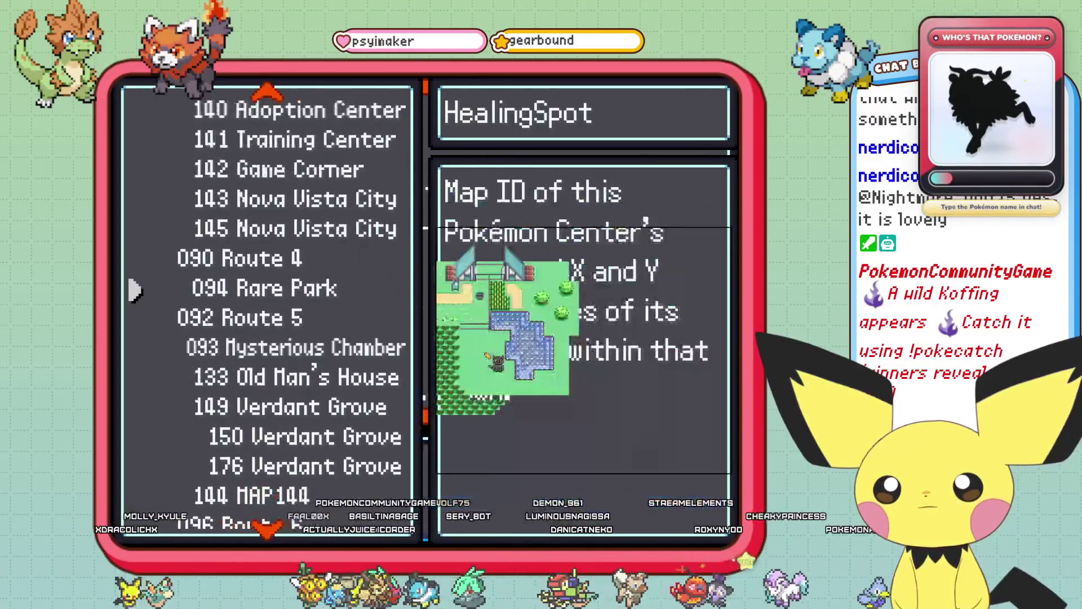
pyautogui.press('Down')
pyautogui.press('Down')
pyautogui.press('Down')
pyautogui.press('Down')
pyautogui.press('Down')
pyautogui.press('Down')
pyautogui.press('Down')
pyautogui.press('Down')
pyautogui.press('Down')
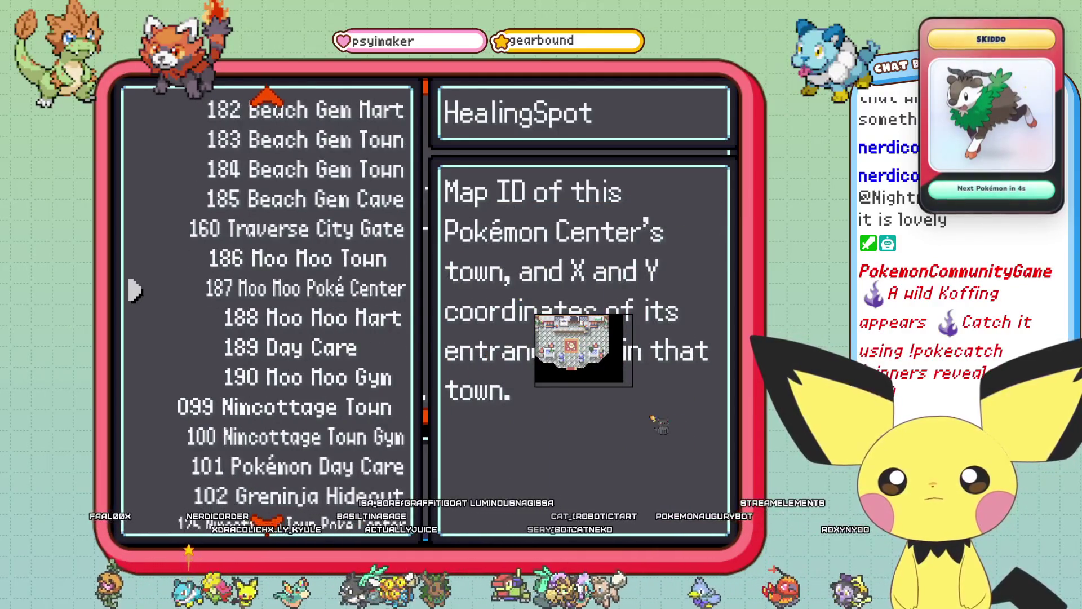
pyautogui.press('Return')
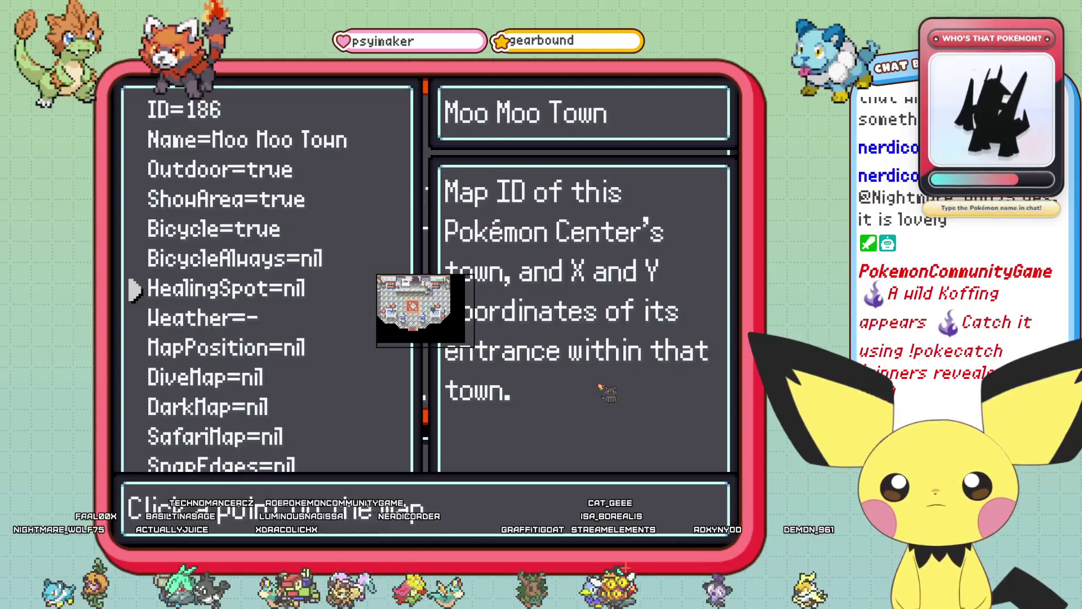
pyautogui.press('Escape')
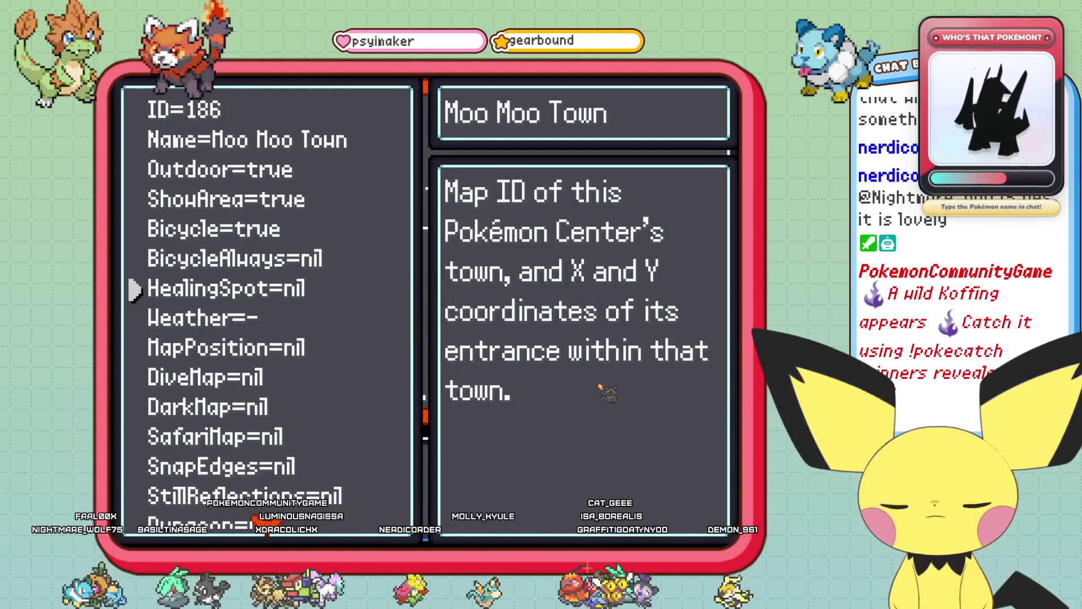
# - Reselect map 186 Moo Moo Town, set the HealingSpot point to 21, 29, and close the settings
pyautogui.press('Return')
pyautogui.press('Up')
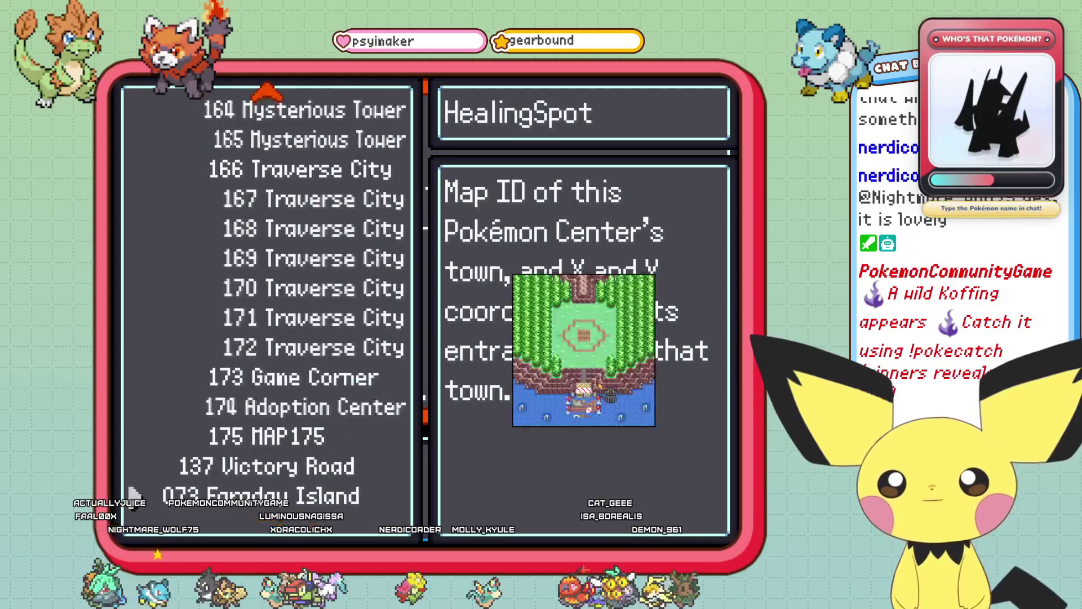
pyautogui.press('Up')
pyautogui.press('Up')
pyautogui.press('Up')
pyautogui.press('Up')
pyautogui.press('Up')
pyautogui.press('Up')
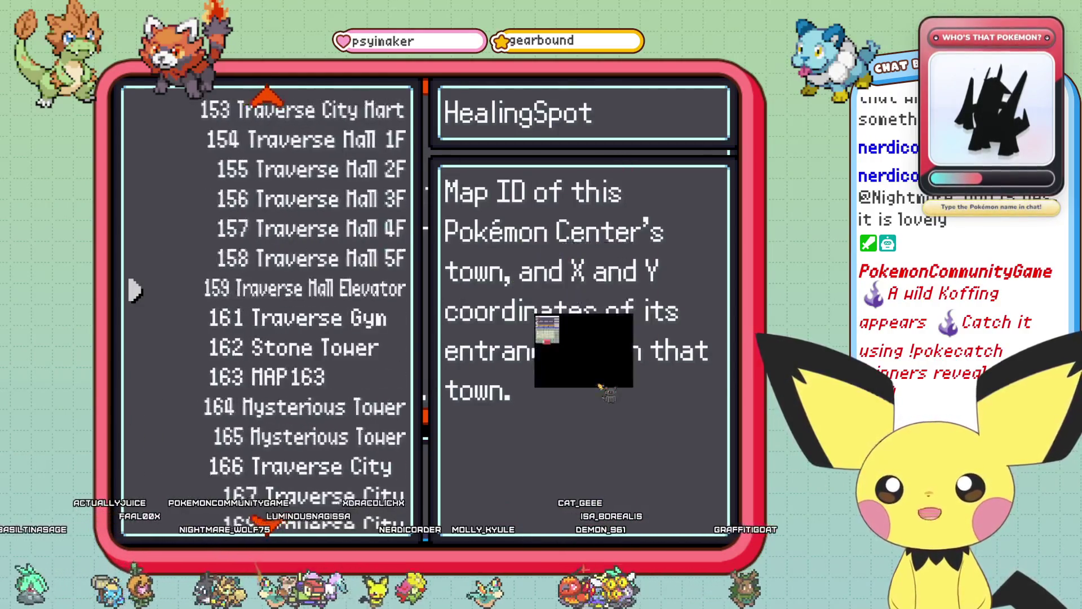
pyautogui.press('Up')
pyautogui.press('Up')
pyautogui.press('Up')
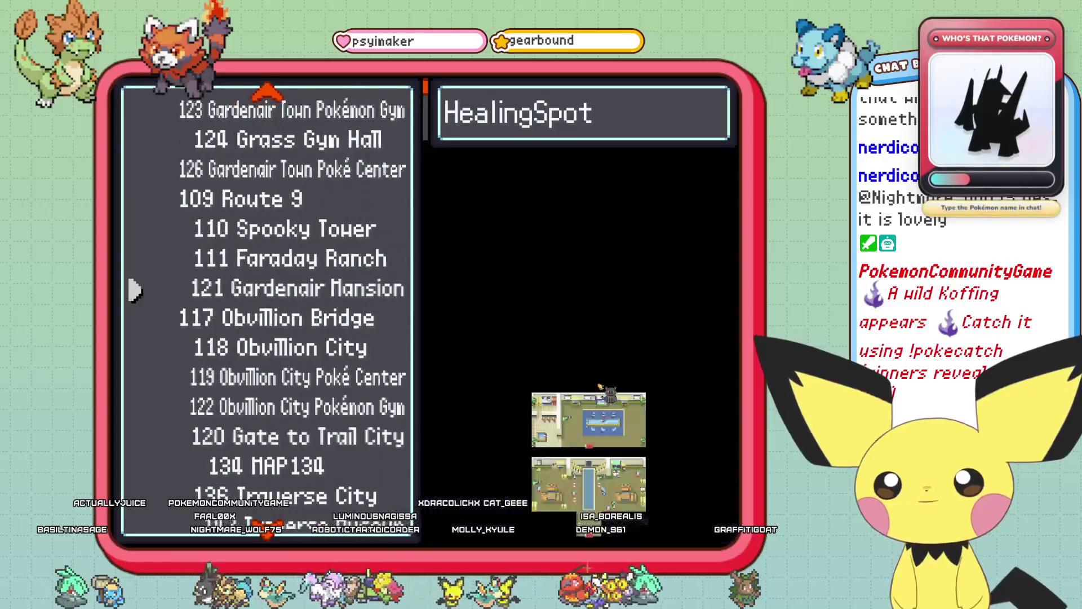
pyautogui.press('Up')
pyautogui.press('Up')
pyautogui.press('Up')
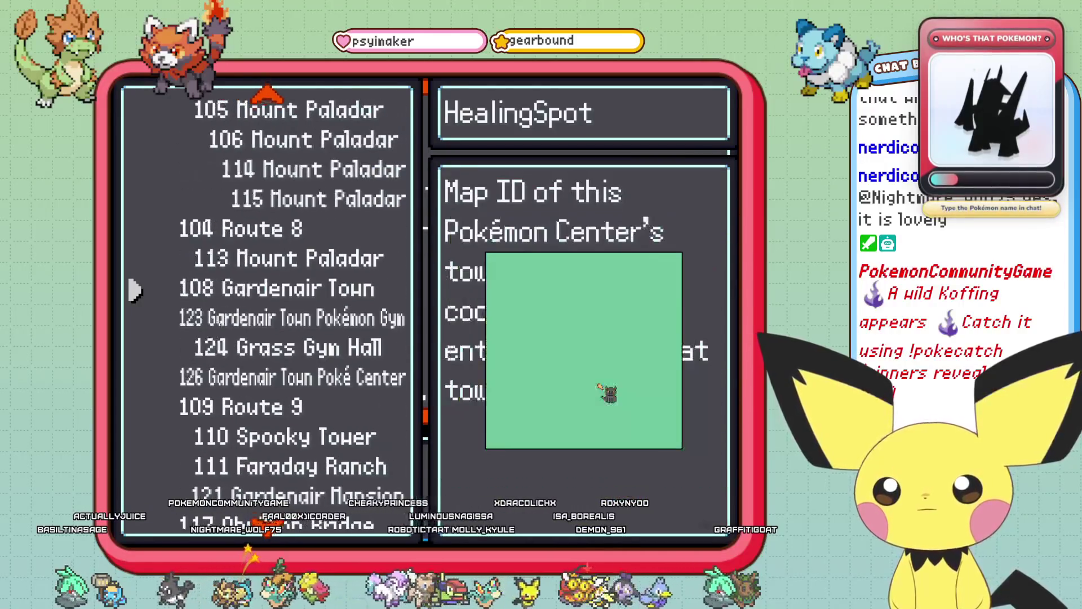
pyautogui.press('Up')
pyautogui.press('Up')
pyautogui.press('Up')
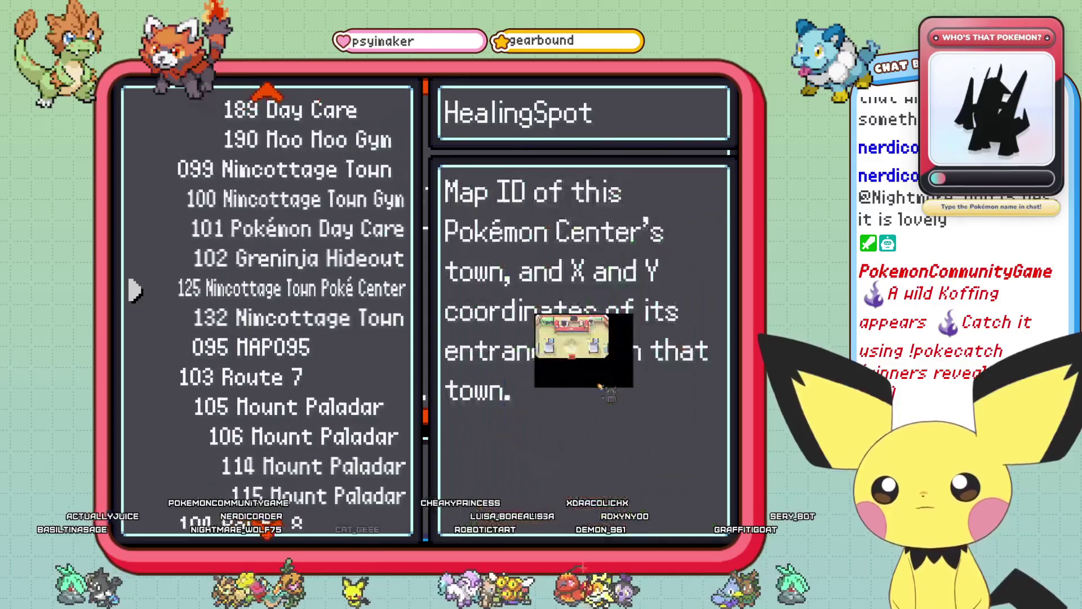
pyautogui.press('Up')
pyautogui.press('Up')
pyautogui.press('Up')
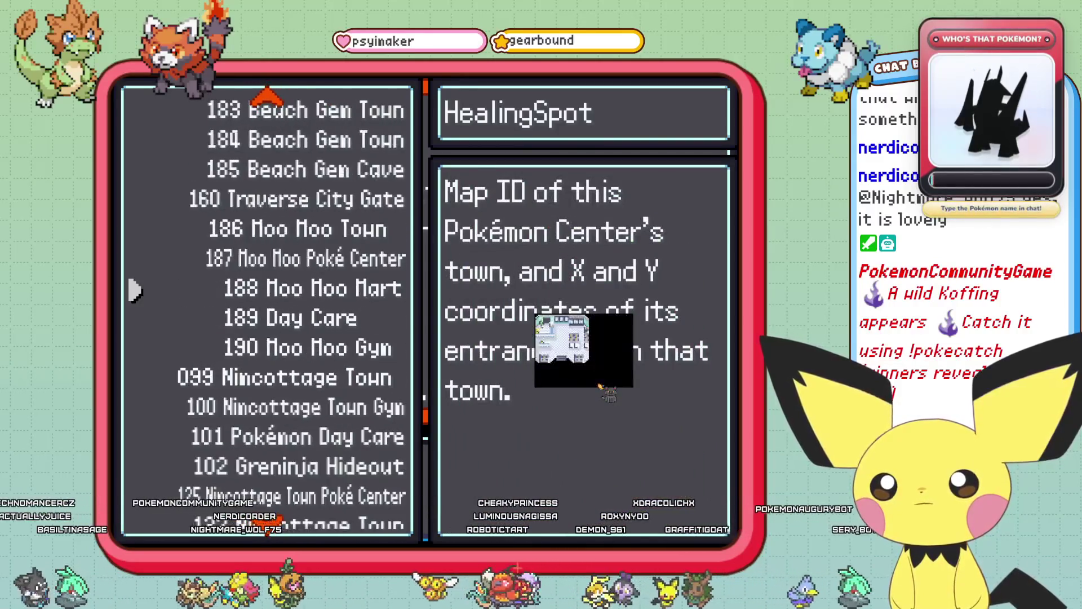
pyautogui.press('Up')
pyautogui.press('Up')
pyautogui.press('Up')
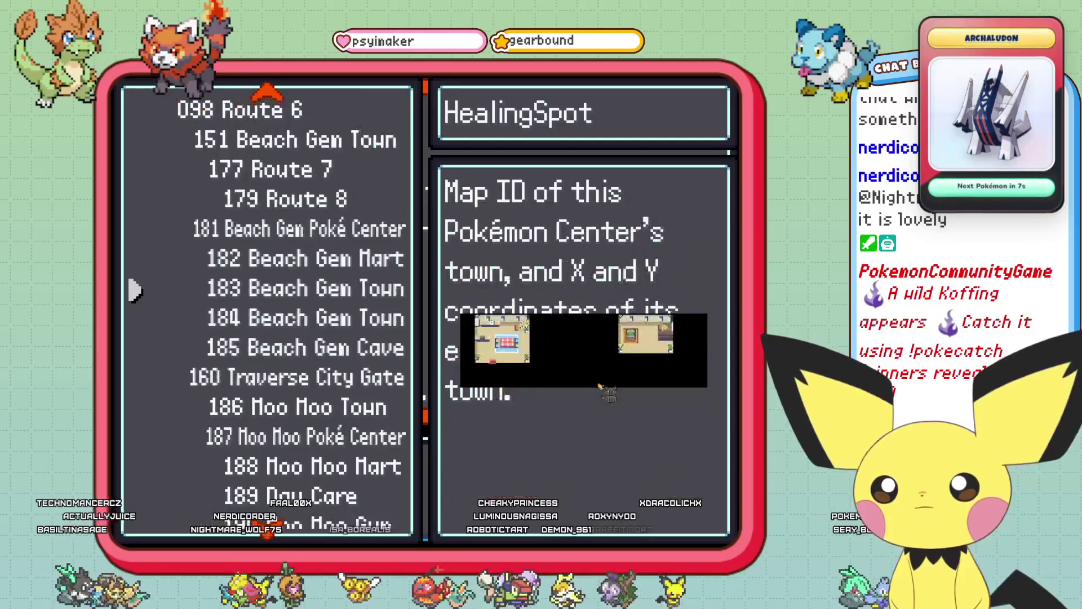
pyautogui.press('Up')
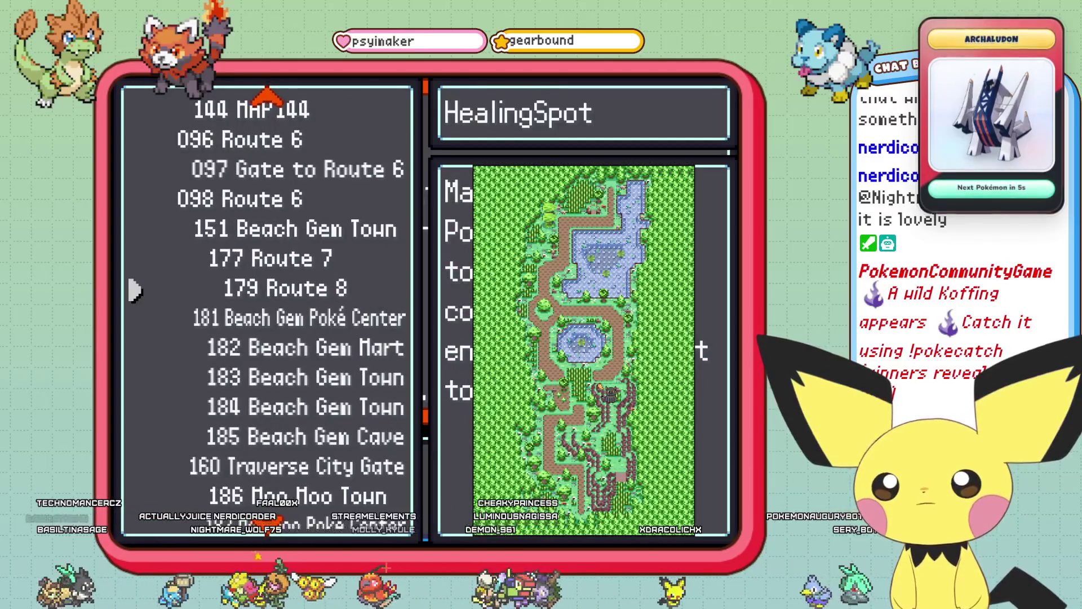
pyautogui.press('Down')
pyautogui.press('Down')
pyautogui.press('Down')
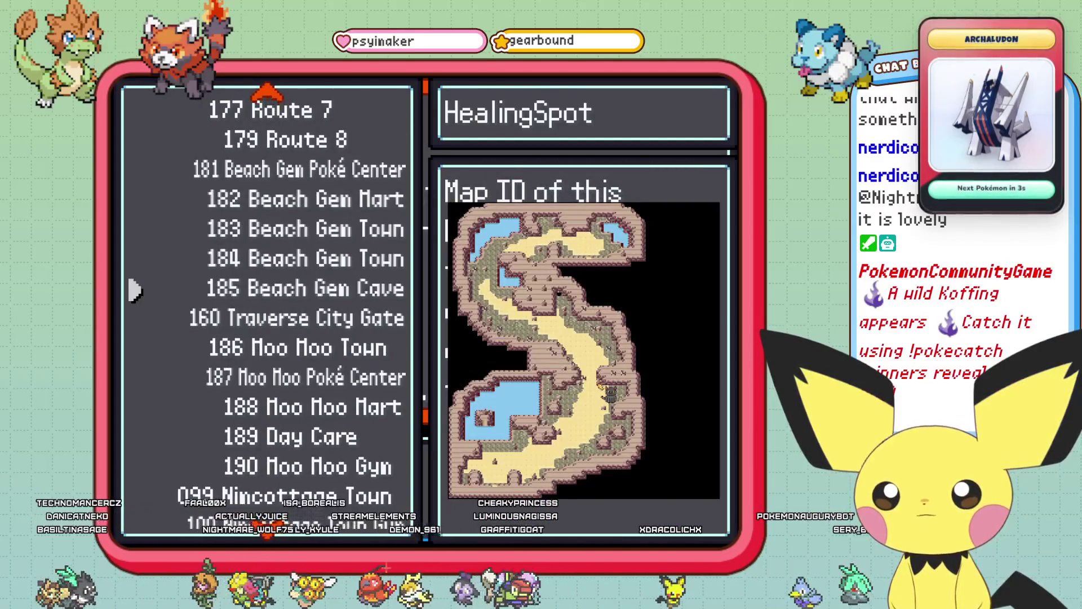
pyautogui.press('Down')
pyautogui.press('Down')
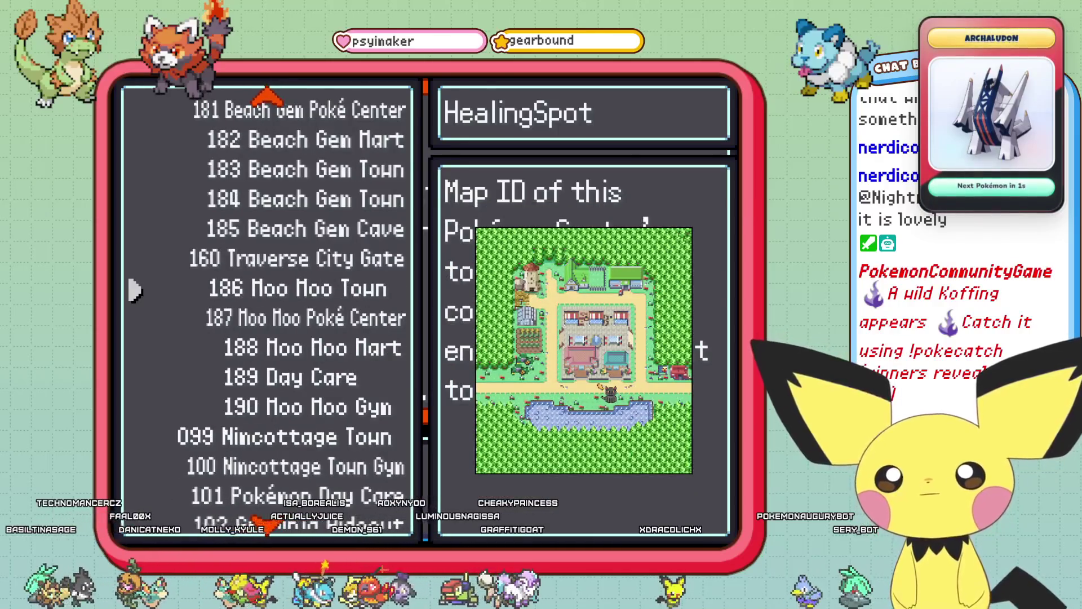
pyautogui.press('Return')
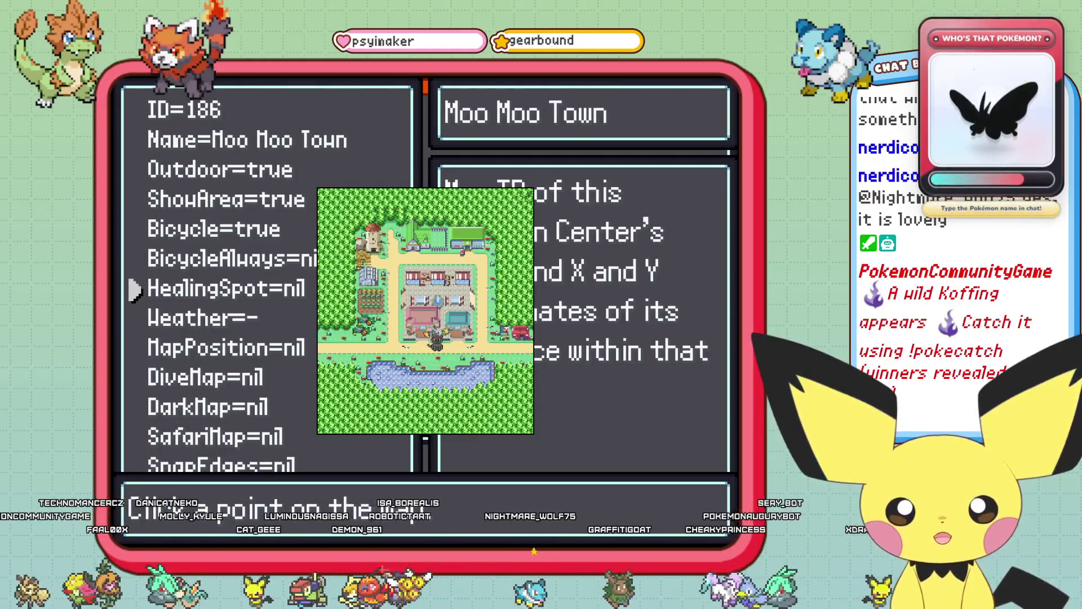
pyautogui.press('Return')
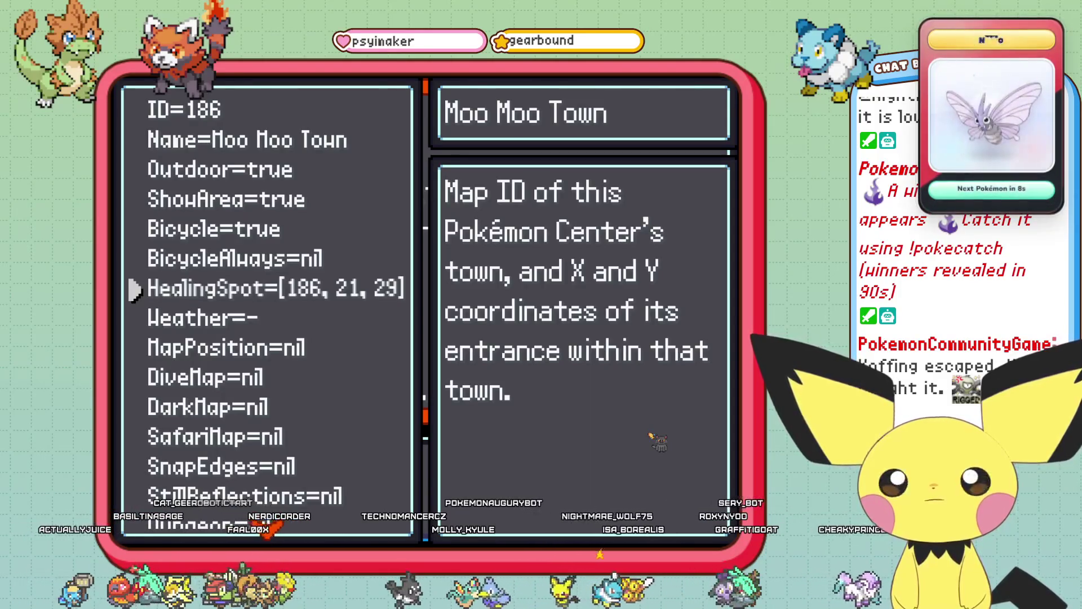
pyautogui.press('Up')
pyautogui.press('Down')
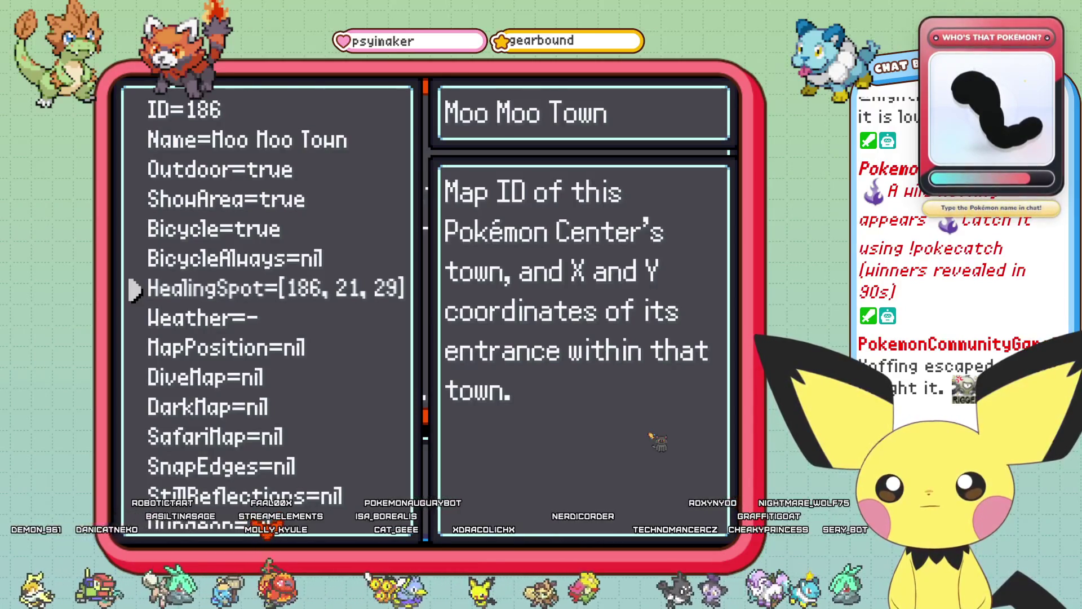
pyautogui.press('Escape')
# - Save Moo Moo Town's changes, then pick map 186 for Moo Moo Poké Center's HealingSpot
pyautogui.press('Return')
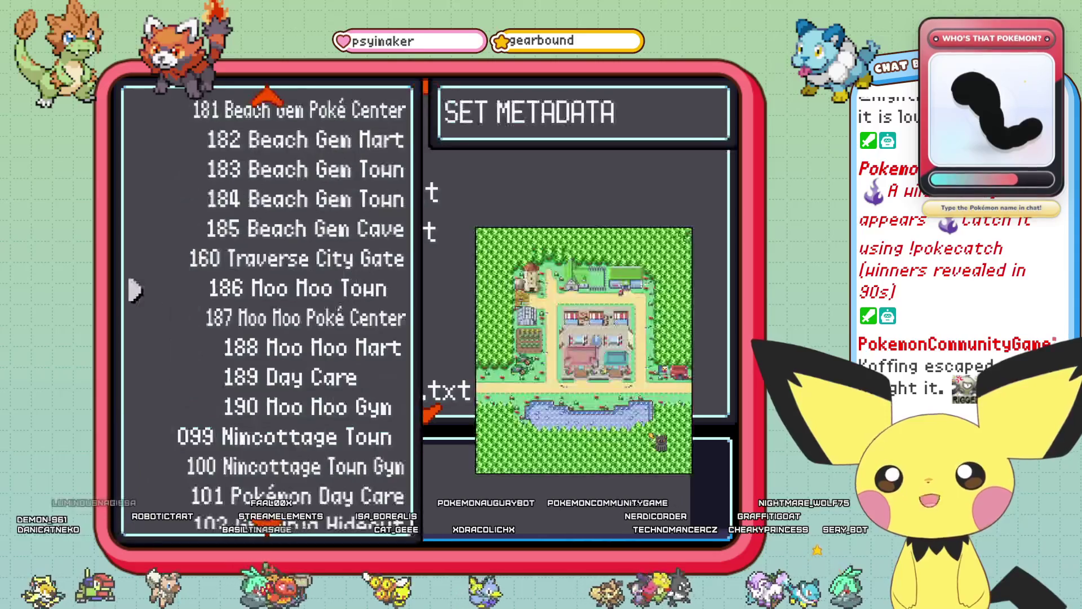
pyautogui.press('Down')
pyautogui.press('Return')
pyautogui.press('Down')
pyautogui.press('Down')
pyautogui.press('Down')
pyautogui.press('Down')
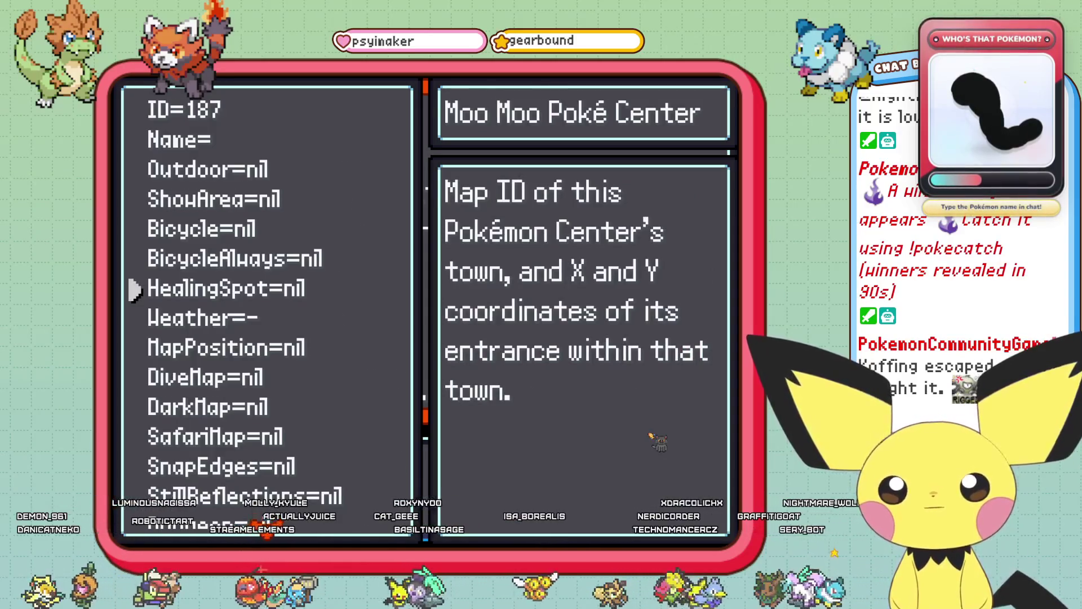
pyautogui.press('Return')
pyautogui.press('Up')
pyautogui.press('Up')
pyautogui.press('Up')
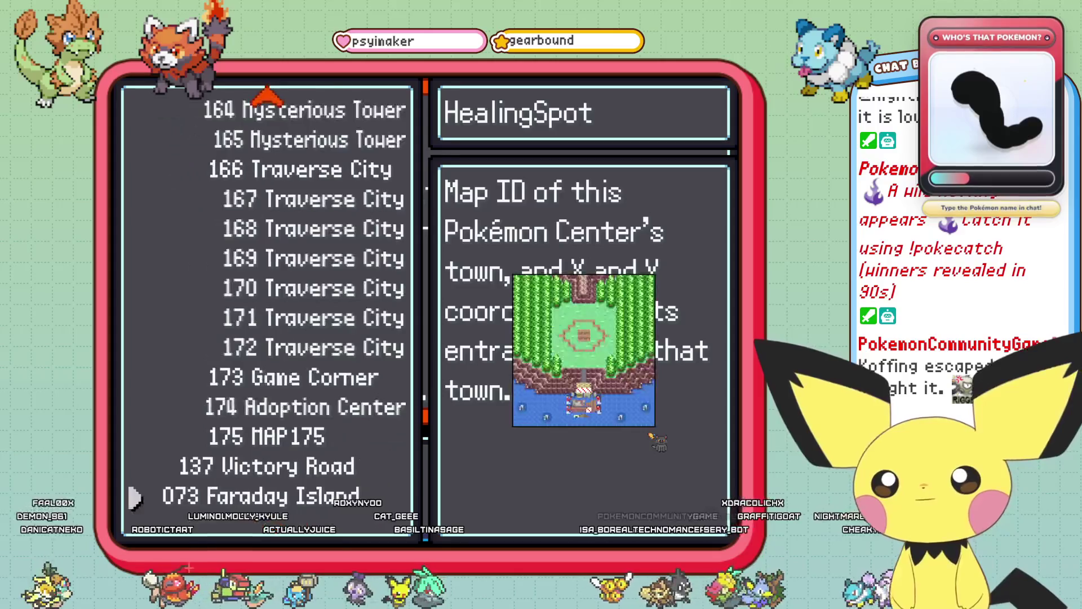
pyautogui.press('Up')
pyautogui.press('Up')
pyautogui.press('Up')
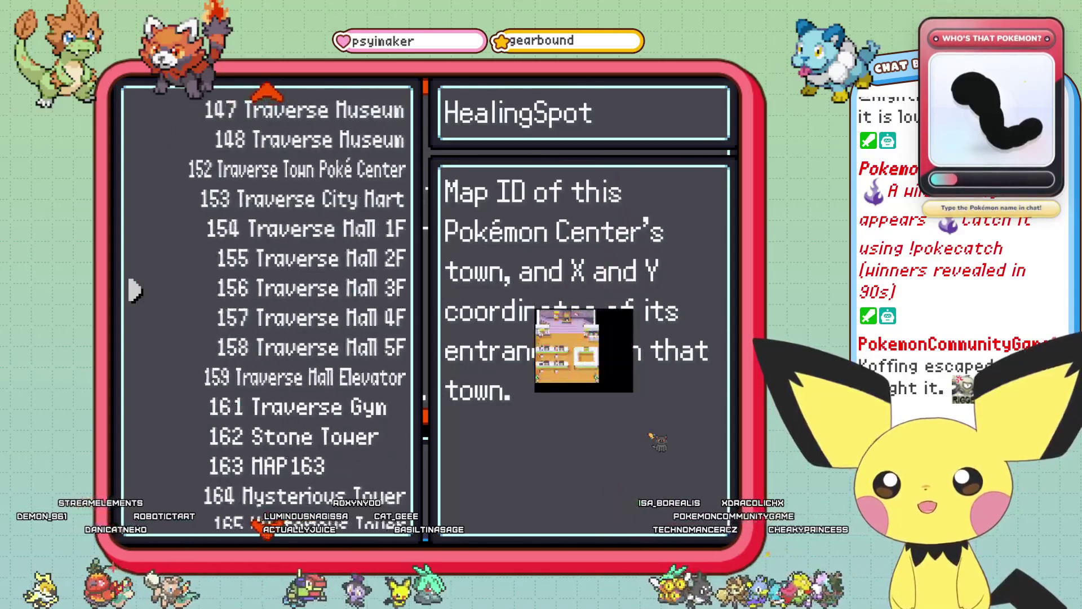
pyautogui.press('Up')
pyautogui.press('Up')
pyautogui.press('Up')
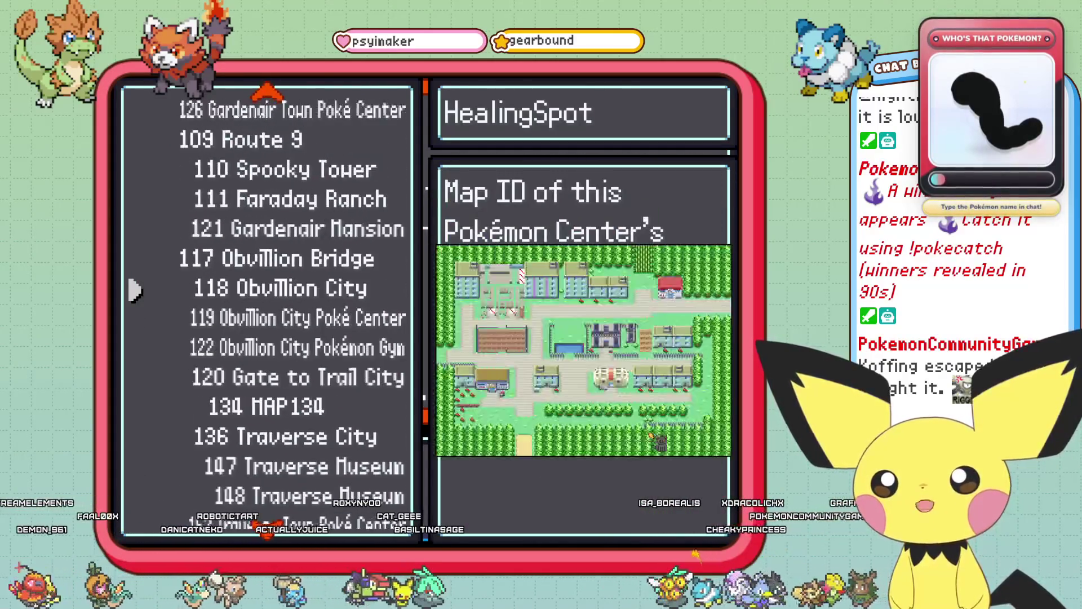
pyautogui.press('Up')
pyautogui.press('Up')
pyautogui.press('Up')
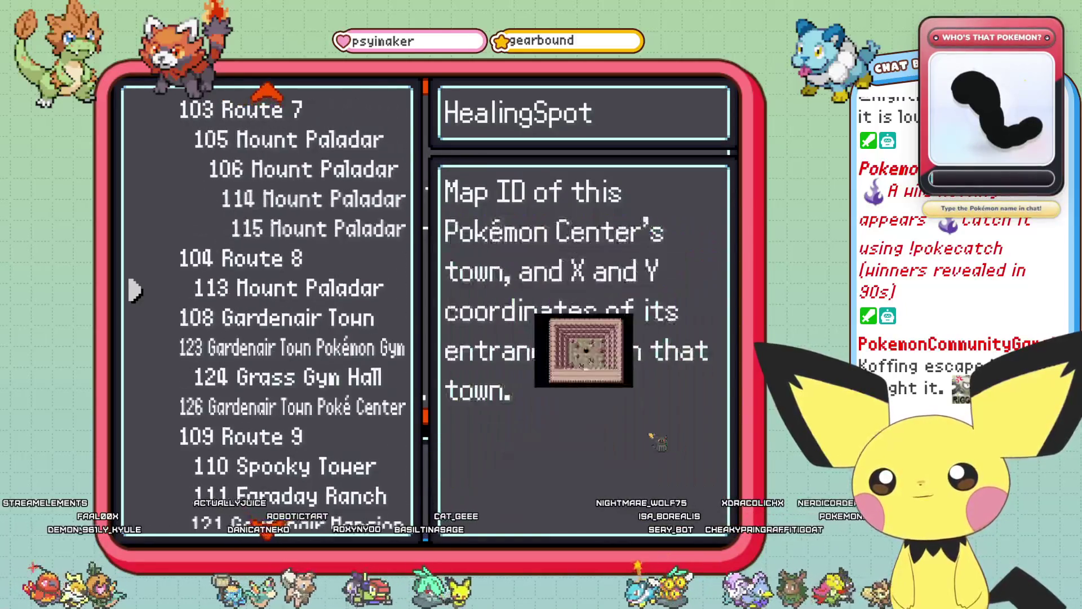
pyautogui.press('Up')
pyautogui.press('Up')
pyautogui.press('Up')
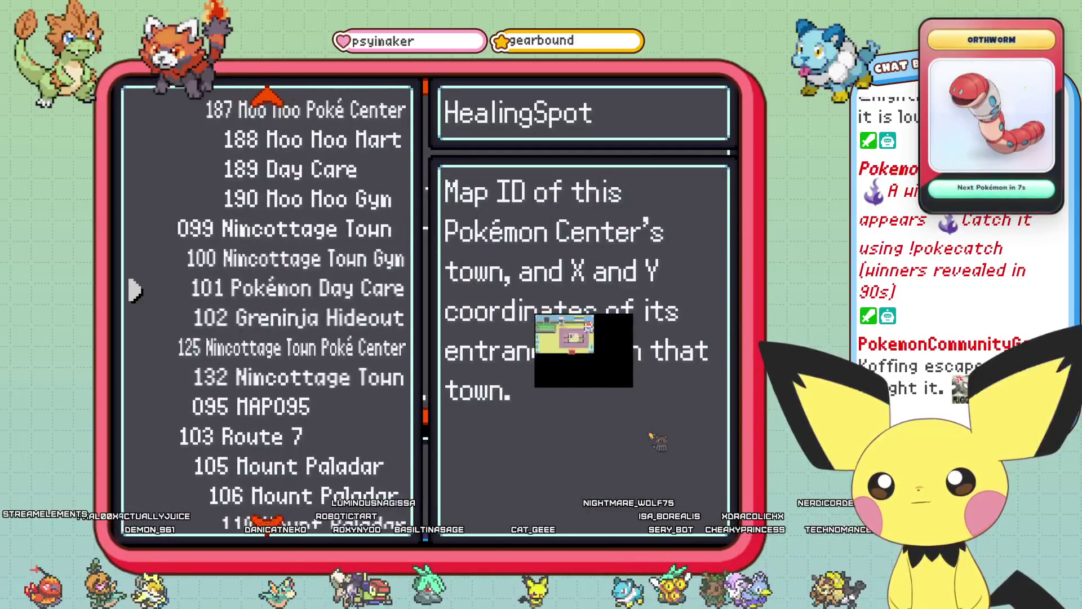
pyautogui.press('Up')
pyautogui.press('Up')
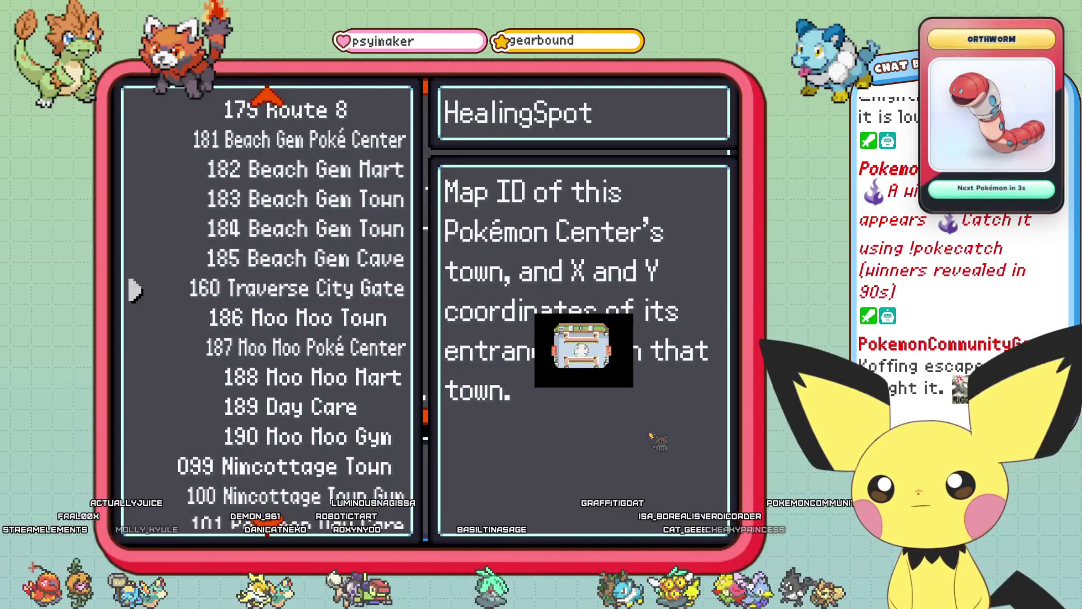
pyautogui.press('Down')
pyautogui.press('Down')
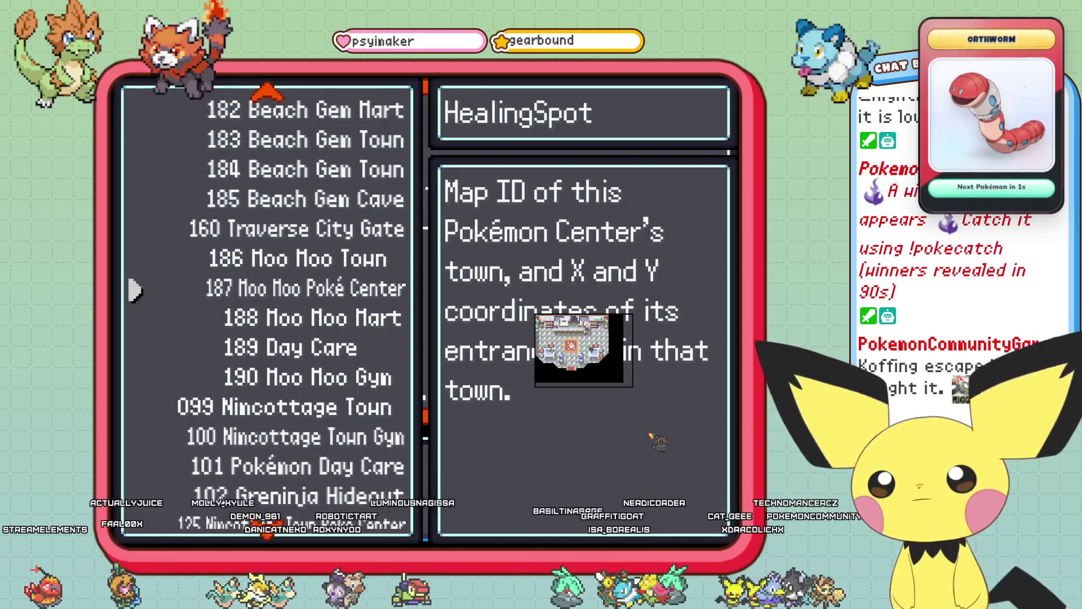
pyautogui.press('Return')
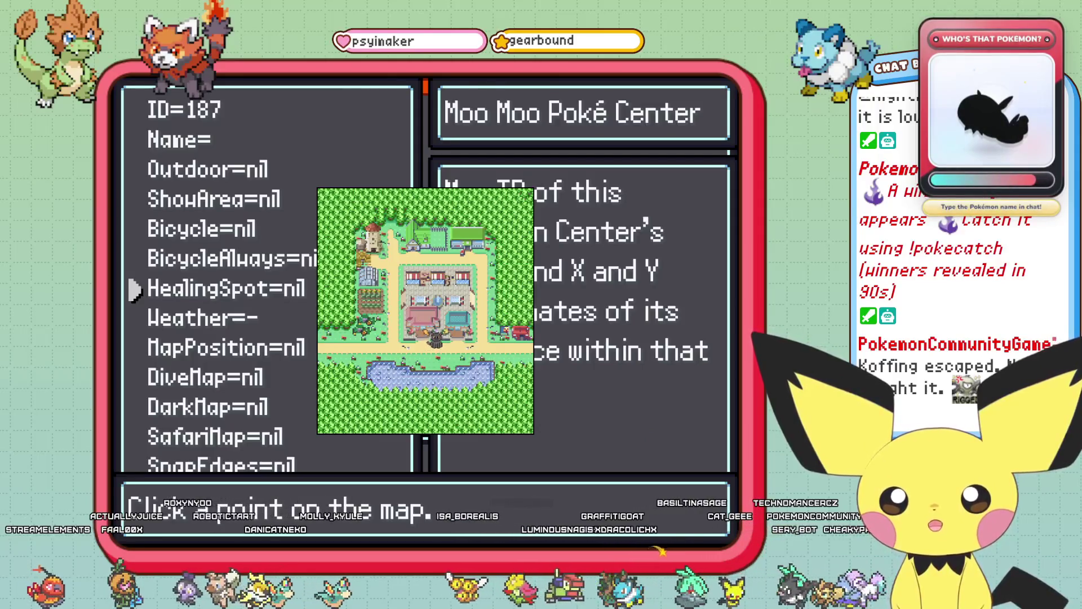
# - Set the Poké Center's HealingSpot to the town entrance at 21, 28 and save the metadata
pyautogui.click(433, 333)
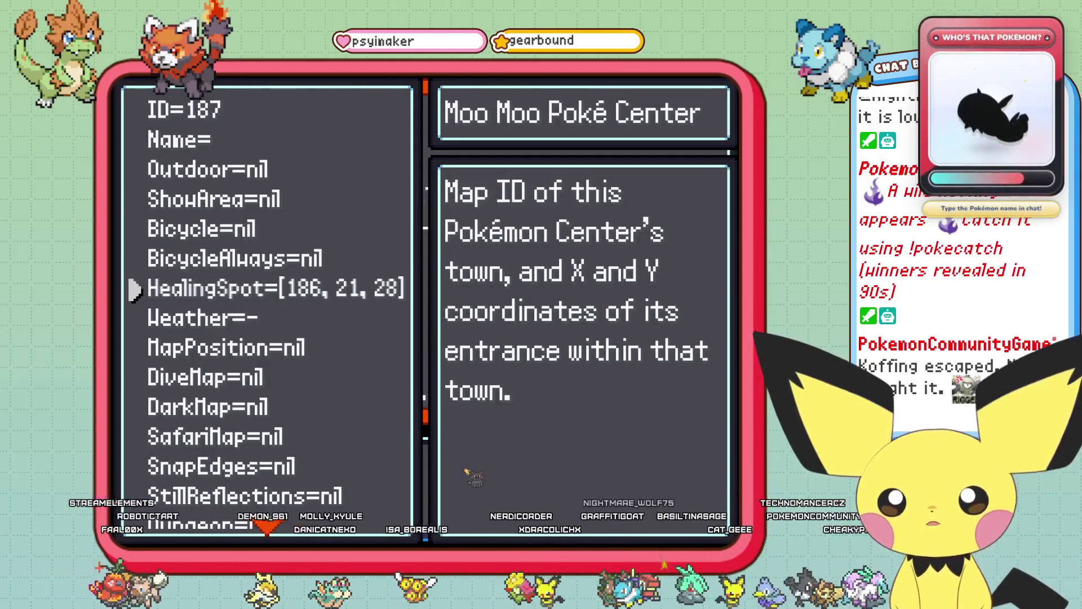
pyautogui.press('Down')
pyautogui.press('Up')
pyautogui.press('Escape')
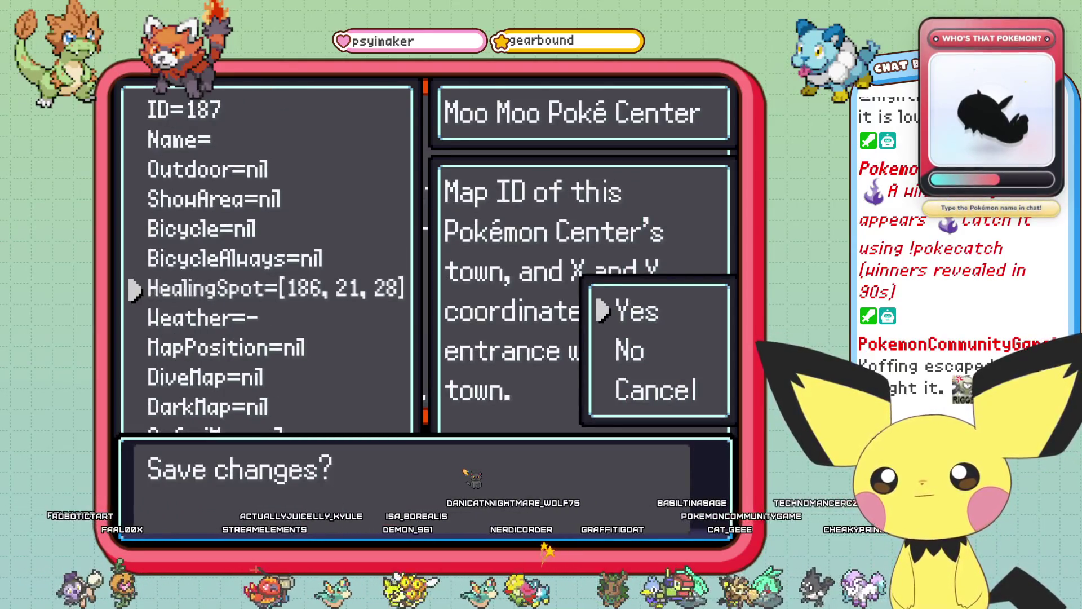
pyautogui.press('Return')
pyautogui.press('Return')
pyautogui.press('Down')
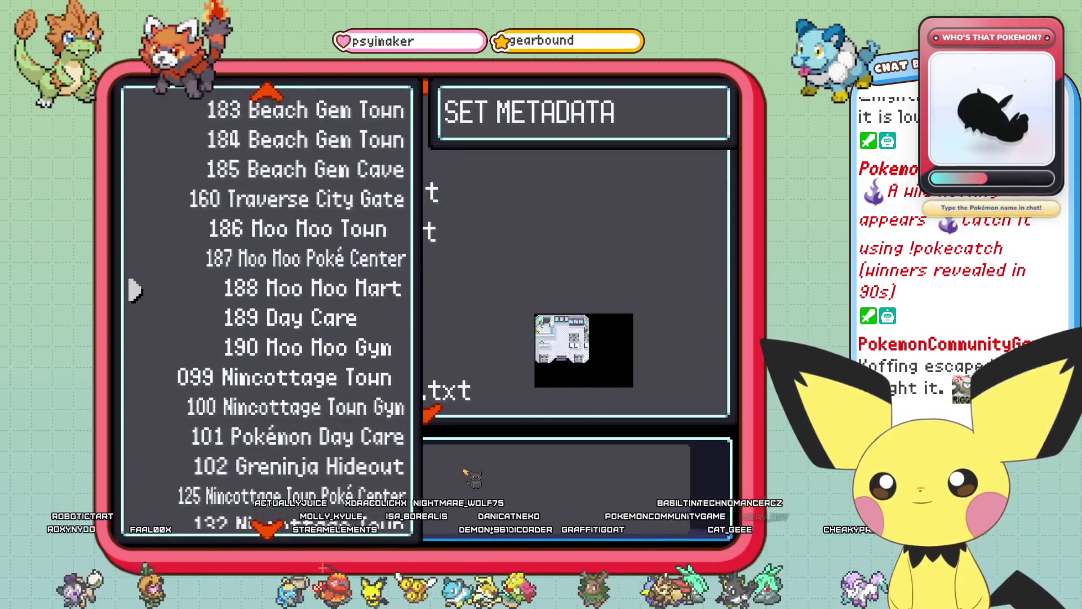
# - Place Moo Moo Town at MapPosition [0, 6, 8] on the Danar Region map
pyautogui.press('Down')
pyautogui.press('Down')
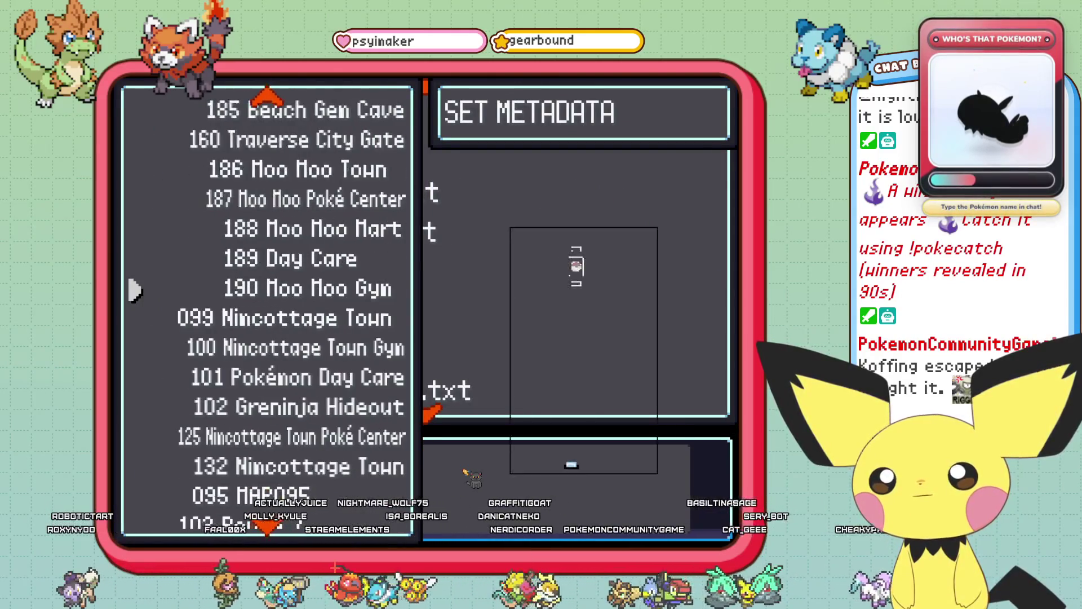
pyautogui.press('Up')
pyautogui.press('Up')
pyautogui.press('Up')
pyautogui.press('Up')
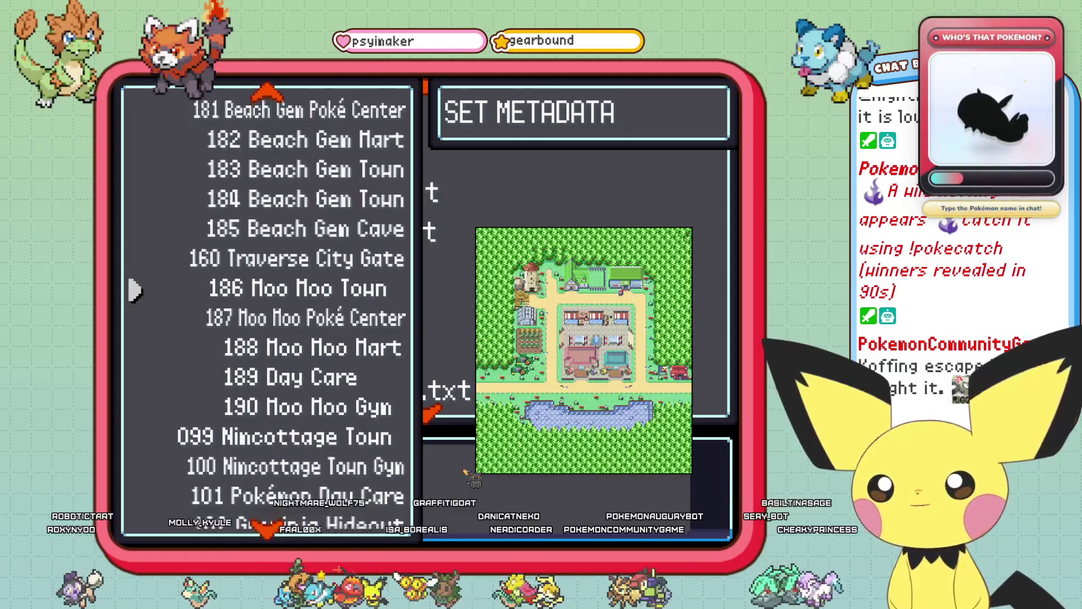
pyautogui.press('Return')
pyautogui.press('Down')
pyautogui.press('Down')
pyautogui.press('Down')
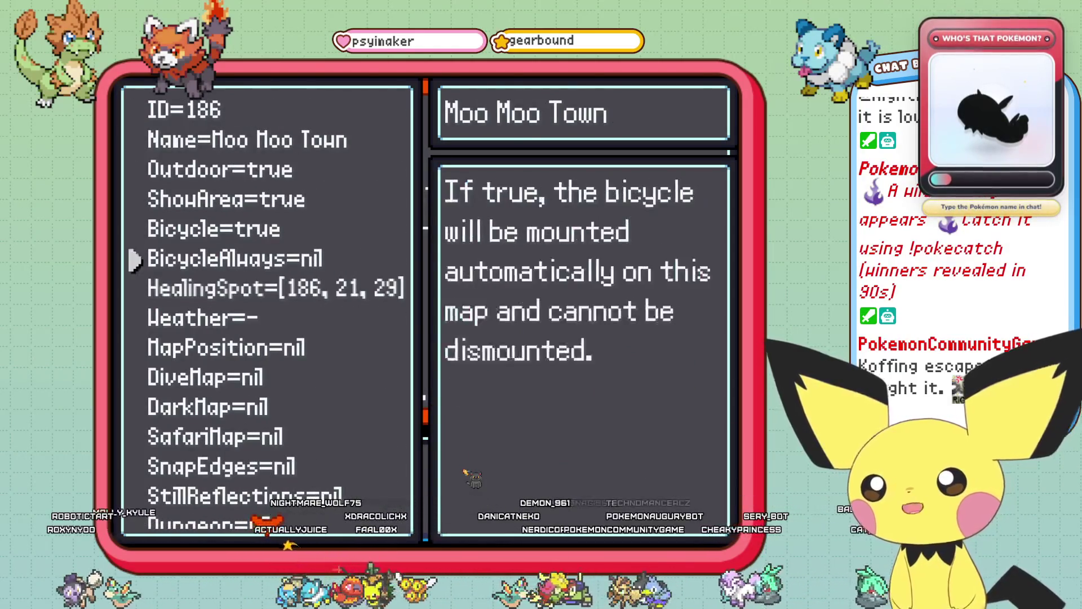
pyautogui.press('Return')
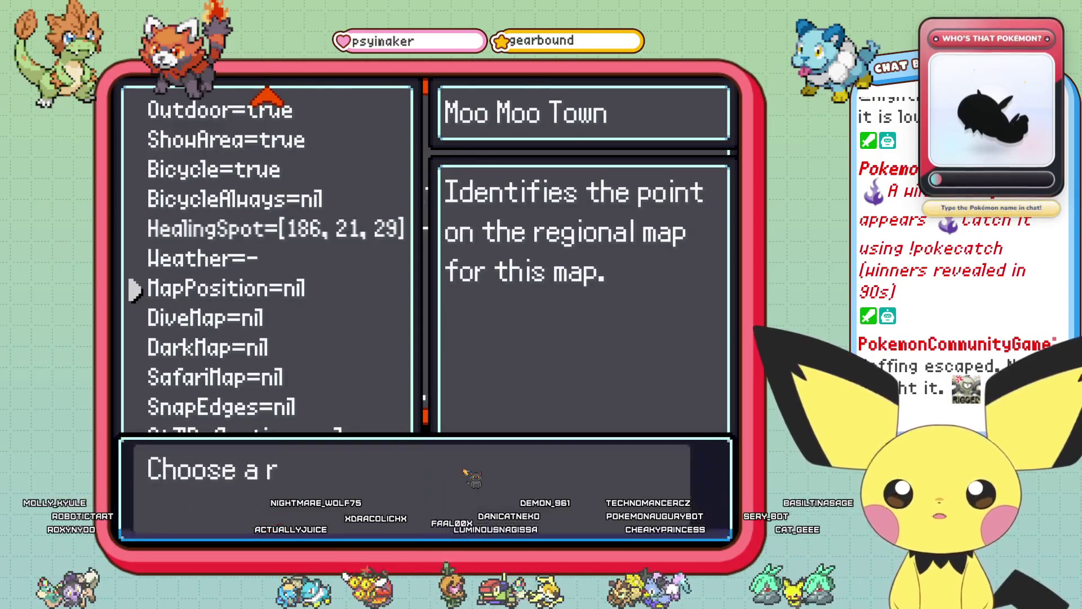
pyautogui.press('Return')
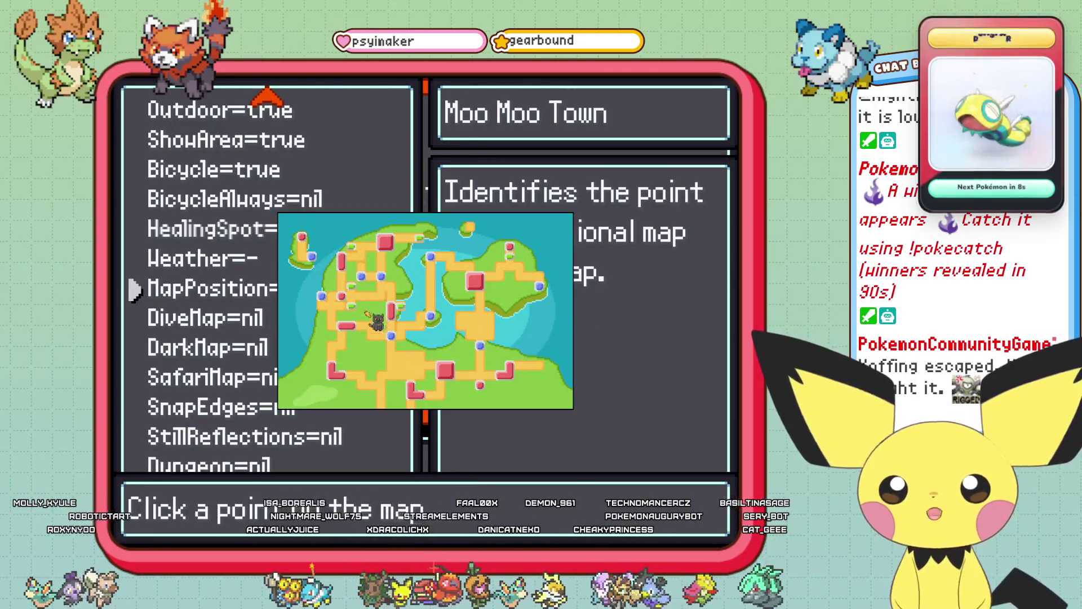
pyautogui.click(352, 306)
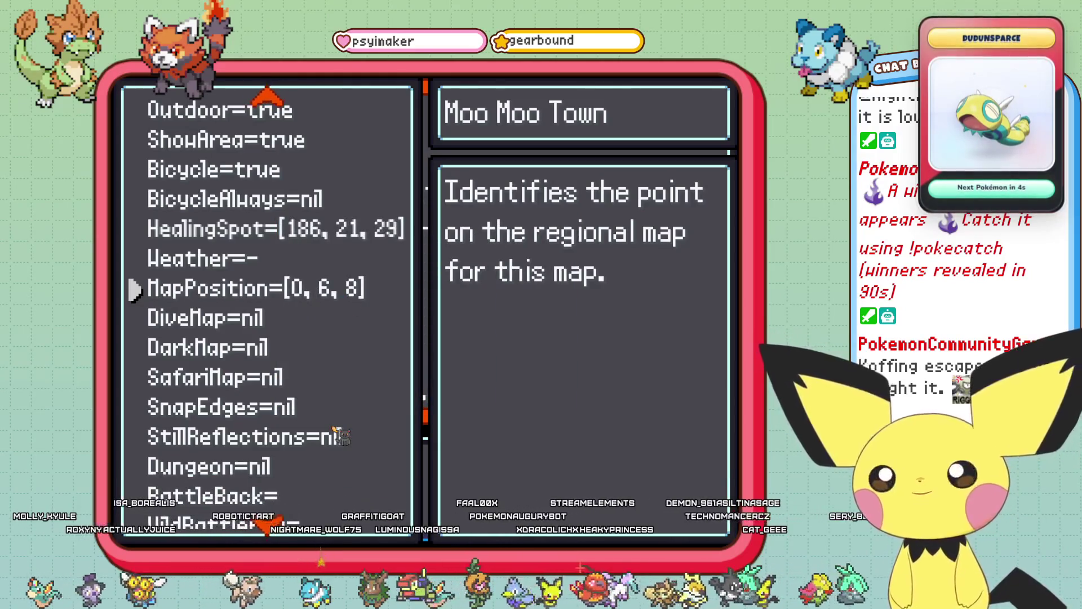
# - Set Moo Moo Town's BattleBack to field and save the metadata
pyautogui.press('Down')
pyautogui.press('Down')
pyautogui.press('Down')
pyautogui.press('Down')
pyautogui.press('Down')
pyautogui.press('Down')
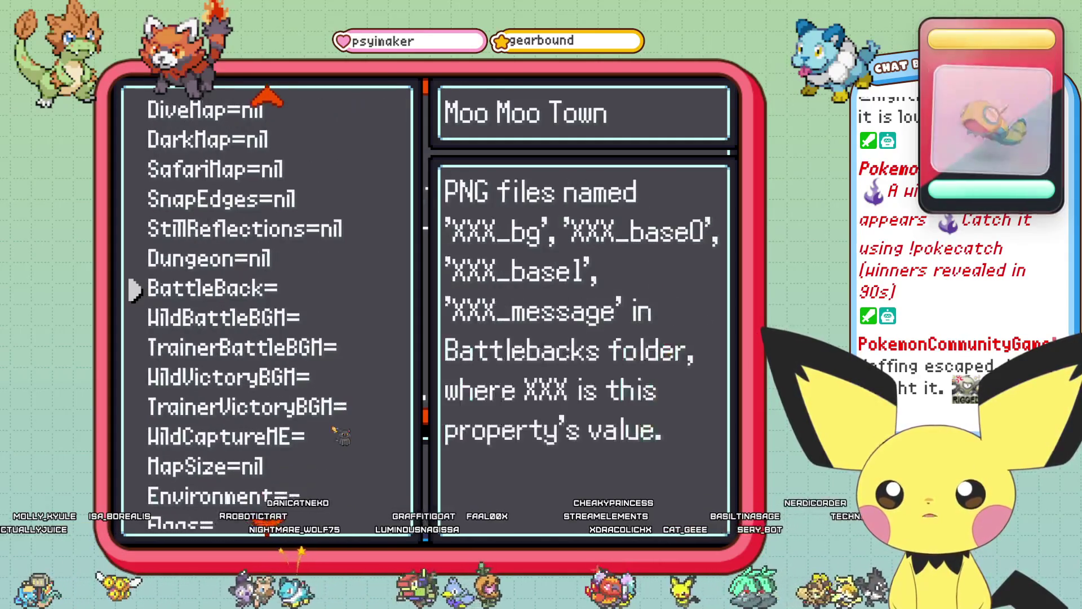
pyautogui.press('Return')
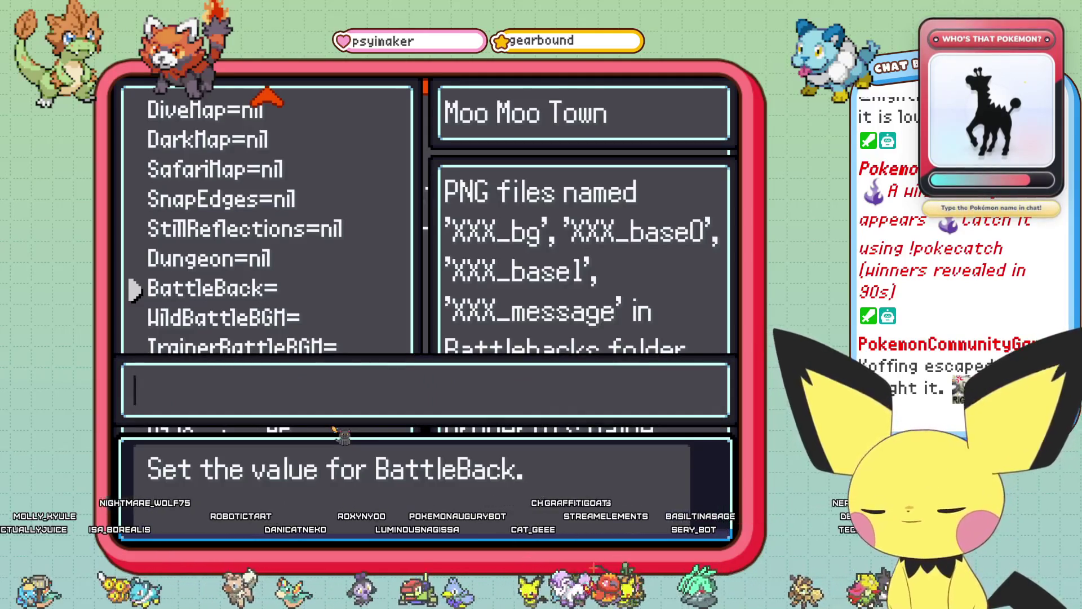
pyautogui.write('field')
pyautogui.press('Return')
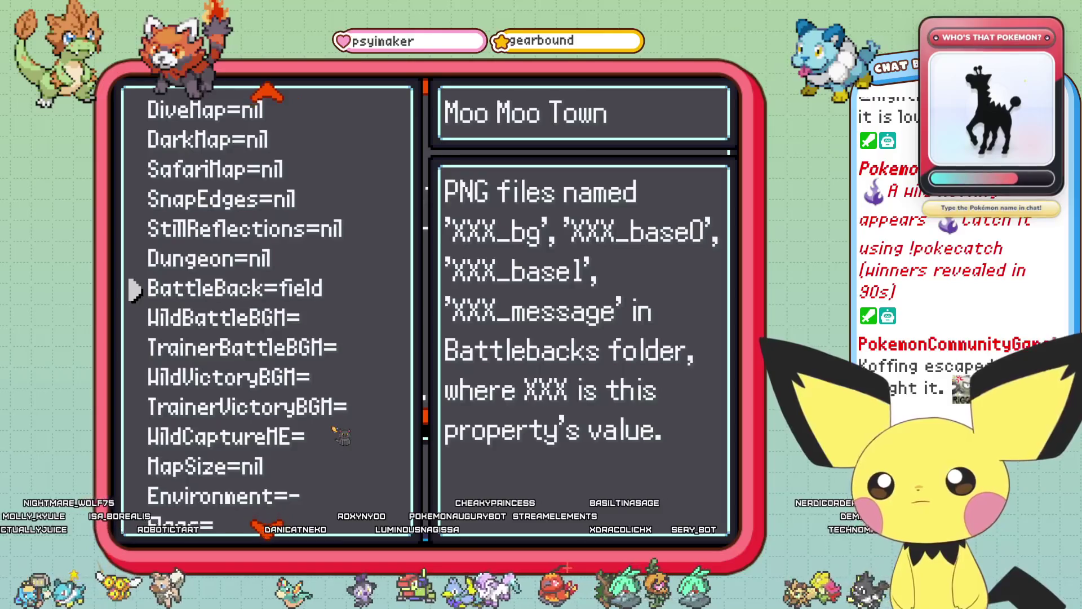
pyautogui.press('Down')
pyautogui.press('Down')
pyautogui.press('Down')
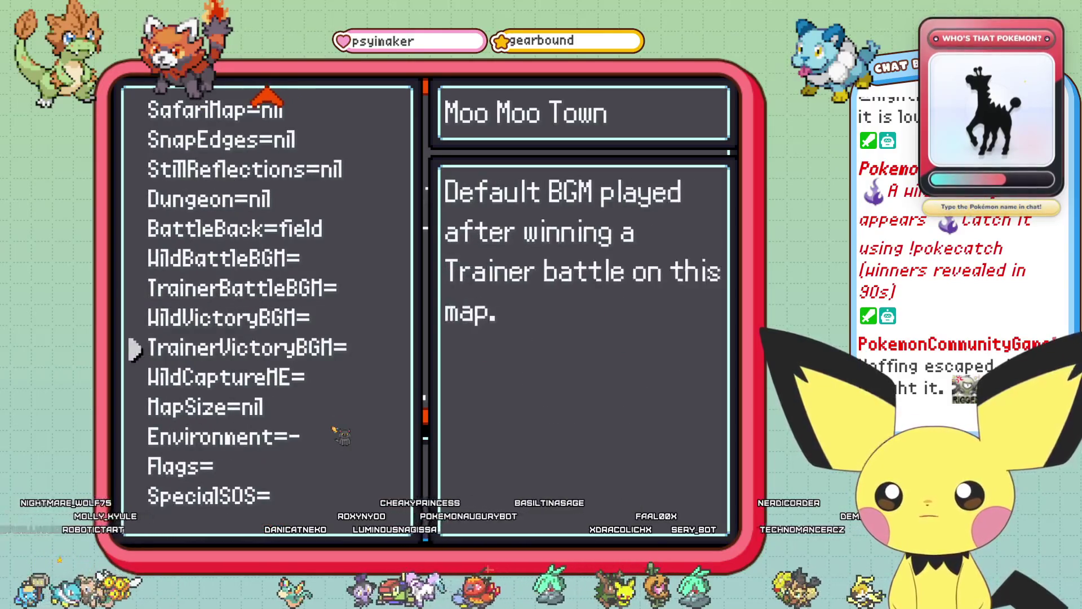
pyautogui.press('Up')
pyautogui.press('Up')
pyautogui.press('Up')
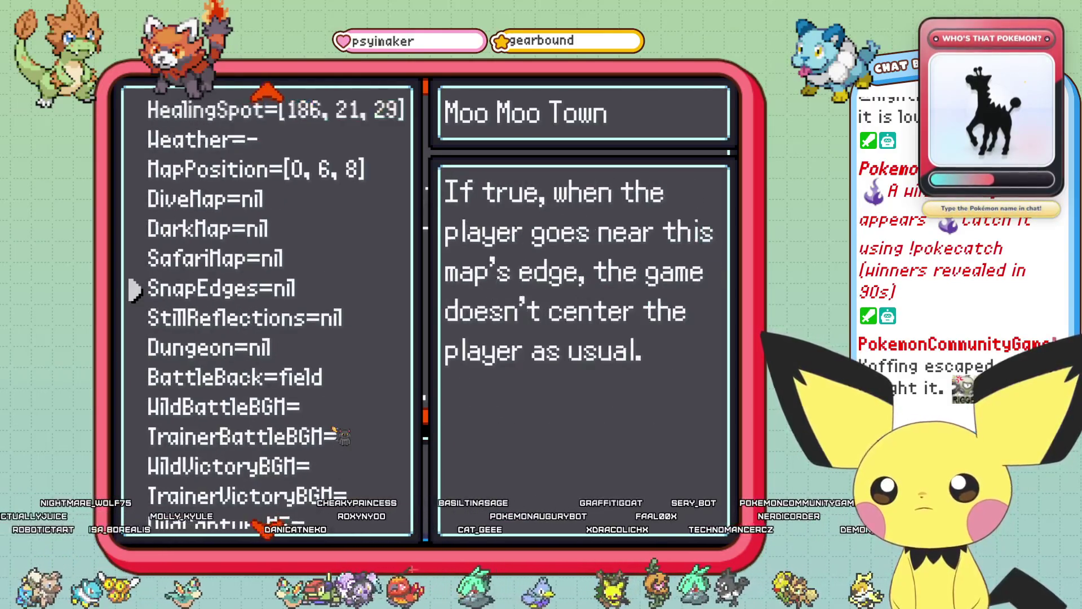
pyautogui.press('Up')
pyautogui.press('Up')
pyautogui.press('Up')
pyautogui.press('Down')
pyautogui.press('Down')
pyautogui.press('Down')
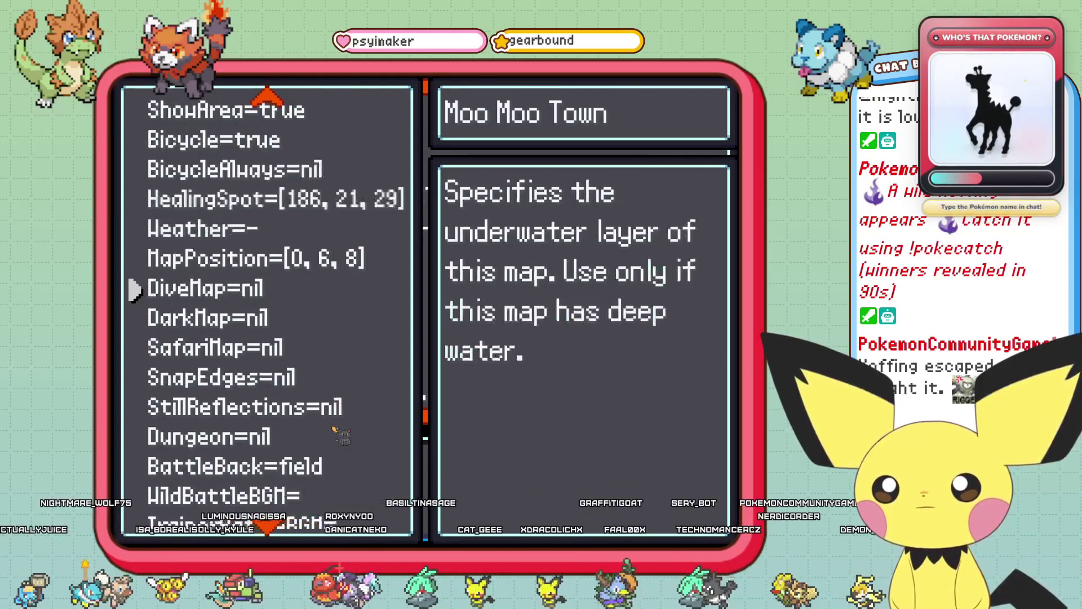
pyautogui.press('Down')
pyautogui.press('Down')
pyautogui.press('Down')
pyautogui.press('Up')
pyautogui.press('Up')
pyautogui.press('Up')
pyautogui.press('Up')
pyautogui.press('Down')
pyautogui.press('Escape')
pyautogui.press('Return')
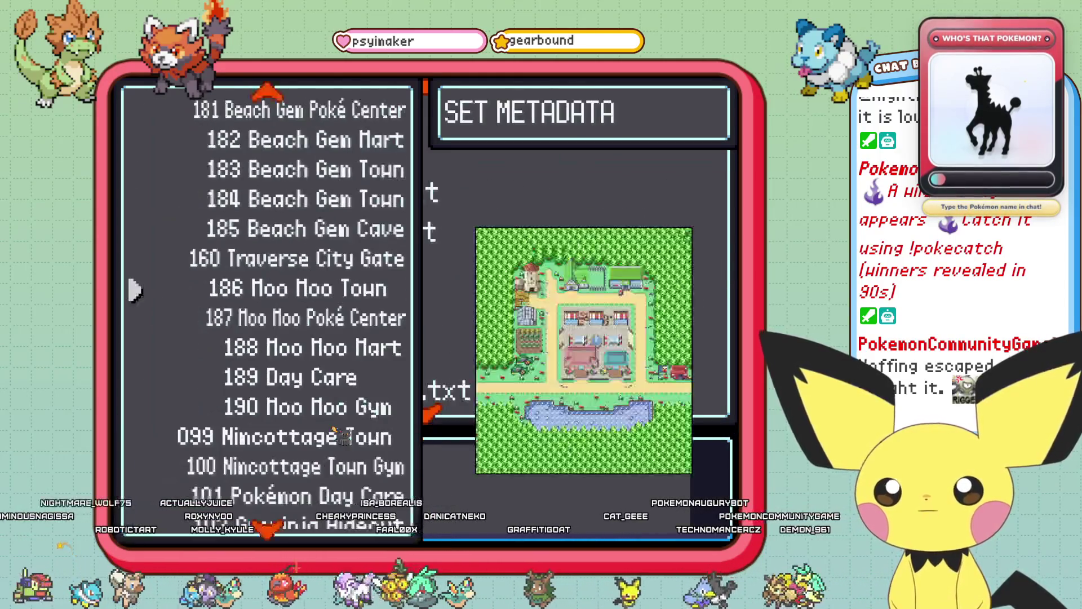
# - Walk into Moo Moo Town, save from the pause menu, and close the playtest window
pyautogui.press('Escape')
pyautogui.press('Escape')
pyautogui.press('Escape')
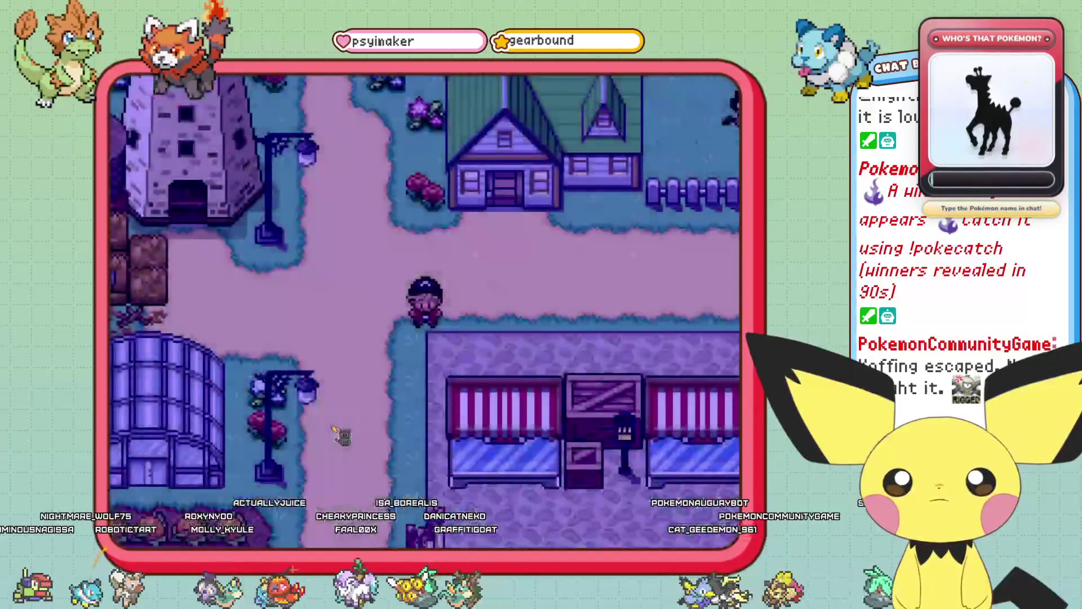
pyautogui.press('Left')
pyautogui.press('Down')
pyautogui.press('Down')
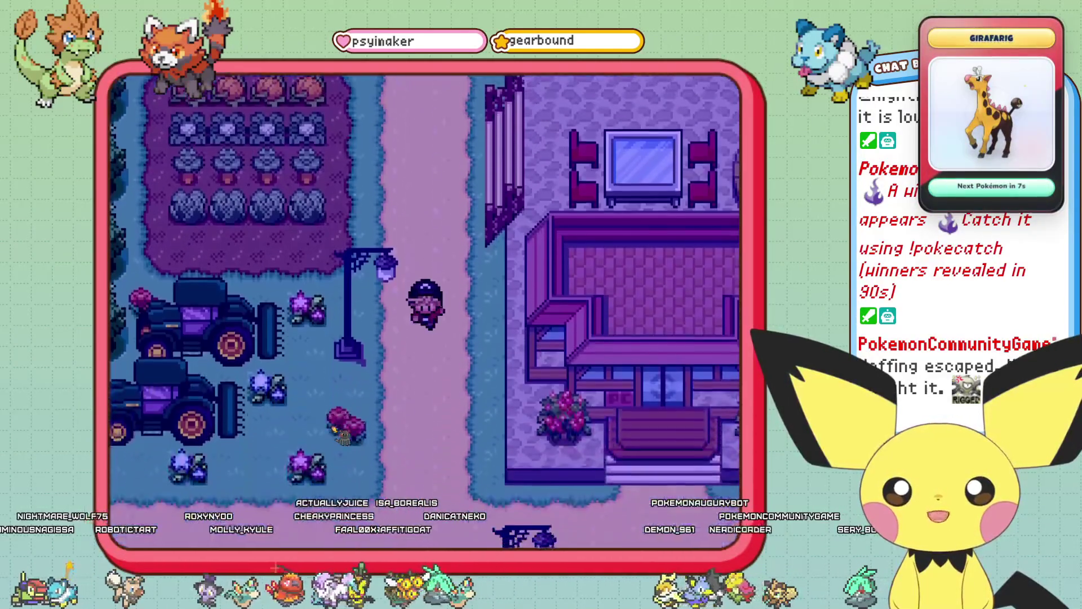
pyautogui.press('Escape')
pyautogui.press('Left')
pyautogui.press('Left')
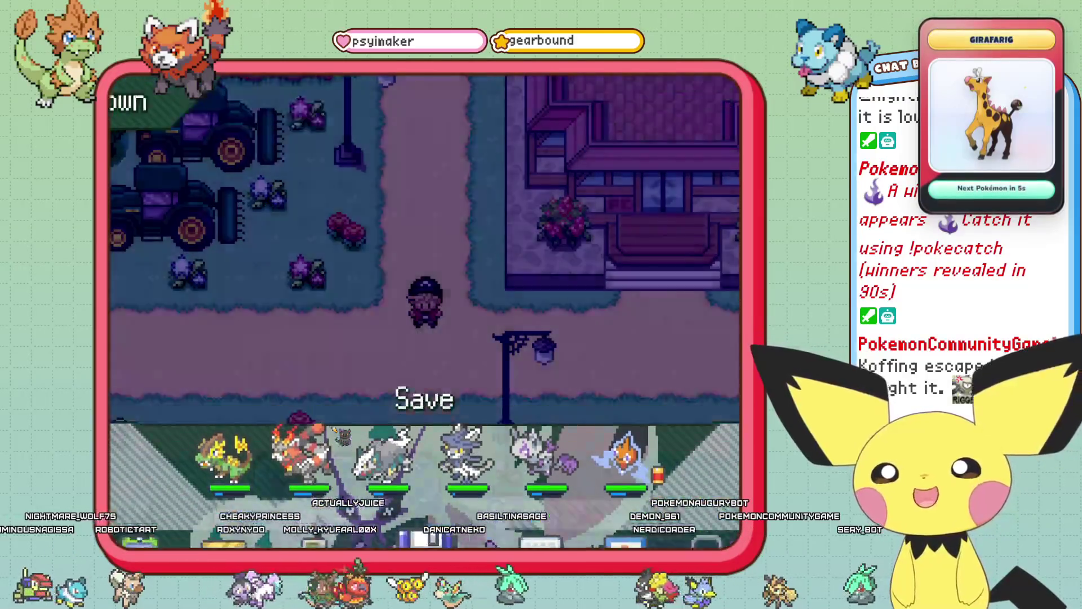
pyautogui.press('Return')
pyautogui.press('Return')
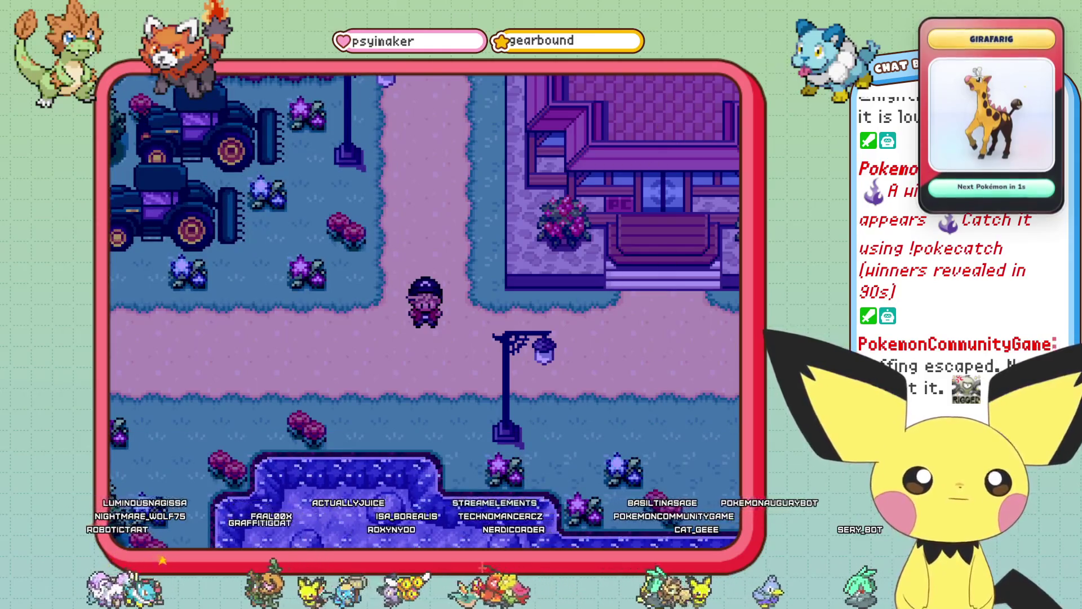
pyautogui.hotkey('alt', 'F4')
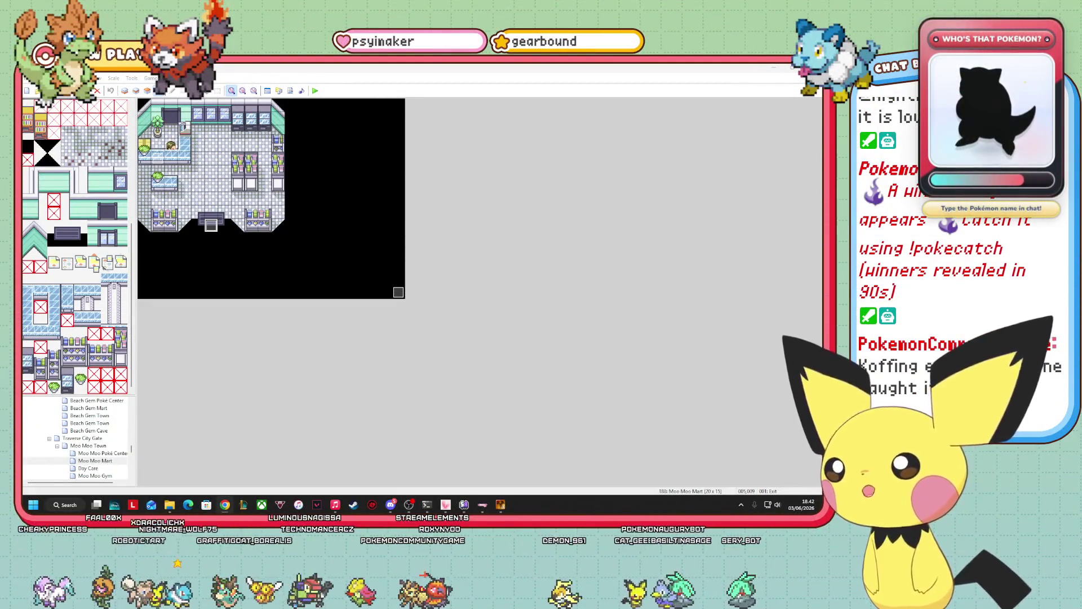
pyautogui.hotkey('alt', 'Tab')
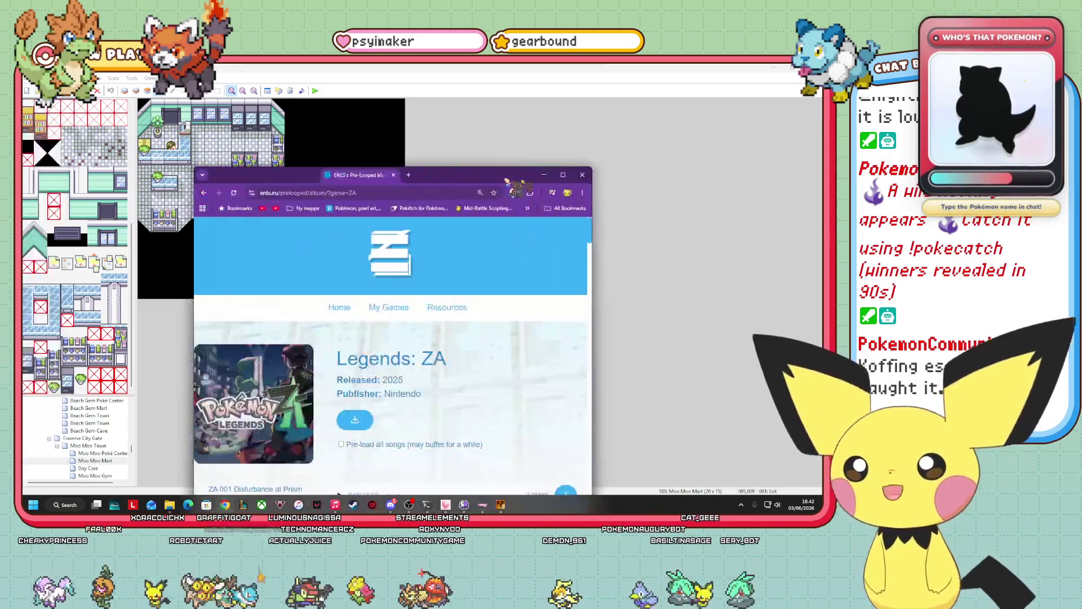
# - Maximize the browser and go through Resources to the Pre-Looped Music Library page
pyautogui.doubleClick(489, 171)
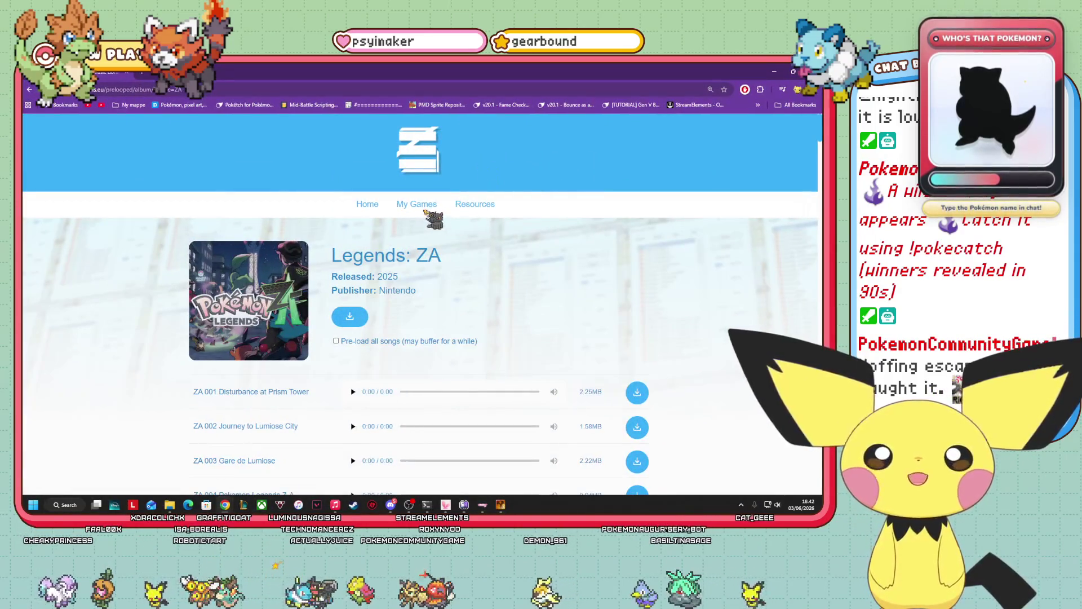
pyautogui.click(416, 205)
pyautogui.click(479, 206)
pyautogui.click(511, 223)
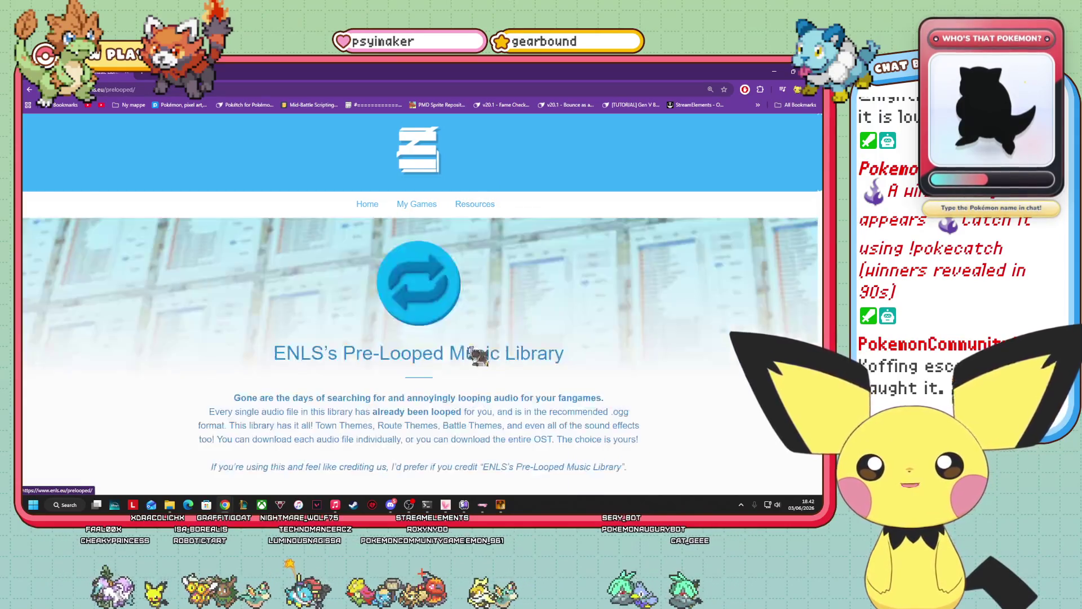
# - Read the library introduction, highlighting its opening line and the words 'your fangames'
pyautogui.scroll(-6, 437, 319)
pyautogui.scroll(5, 431, 314)
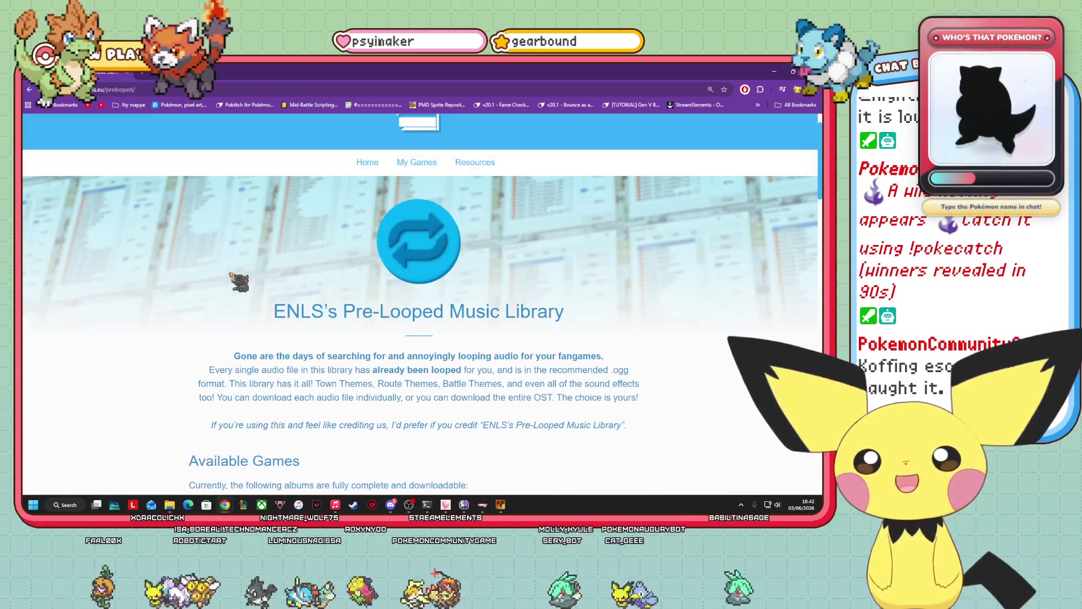
pyautogui.scroll(-4, 488, 321)
pyautogui.scroll(3, 602, 269)
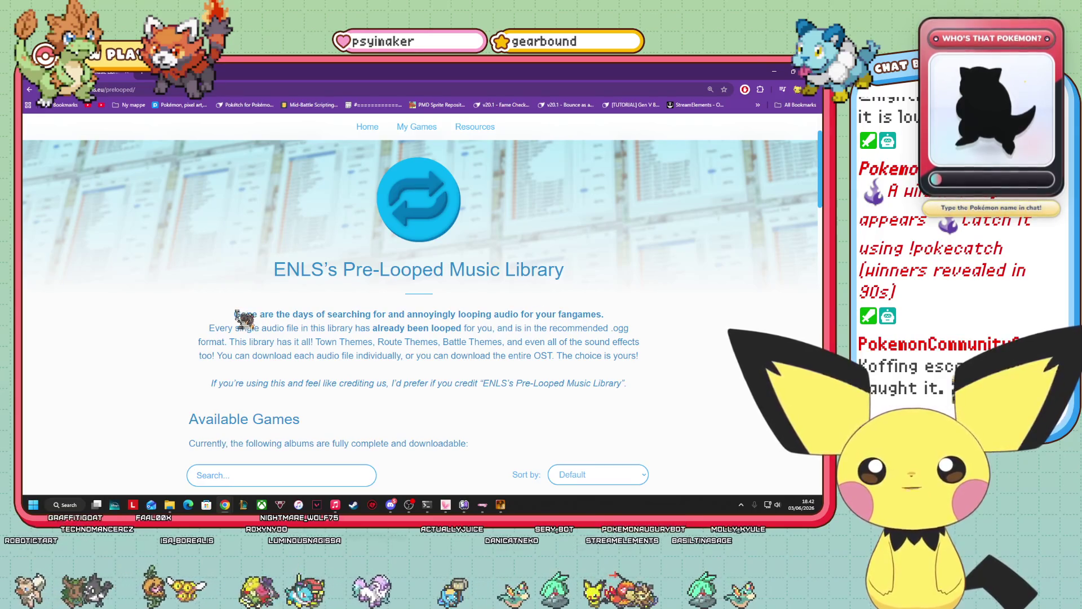
pyautogui.moveTo(620, 304); pyautogui.dragTo(242, 323)
pyautogui.click(209, 334)
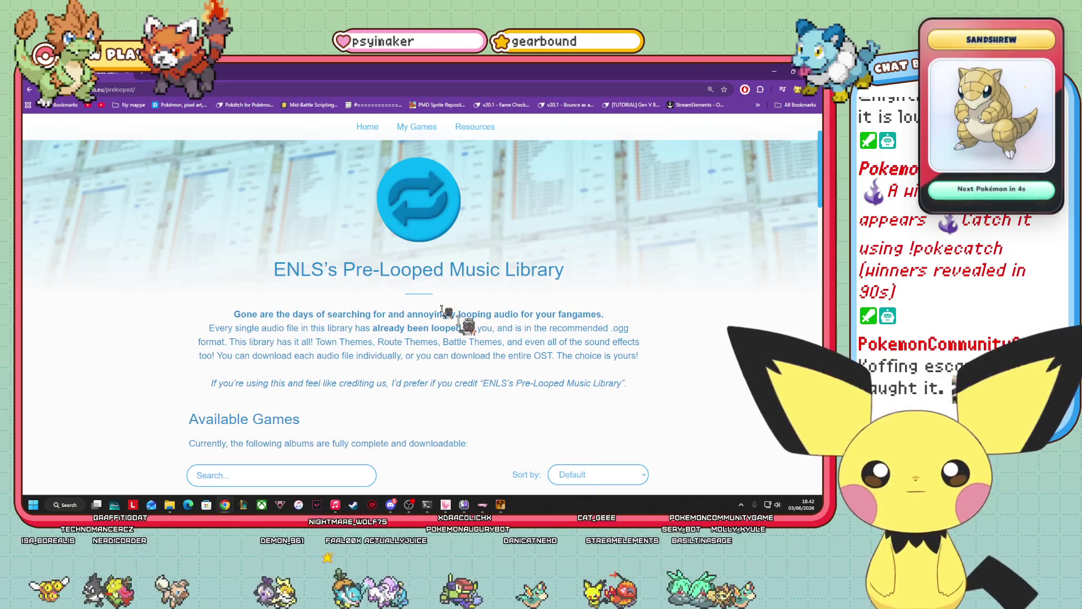
pyautogui.moveTo(538, 314); pyautogui.dragTo(643, 330)
pyautogui.click(584, 355)
# - Scroll down to the Available Games grid and open the Omega Ruby & Alpha Sapphire album
pyautogui.scroll(-10, 551, 355)
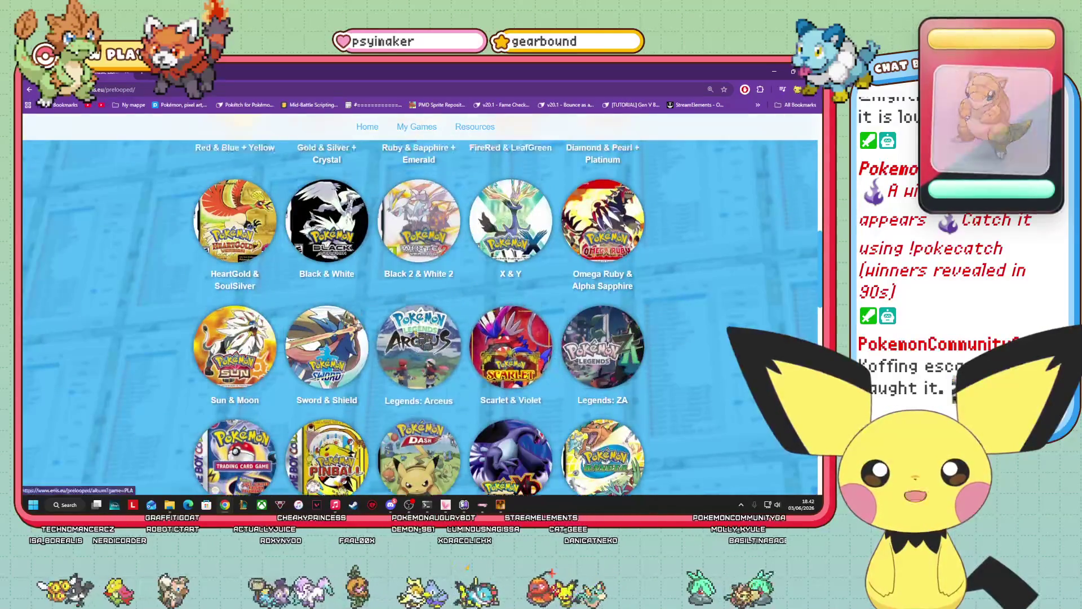
pyautogui.scroll(5, 546, 358)
pyautogui.scroll(-5, 527, 403)
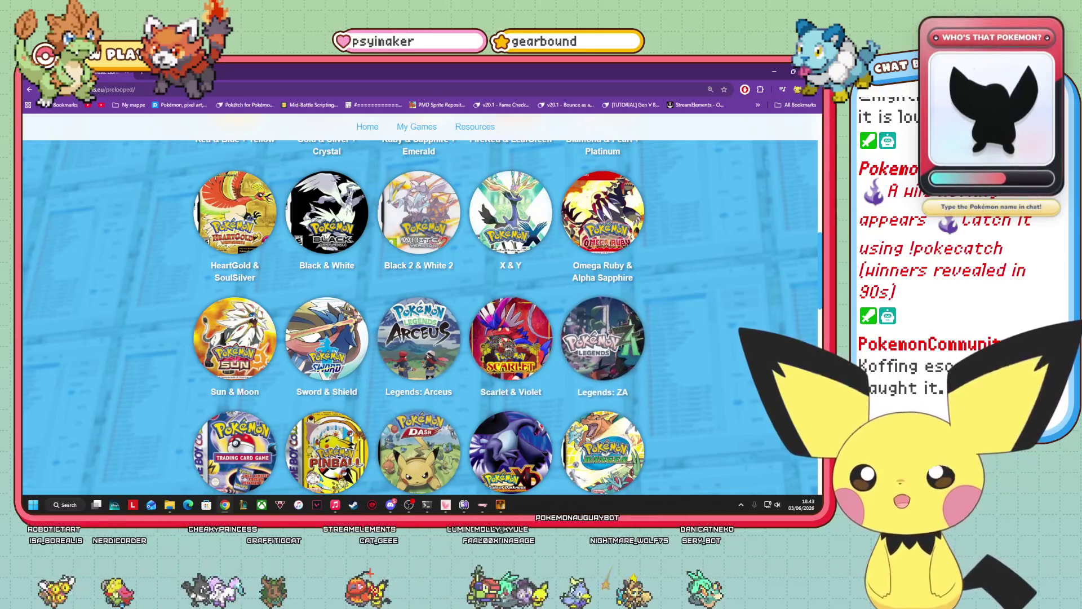
pyautogui.scroll(6, 453, 244)
pyautogui.scroll(2, 452, 244)
pyautogui.scroll(-3, 506, 261)
pyautogui.scroll(4, 508, 265)
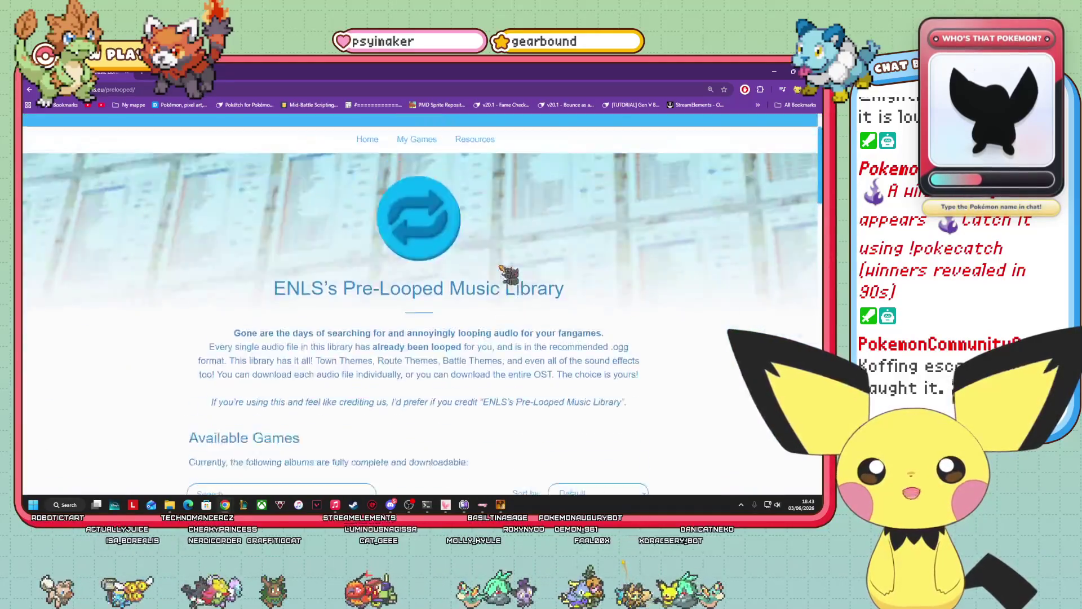
pyautogui.scroll(-9, 502, 269)
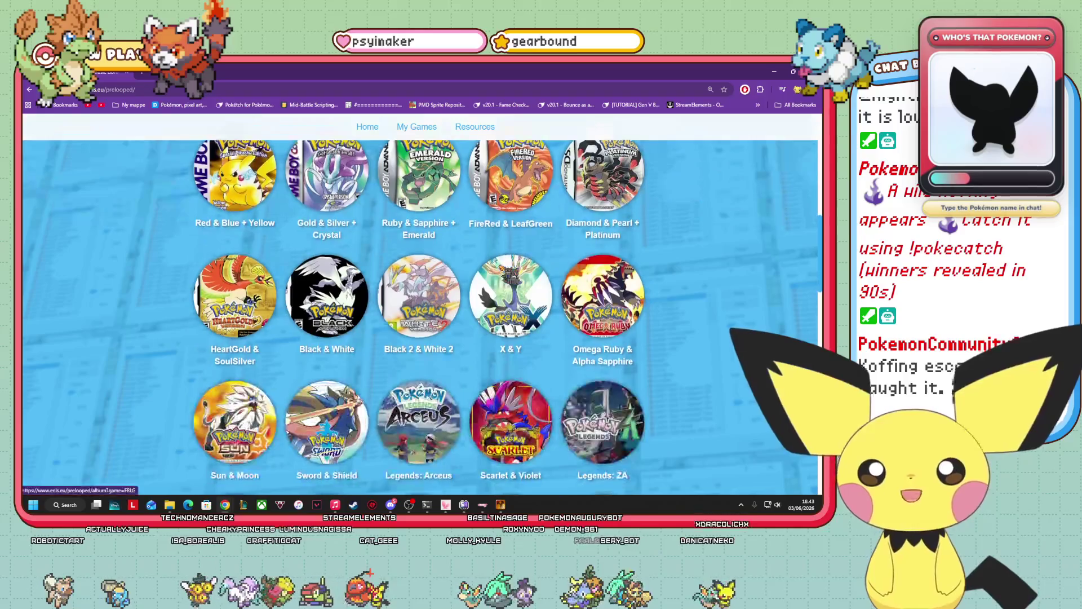
pyautogui.scroll(10, 696, 387)
pyautogui.scroll(-10, 692, 378)
pyautogui.scroll(1, 648, 368)
pyautogui.scroll(-1, 649, 368)
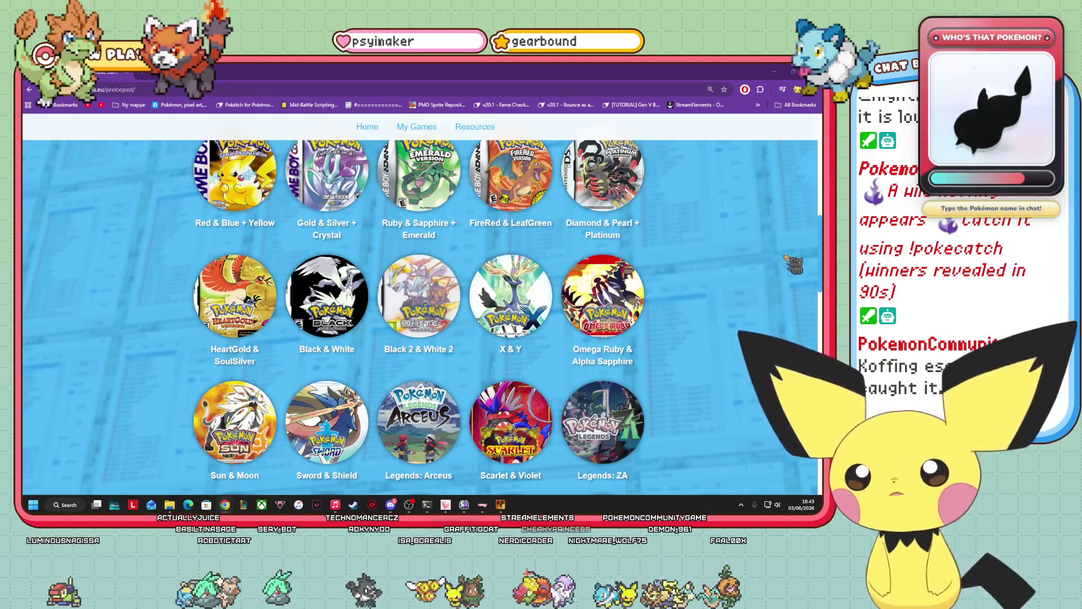
pyautogui.click(626, 311)
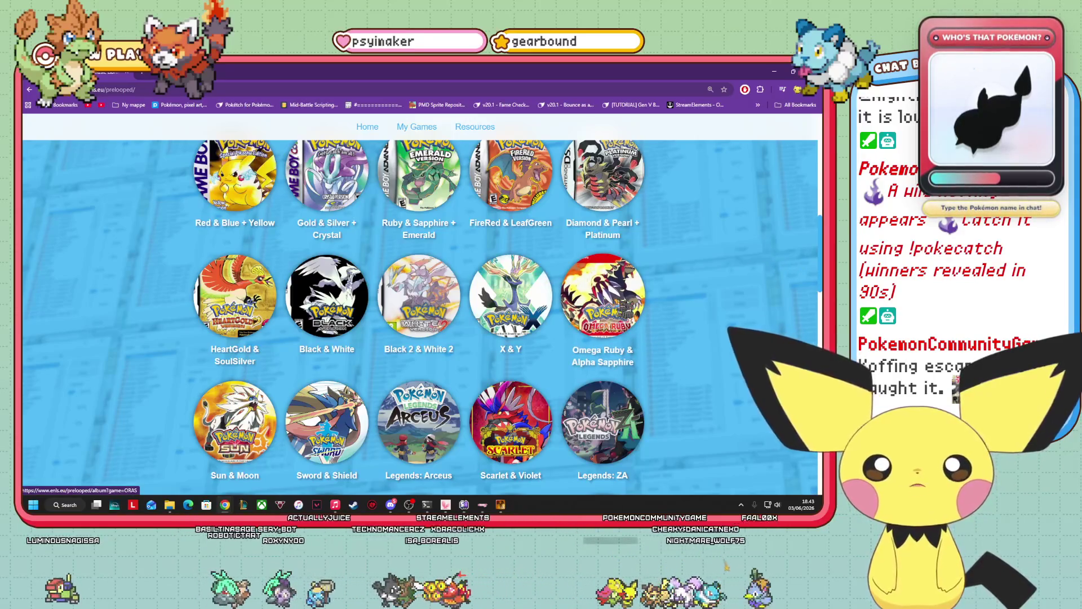
# - Lower the system volume and the ORAS 004 Littleroot Town track's volume slider
pyautogui.scroll(-5, 626, 307)
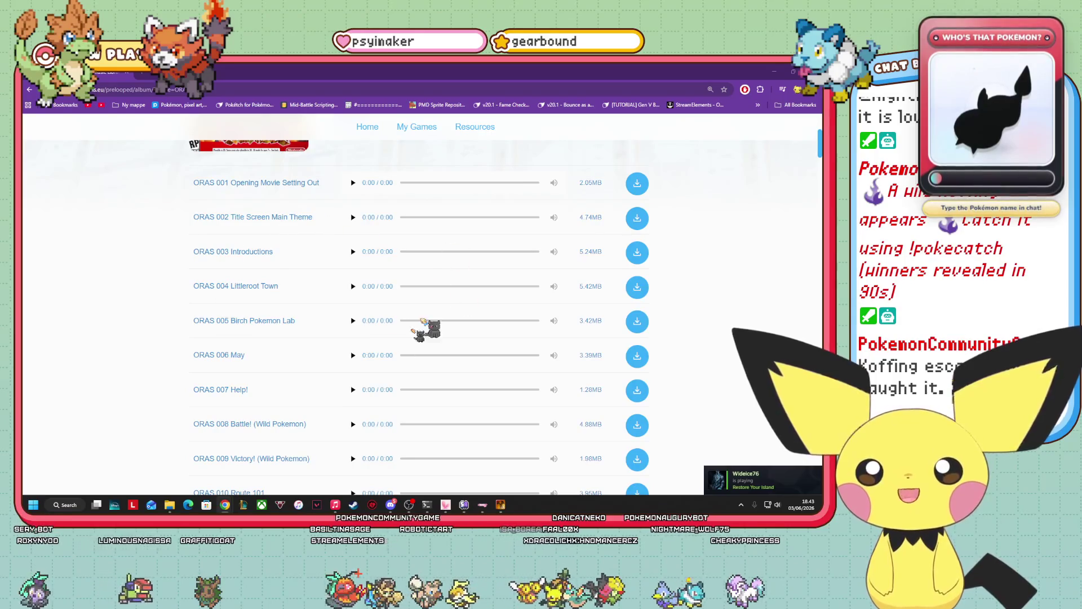
pyautogui.scroll(-2, 677, 355)
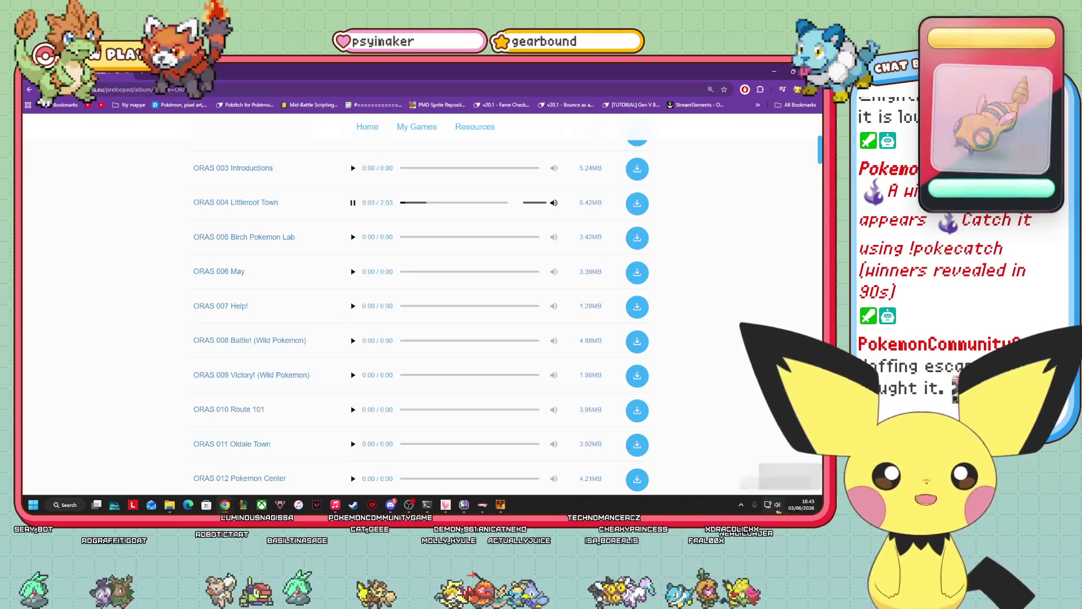
pyautogui.click(777, 505)
pyautogui.moveTo(713, 465); pyautogui.dragTo(725, 464)
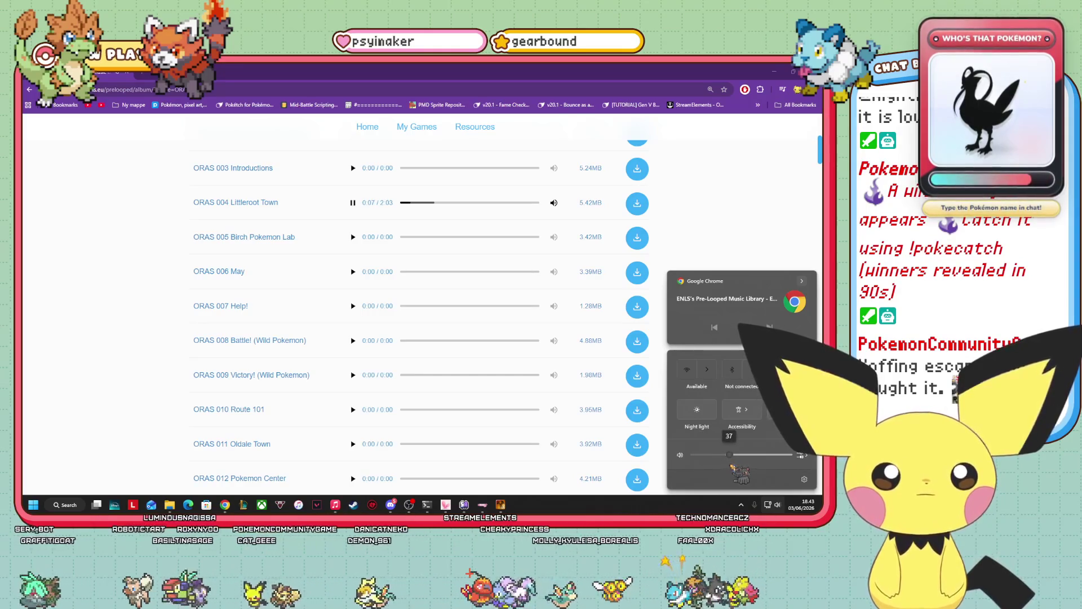
pyautogui.click(555, 207)
pyautogui.moveTo(542, 203); pyautogui.dragTo(528, 203)
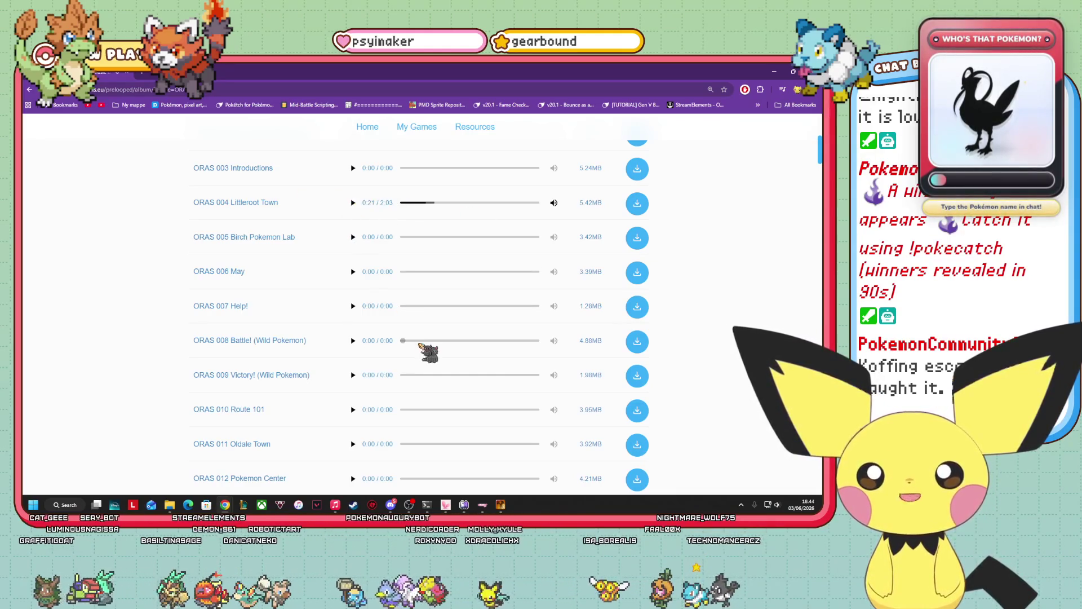
# - Scroll further down the album's track list and play ORAS 030 Dewford Town
pyautogui.scroll(-2, 420, 344)
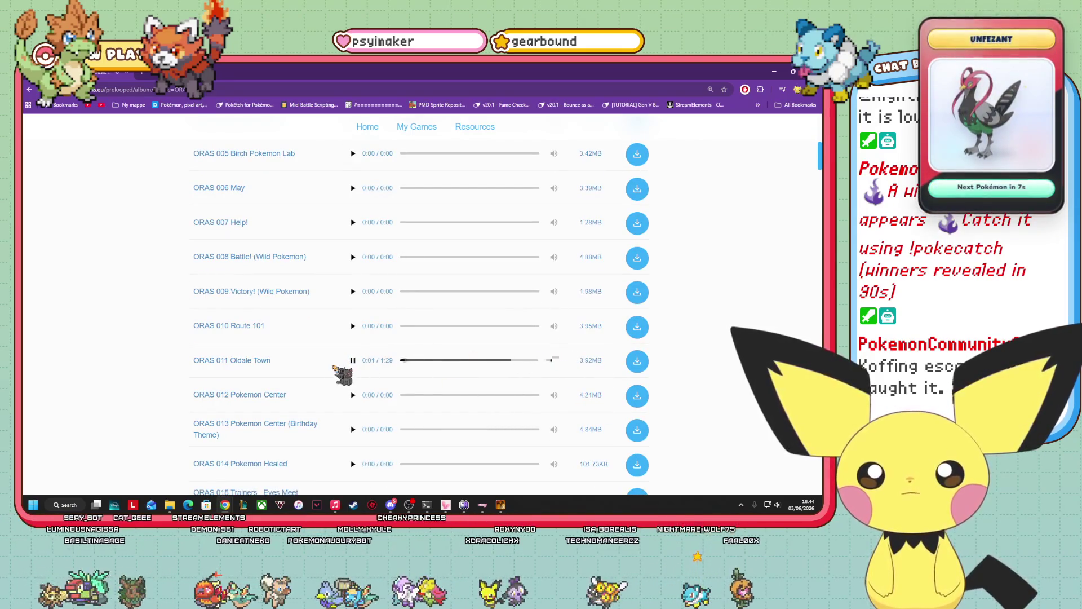
pyautogui.scroll(-5, 378, 366)
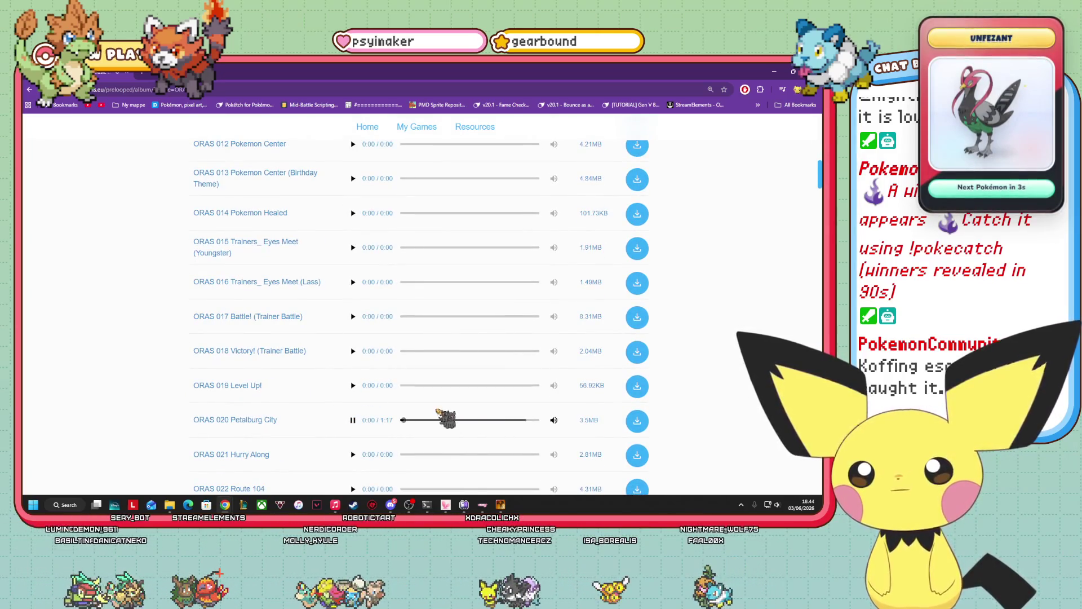
pyautogui.scroll(-2, 429, 412)
pyautogui.scroll(-2, 327, 386)
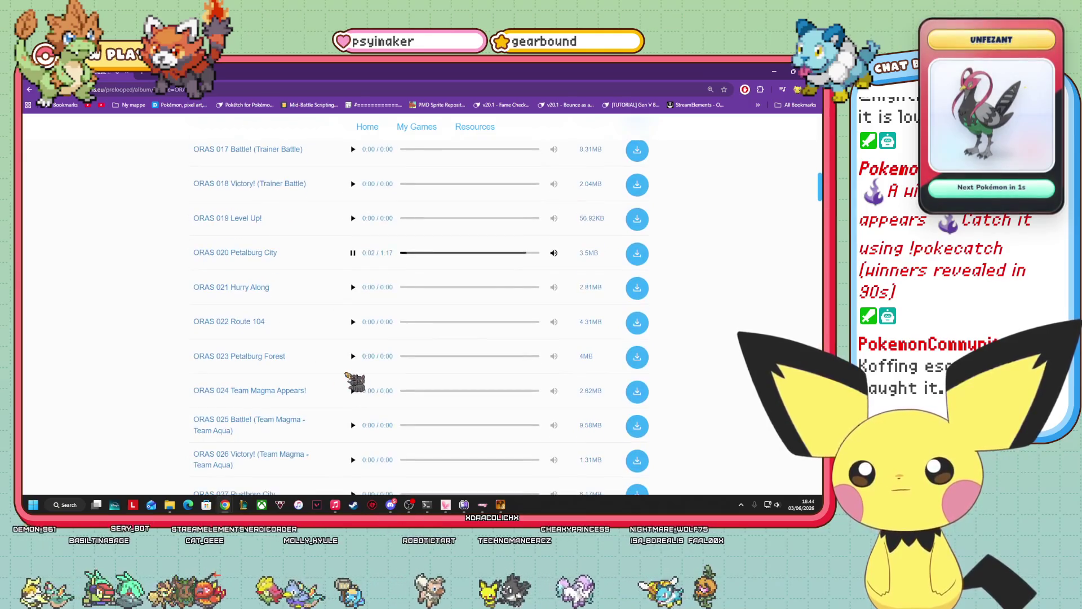
pyautogui.scroll(-3, 360, 369)
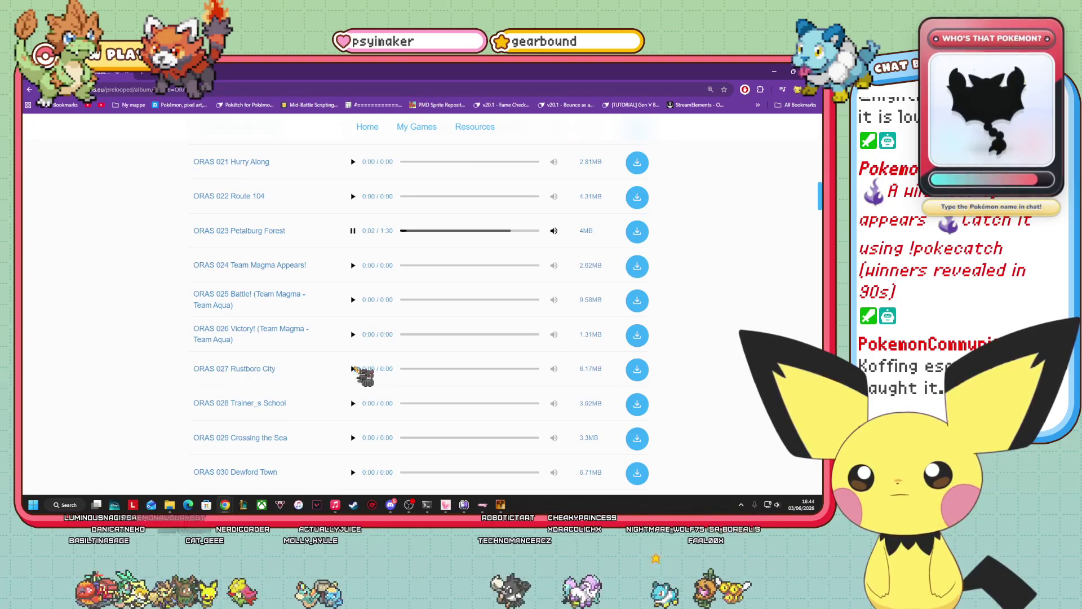
pyautogui.scroll(-2, 353, 367)
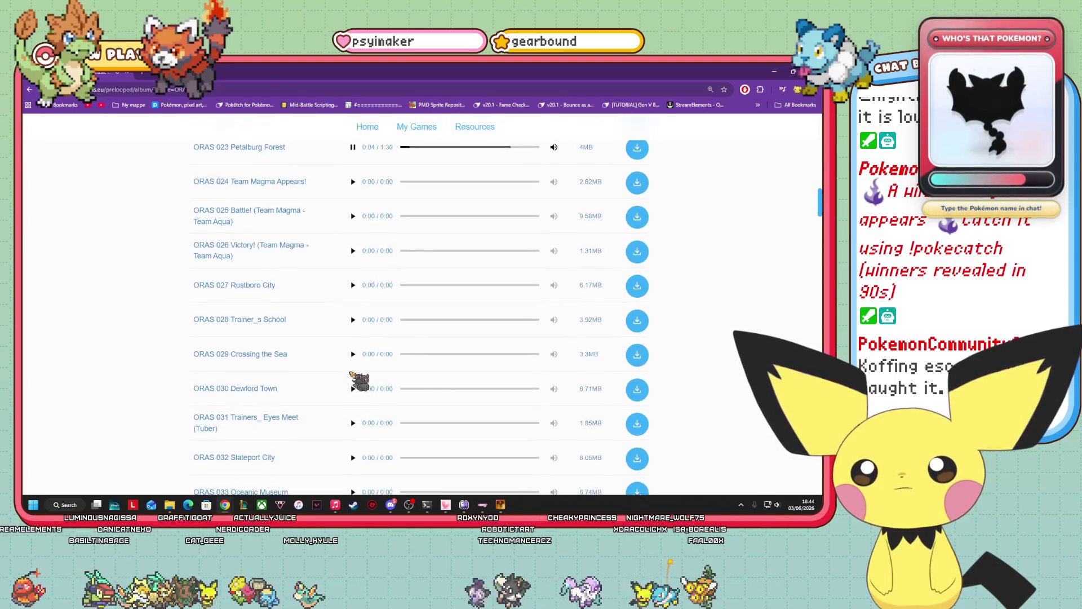
pyautogui.scroll(-1, 349, 359)
pyautogui.click(352, 347)
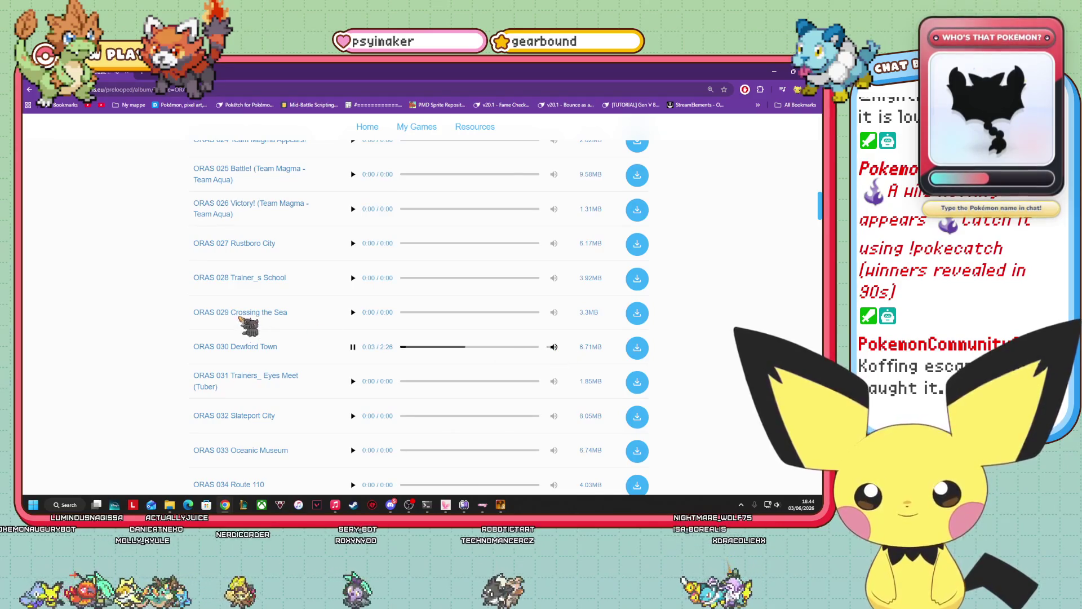
# - Play ORAS 036 Verdanturf Town and download it as a 4.6 MB .ogg file
pyautogui.scroll(-2, 279, 318)
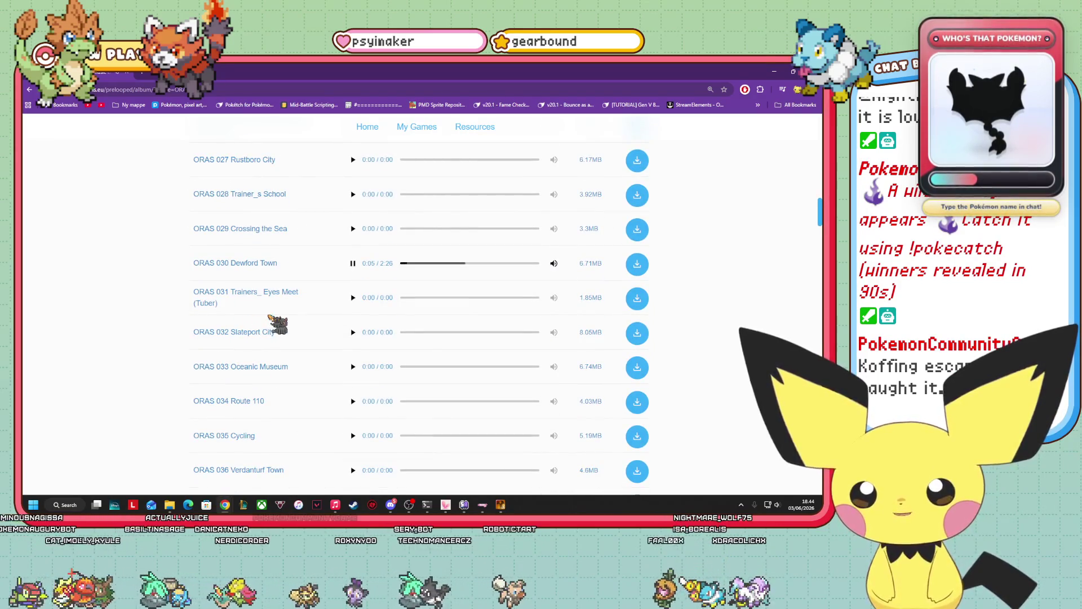
pyautogui.scroll(-1, 276, 322)
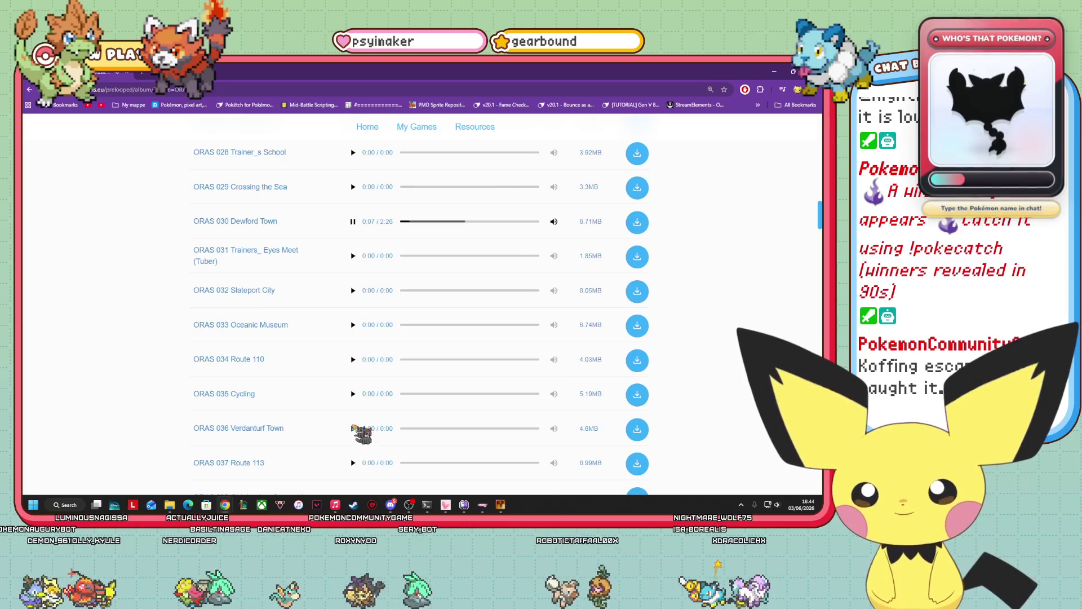
pyautogui.click(353, 428)
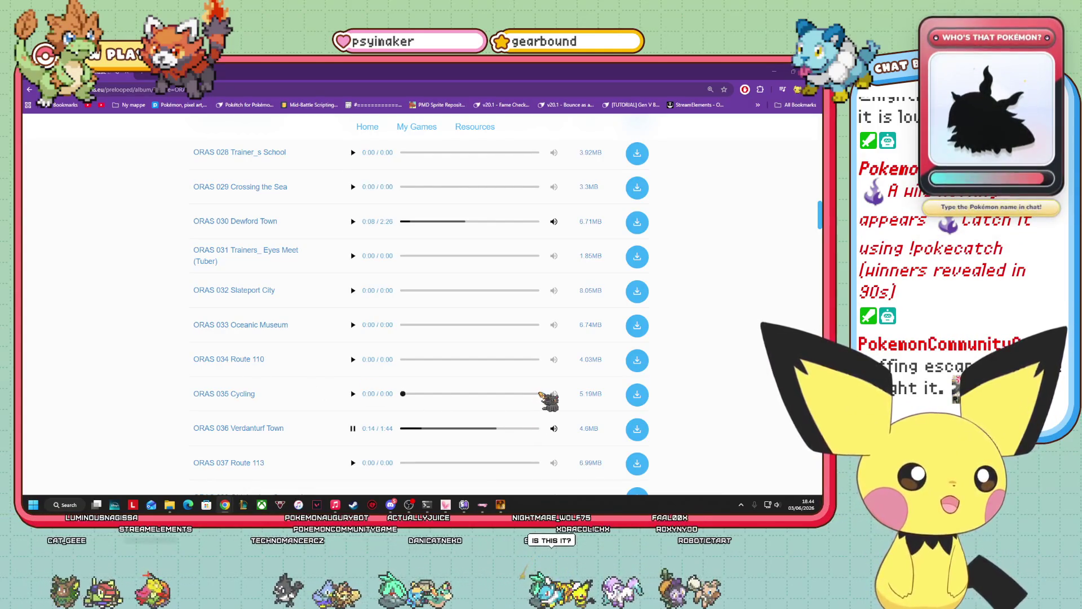
pyautogui.click(639, 424)
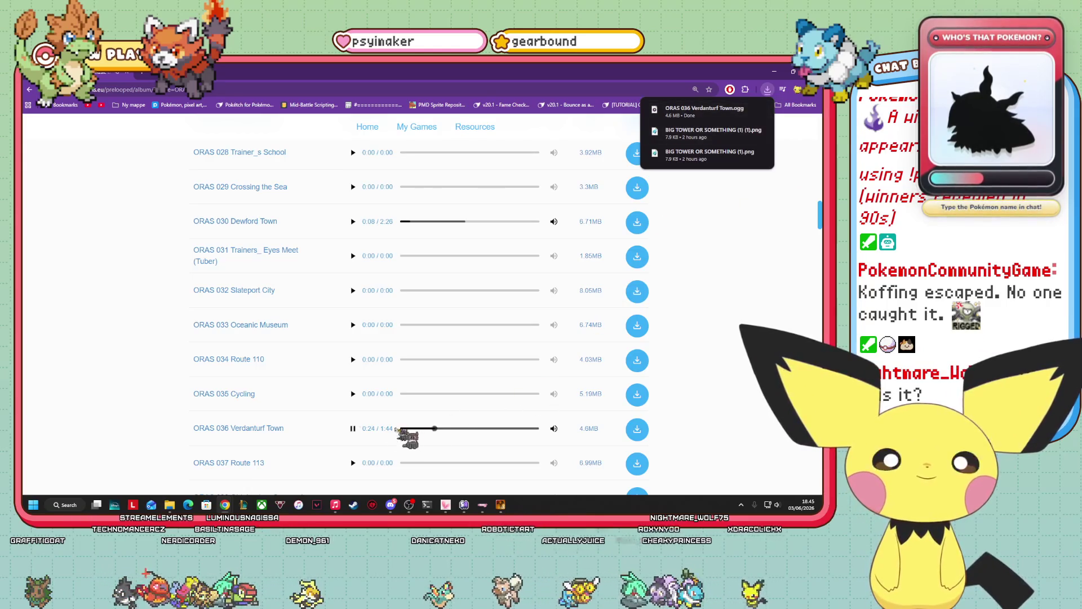
pyautogui.moveTo(170, 506)
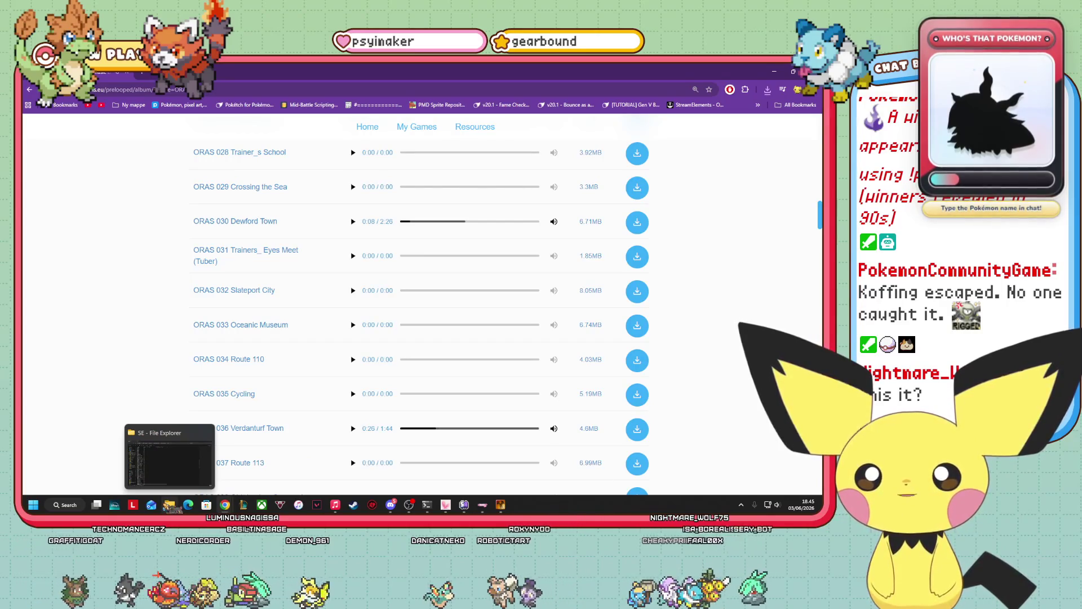
# - Bring the SE sound folder window forward and raise the system volume
pyautogui.click(170, 505)
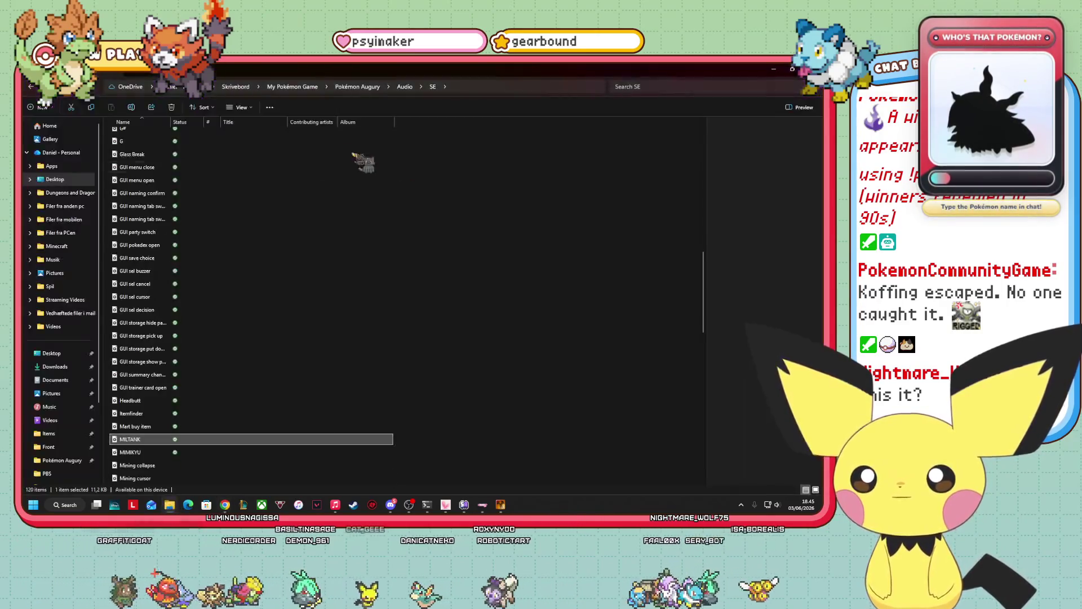
pyautogui.click(420, 87)
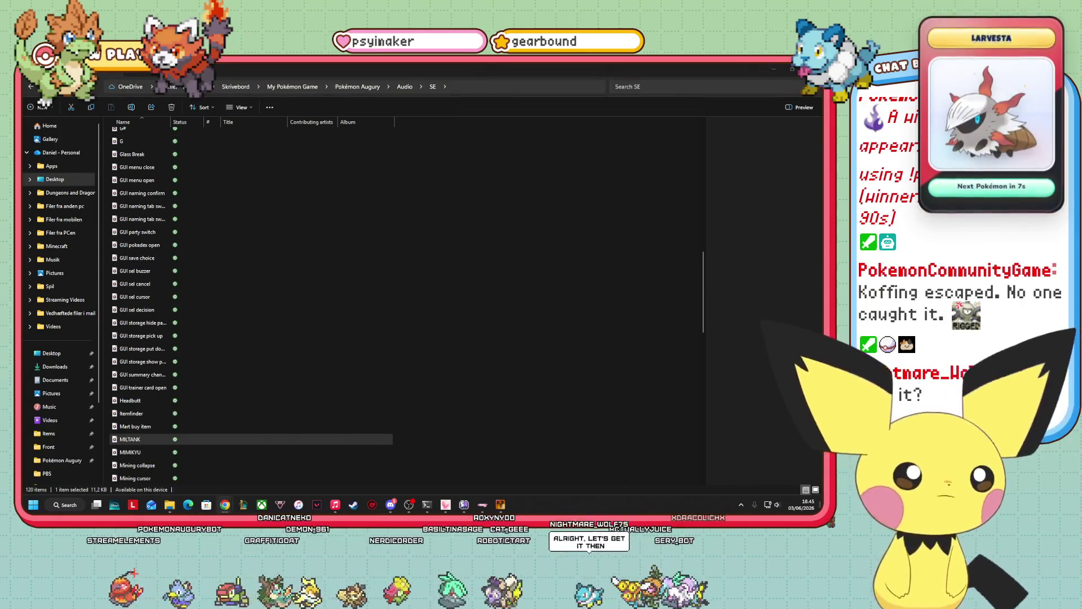
pyautogui.click(771, 504)
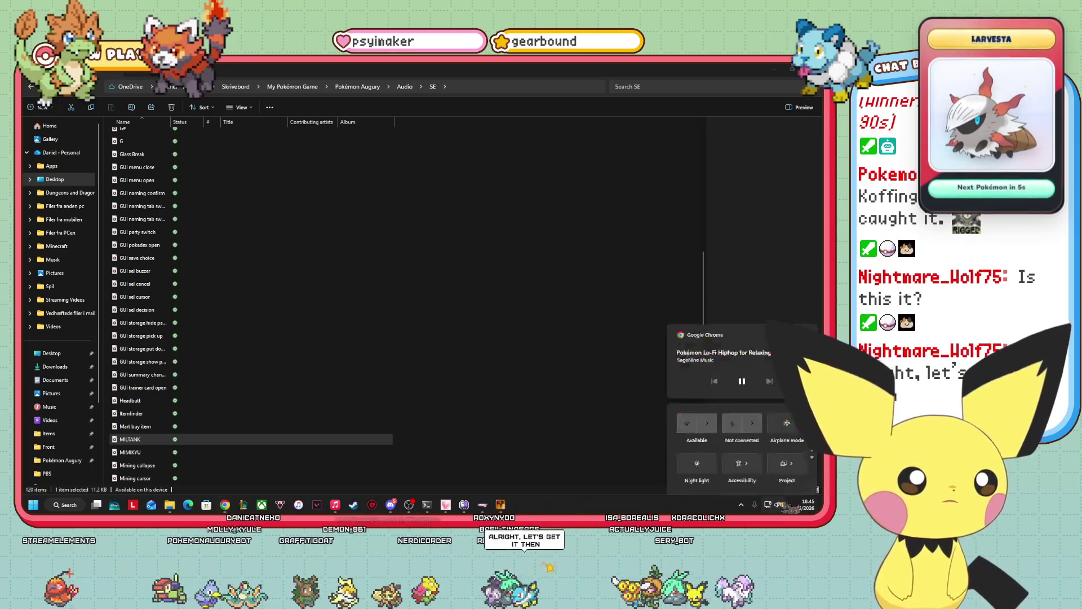
pyautogui.moveTo(726, 457)
pyautogui.scroll(2, 732, 458)
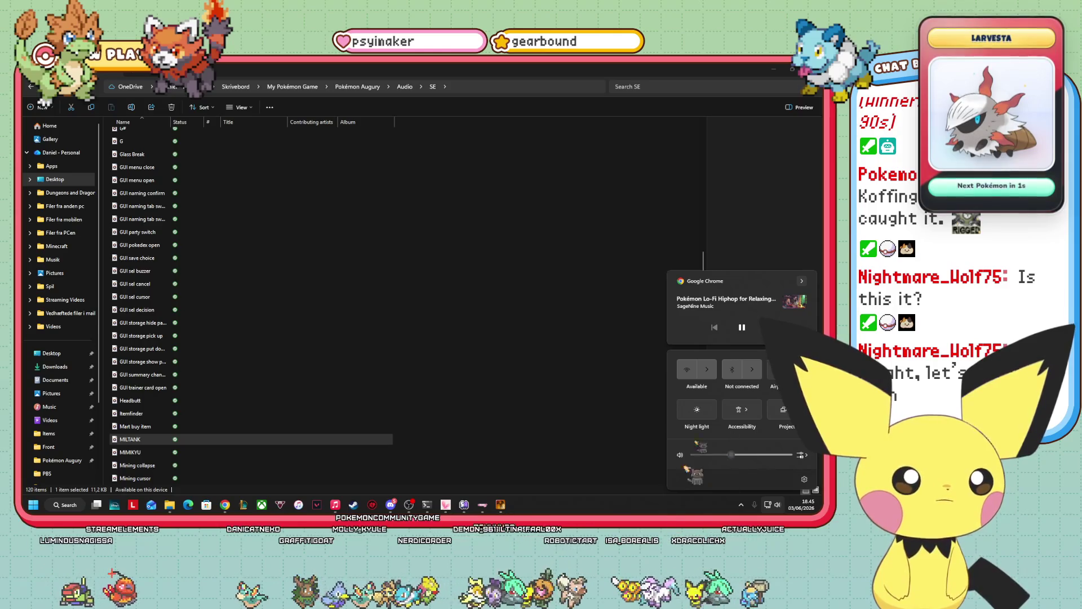
pyautogui.click(727, 193)
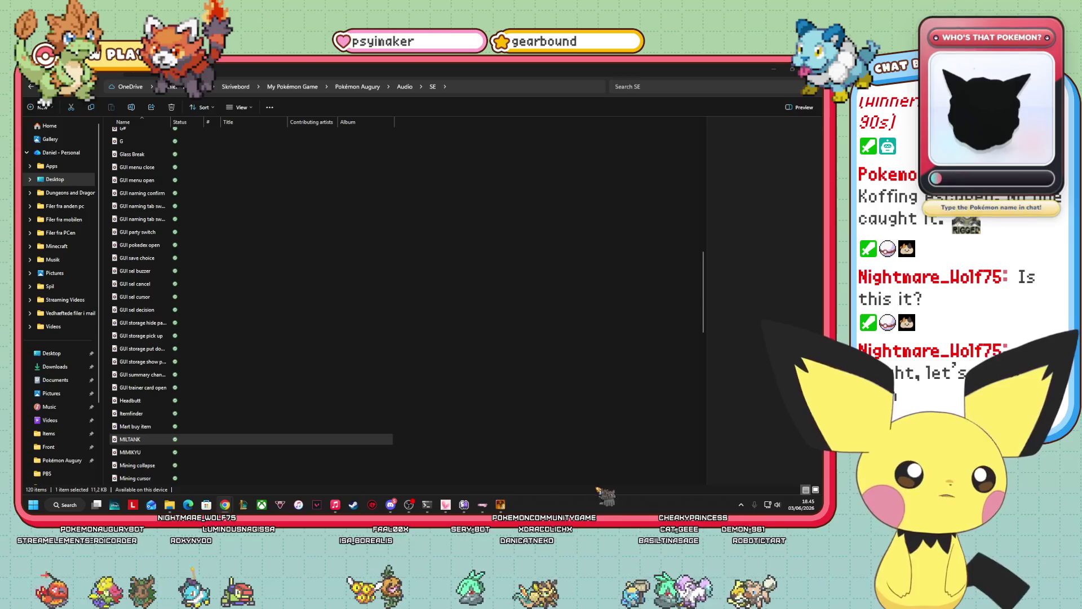
# - Copy ORAS 036 Verdanturf Town from Downloads into Pokémon Augury's Audio/BGM folder
pyautogui.click(405, 87)
pyautogui.doubleClick(151, 141)
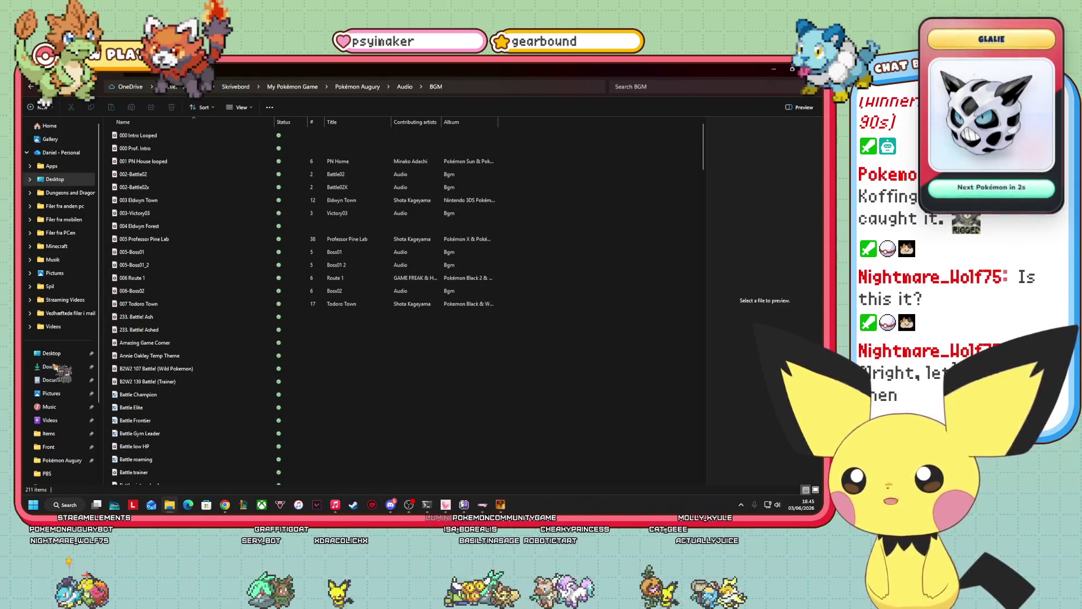
pyautogui.rightClick(55, 367)
pyautogui.click(97, 228)
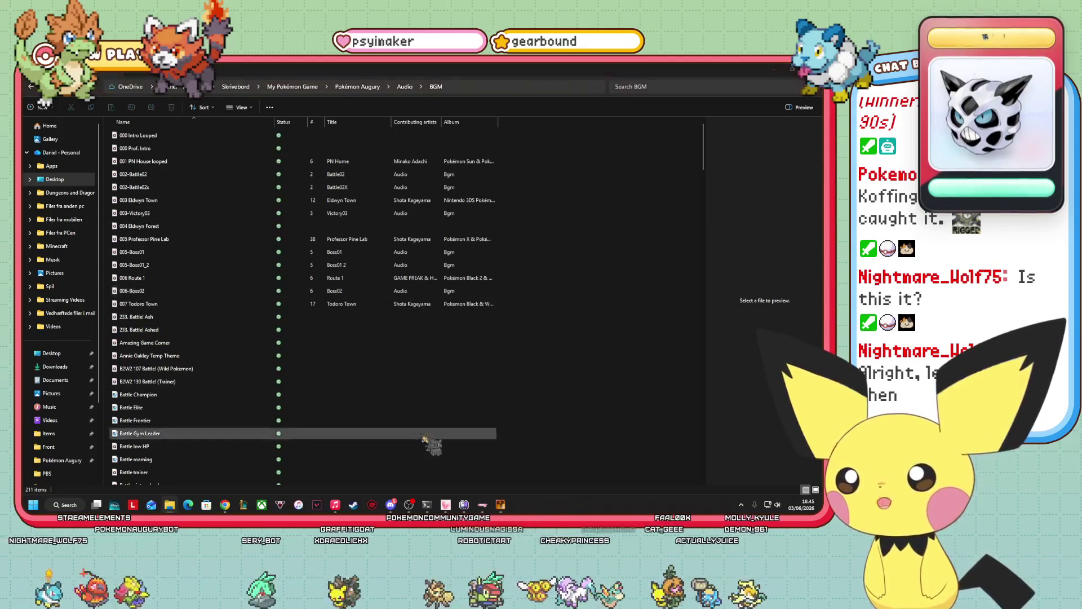
pyautogui.moveTo(603, 211); pyautogui.dragTo(1081, 210)
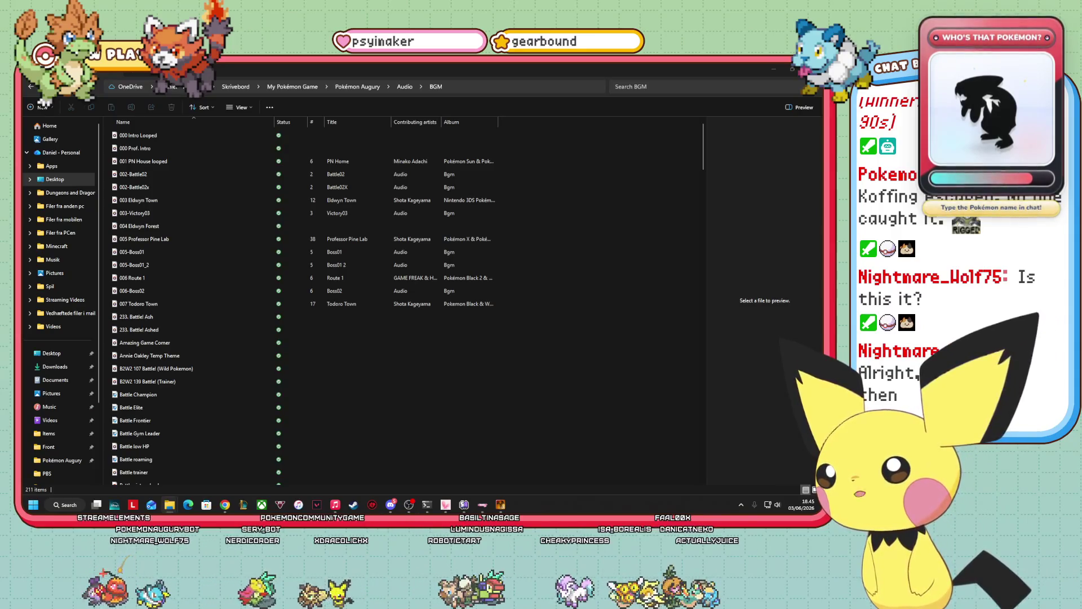
pyautogui.moveTo(59, 286)
pyautogui.mouseDown()
pyautogui.moveTo(476, 317)
pyautogui.moveTo(490, 344)
pyautogui.moveTo(507, 345)
pyautogui.mouseUp()
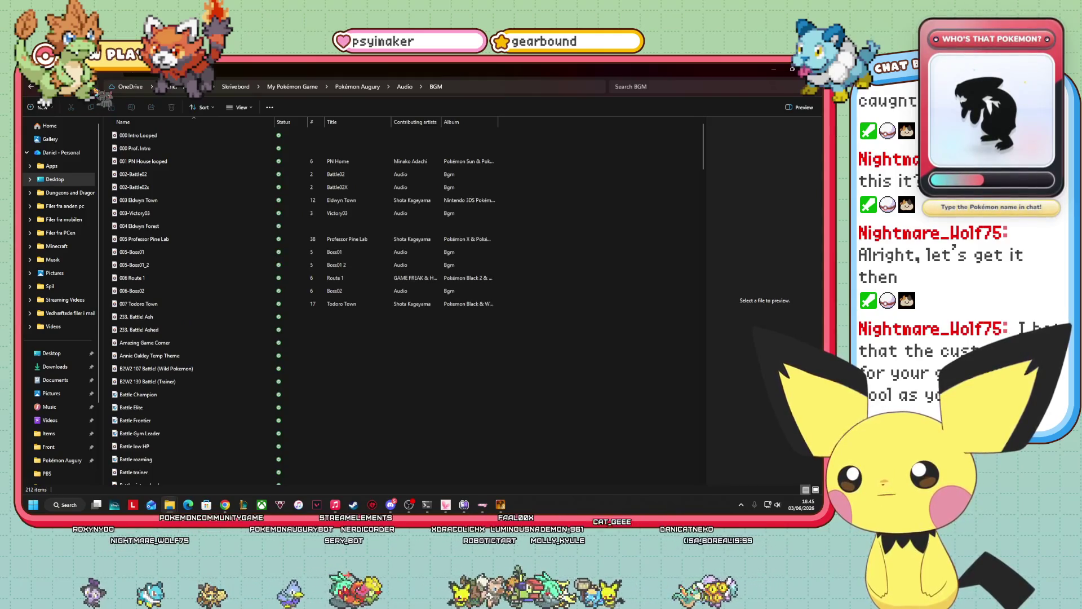
# - Select the newly added Verdanturf Town track in BGM, then return to RPG Maker XP
pyautogui.scroll(-6, 253, 291)
pyautogui.scroll(-20, 259, 304)
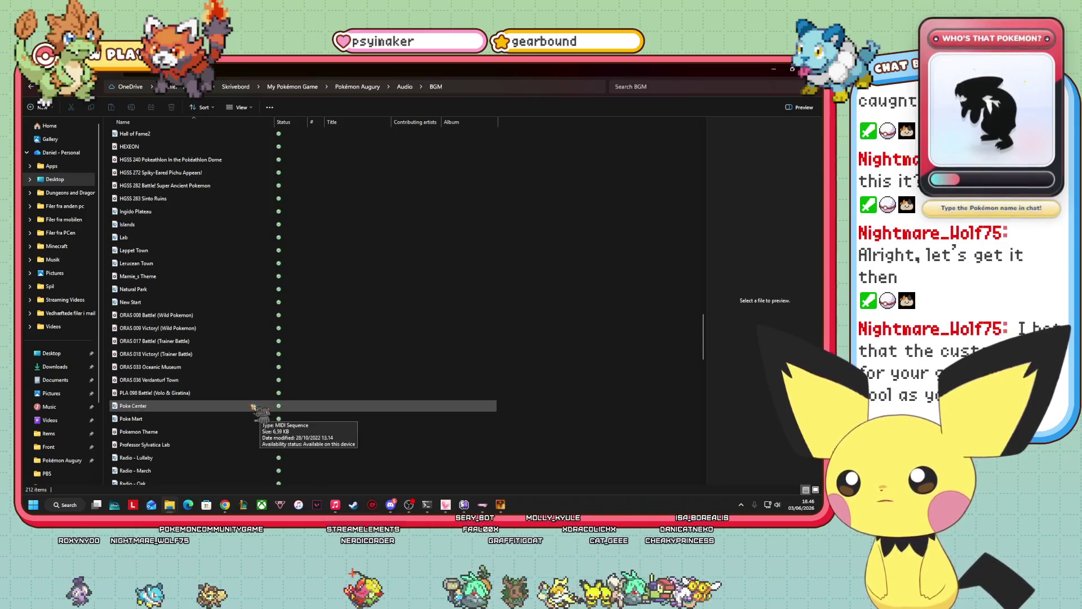
pyautogui.click(170, 379)
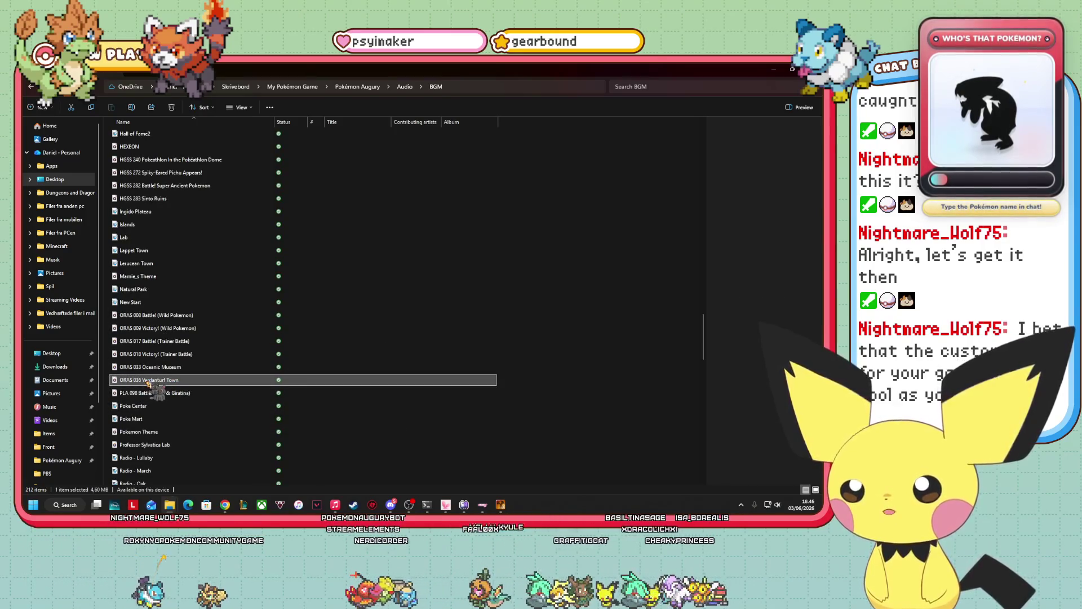
pyautogui.click(501, 505)
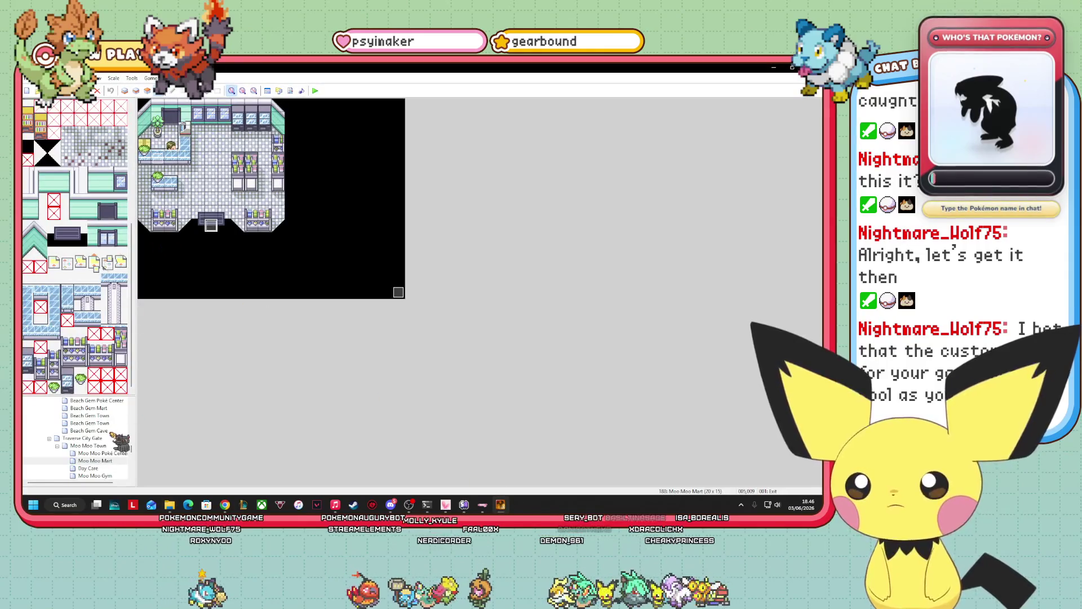
# - Set Moo Moo Town's map properties to auto-change BGM to ORAS 036 Verdanturf, previewing it first
pyautogui.click(89, 445)
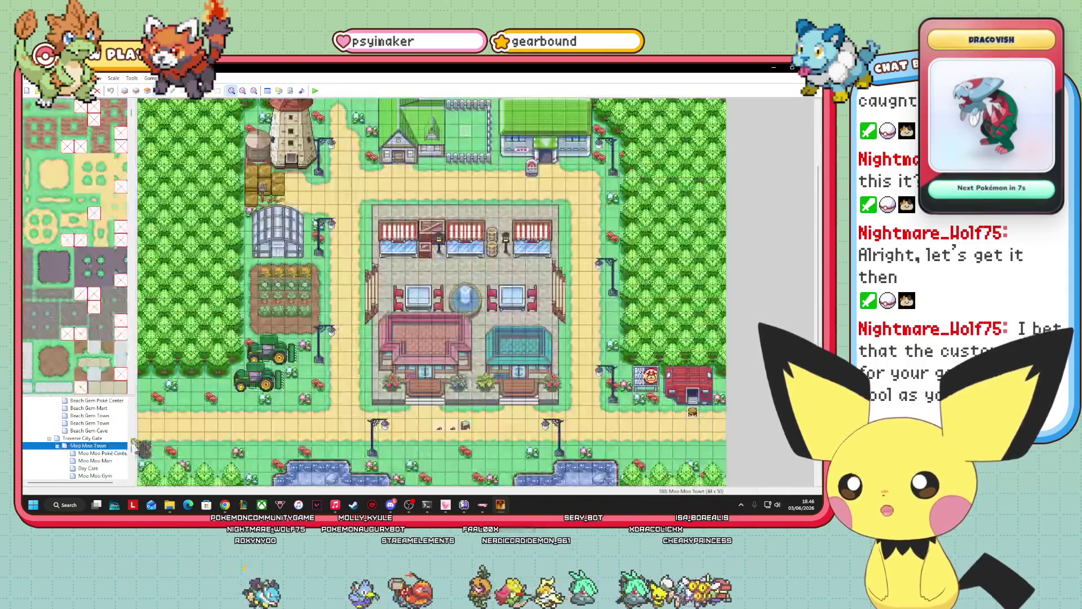
pyautogui.rightClick(102, 446)
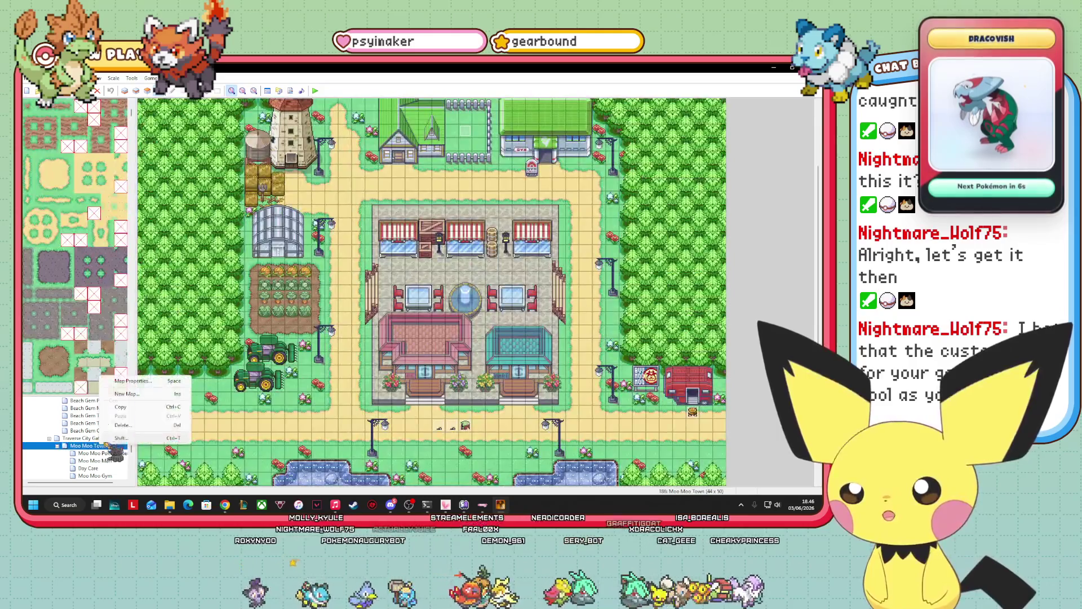
pyautogui.click(133, 381)
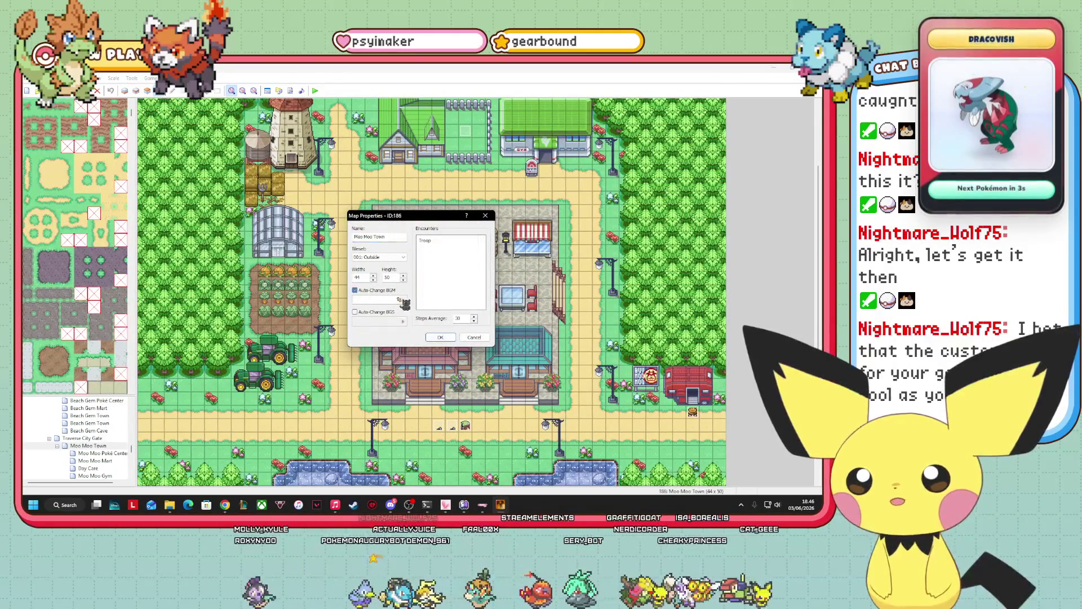
pyautogui.click(401, 300)
pyautogui.moveTo(431, 224)
pyautogui.mouseDown()
pyautogui.moveTo(445, 301)
pyautogui.moveTo(453, 295)
pyautogui.mouseUp()
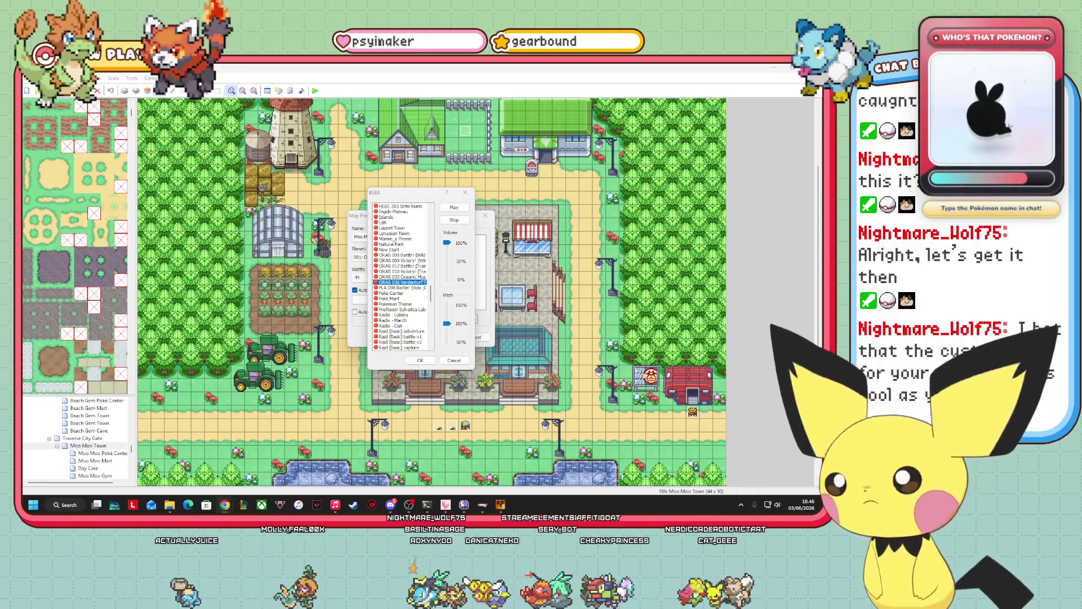
pyautogui.click(455, 208)
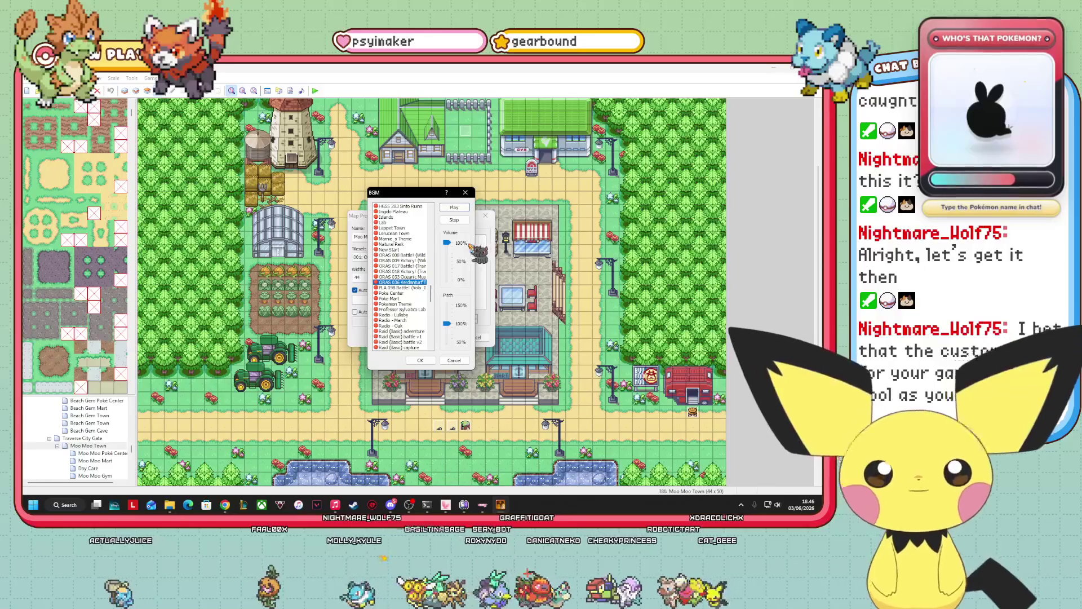
pyautogui.click(455, 221)
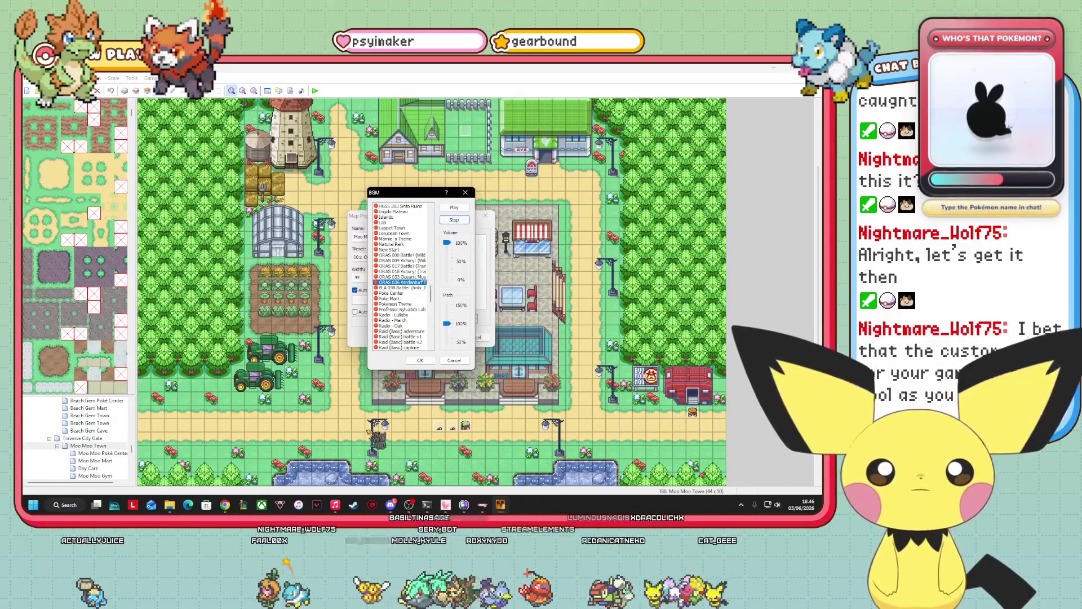
pyautogui.click(421, 361)
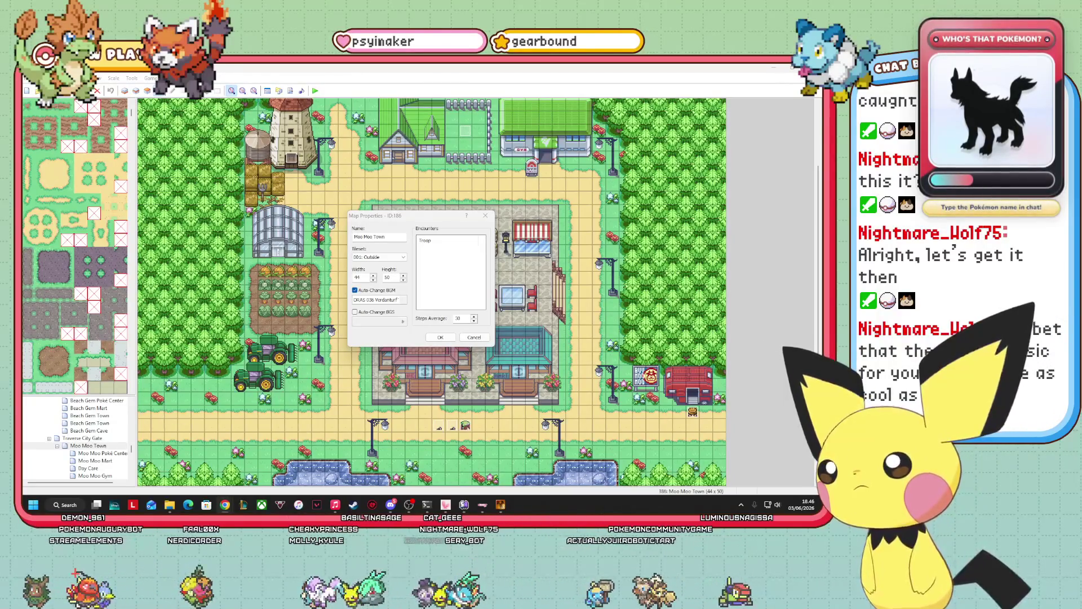
pyautogui.click(440, 337)
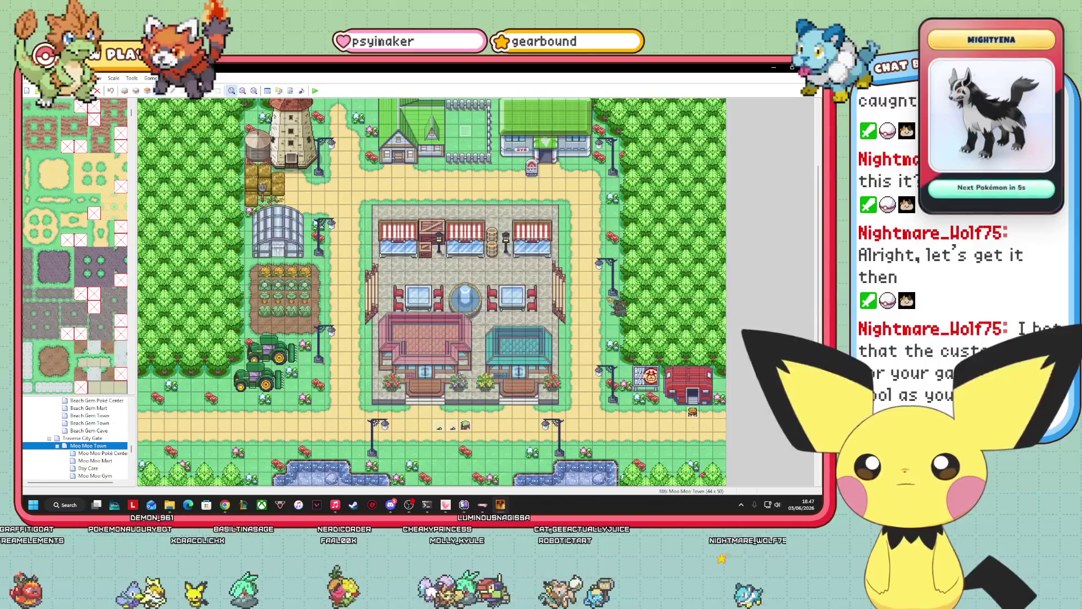
# - Scroll around Moo Moo Town to inspect the fountain plaza, farm plots and lake
pyautogui.click(811, 478)
pyautogui.scroll(-5, 811, 478)
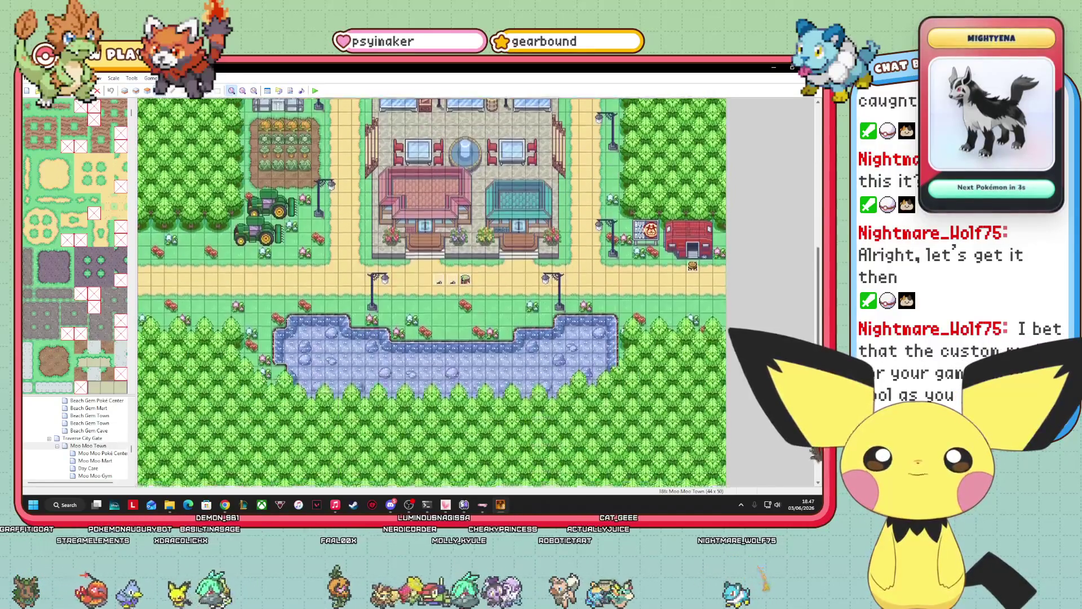
pyautogui.scroll(5, 811, 474)
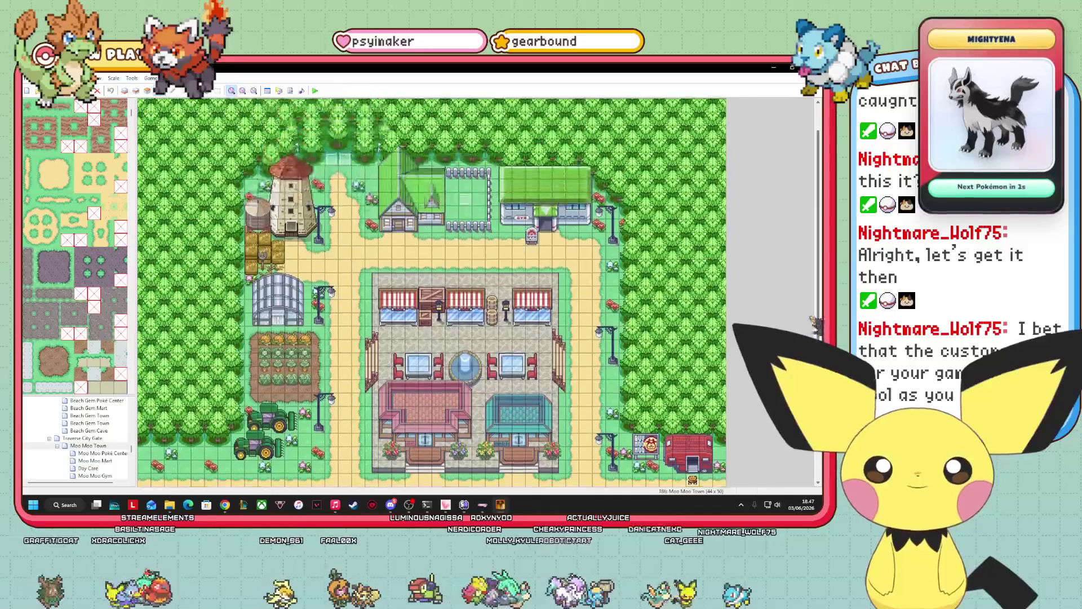
pyautogui.scroll(-2, 812, 476)
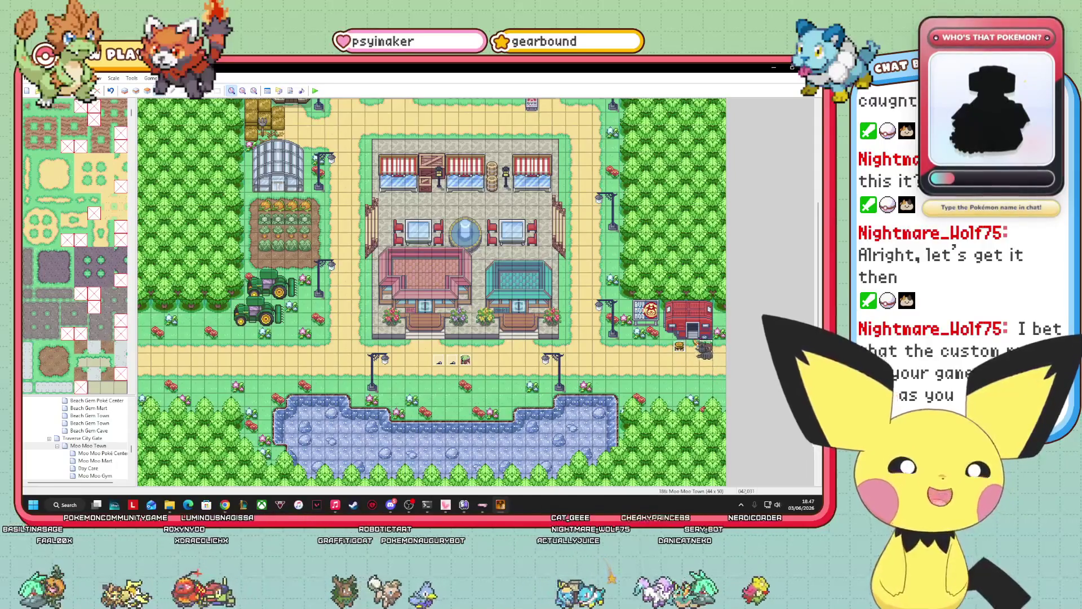
pyautogui.rightClick(106, 447)
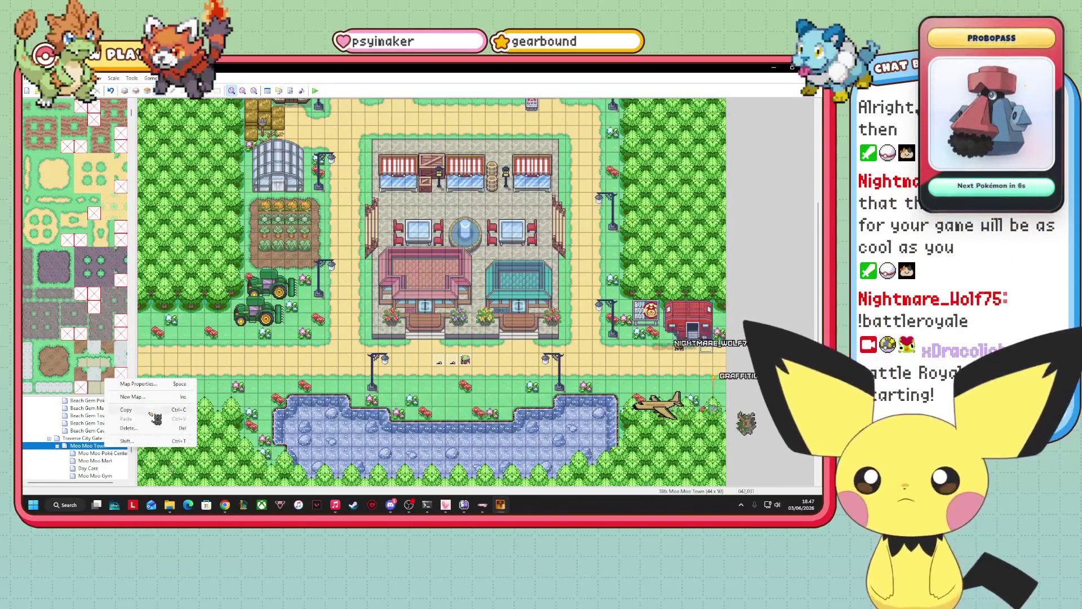
# - Create a 20x15 map named 'Camping Trailer' with tileset 003: Inside under Moo Moo Town
pyautogui.click(133, 396)
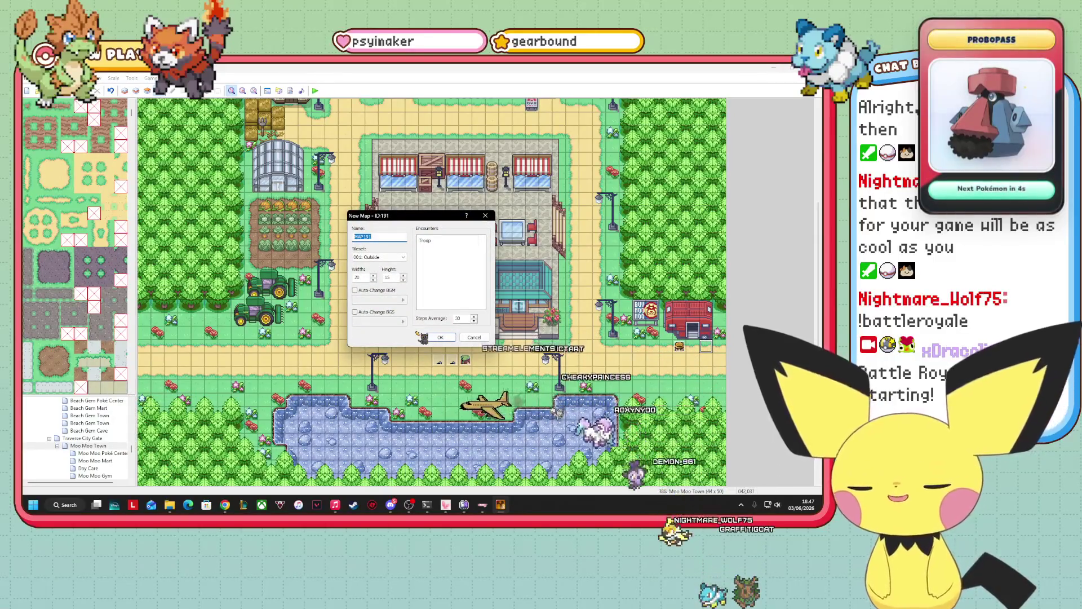
pyautogui.write('Camping Trailer')
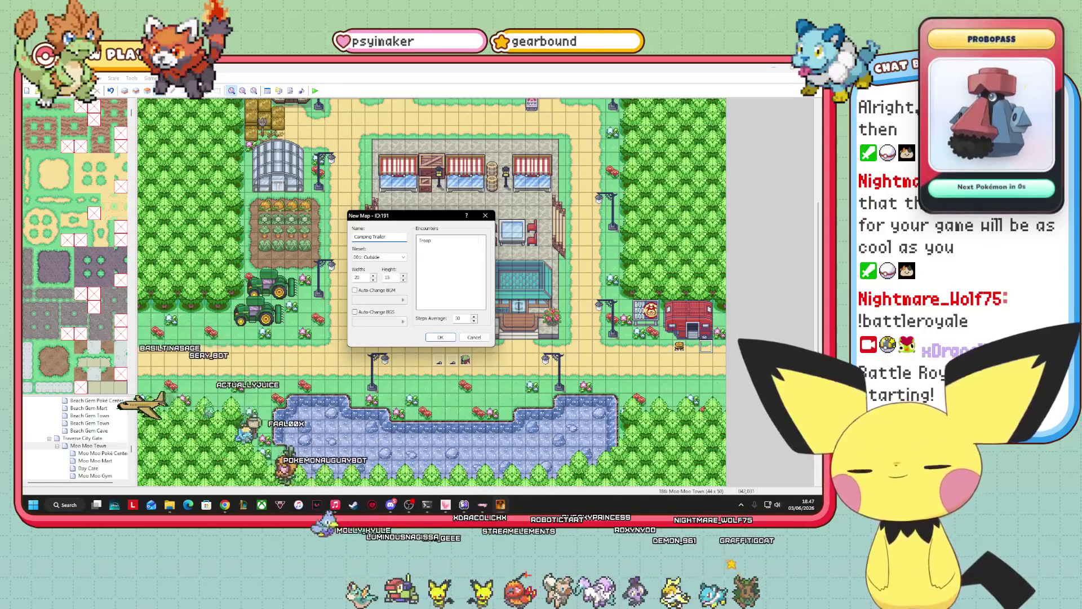
pyautogui.click(390, 257)
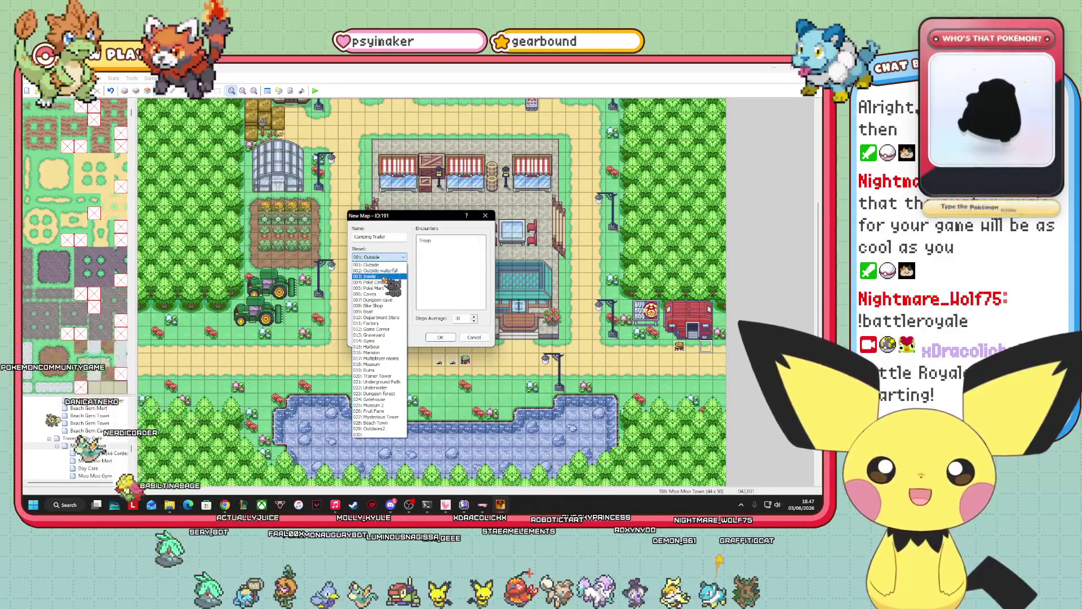
pyautogui.click(369, 276)
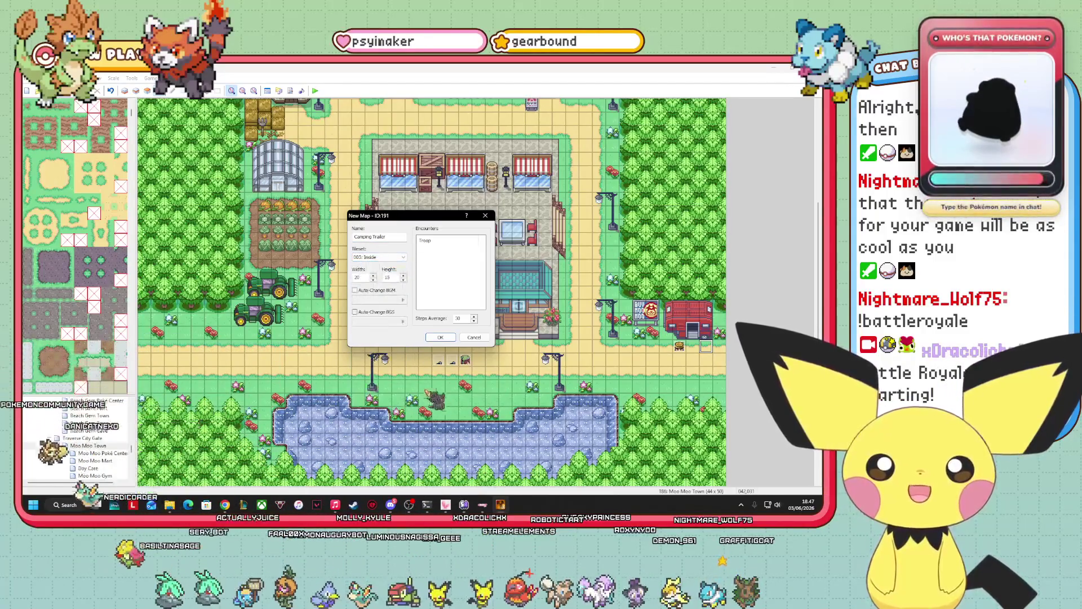
pyautogui.click(443, 337)
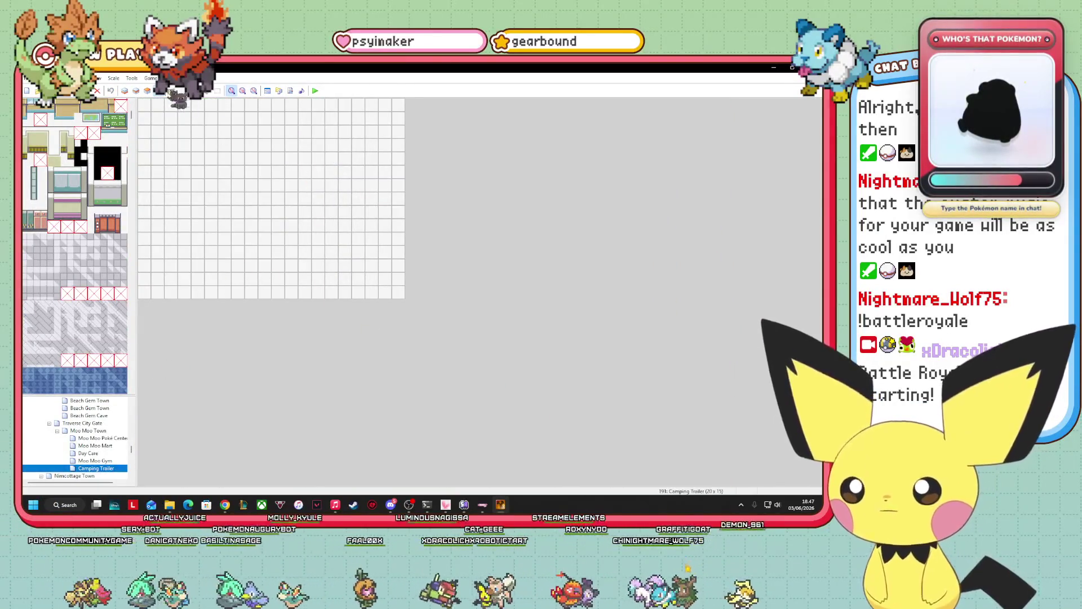
pyautogui.click(125, 91)
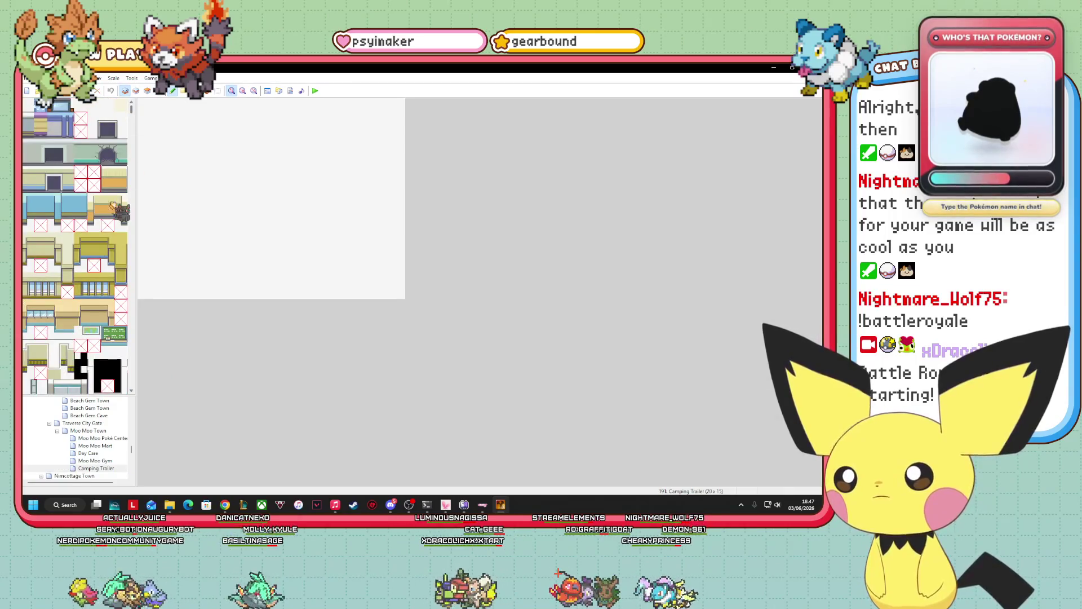
# - Scroll through the Inside tileset palette to find suitable floor tiles
pyautogui.scroll(-15, 75, 246)
pyautogui.scroll(-10, 95, 259)
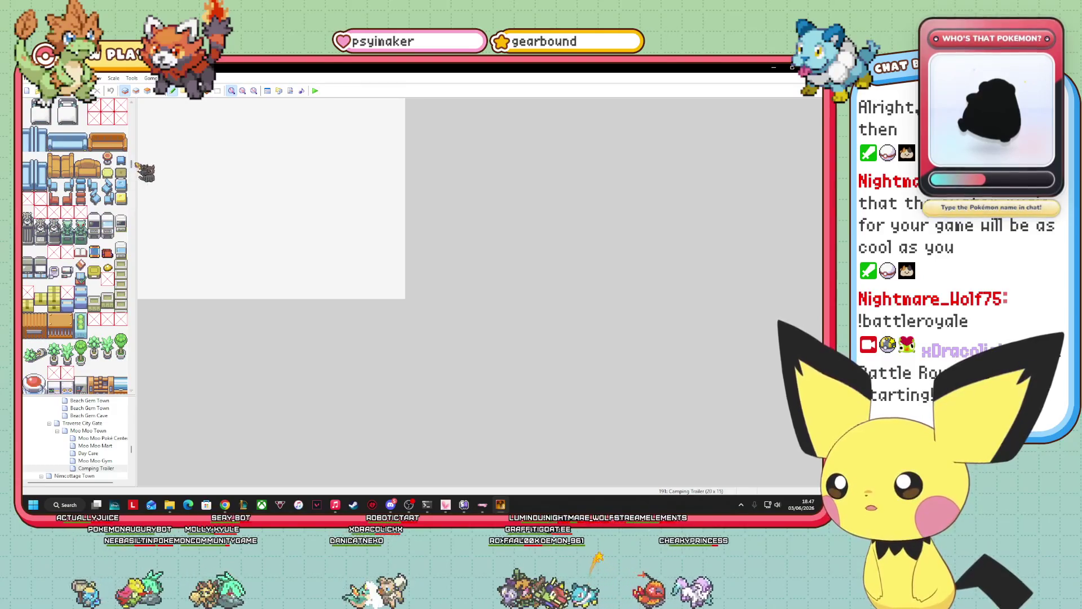
pyautogui.scroll(-10, 75, 246)
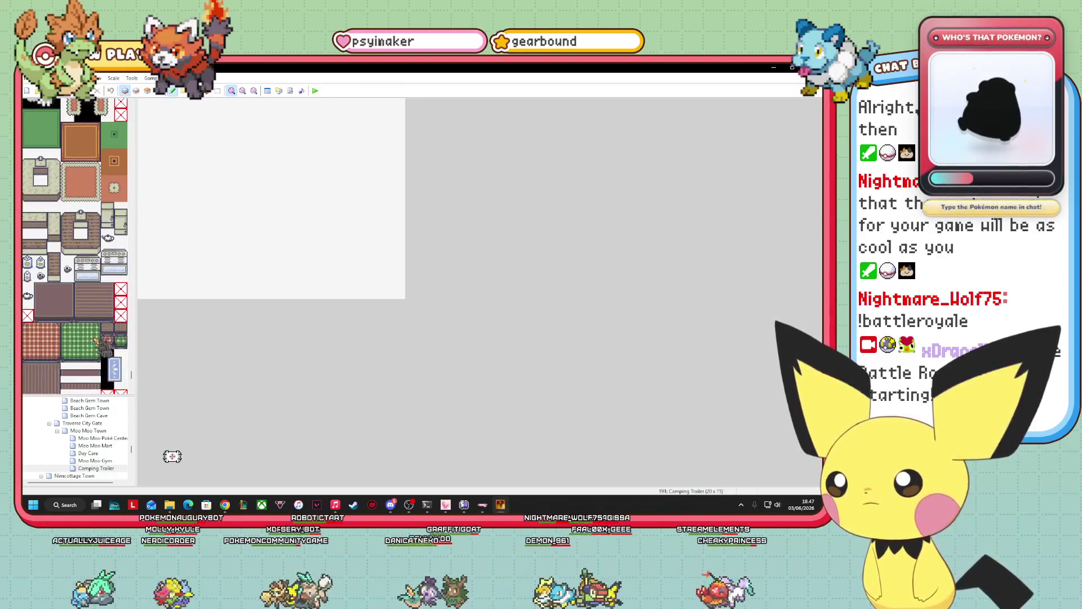
pyautogui.scroll(3, 96, 340)
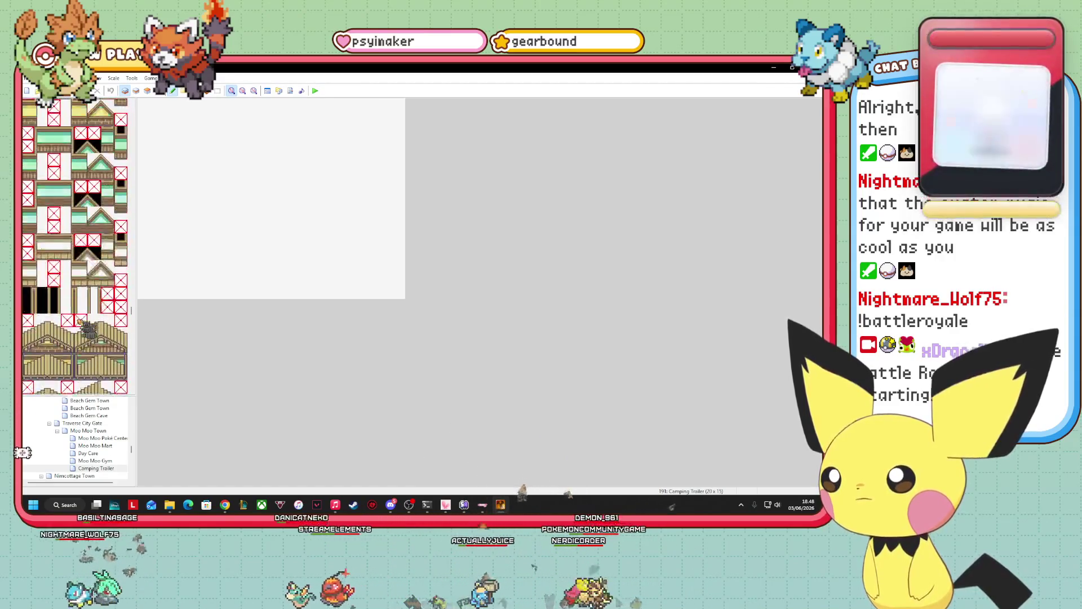
pyautogui.scroll(5, 88, 333)
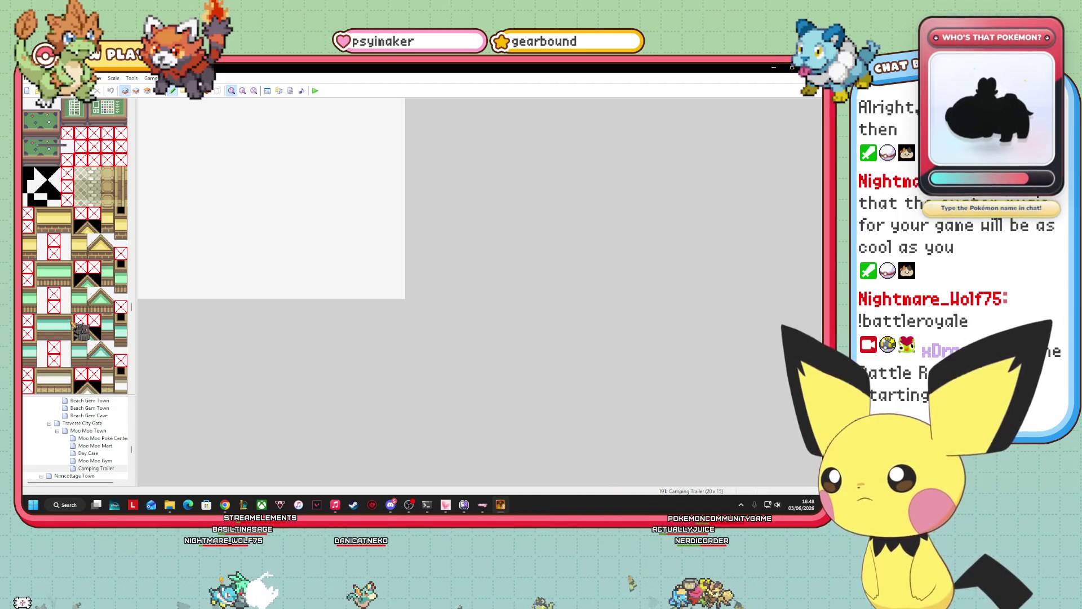
pyautogui.scroll(1, 79, 327)
pyautogui.scroll(-15, 79, 338)
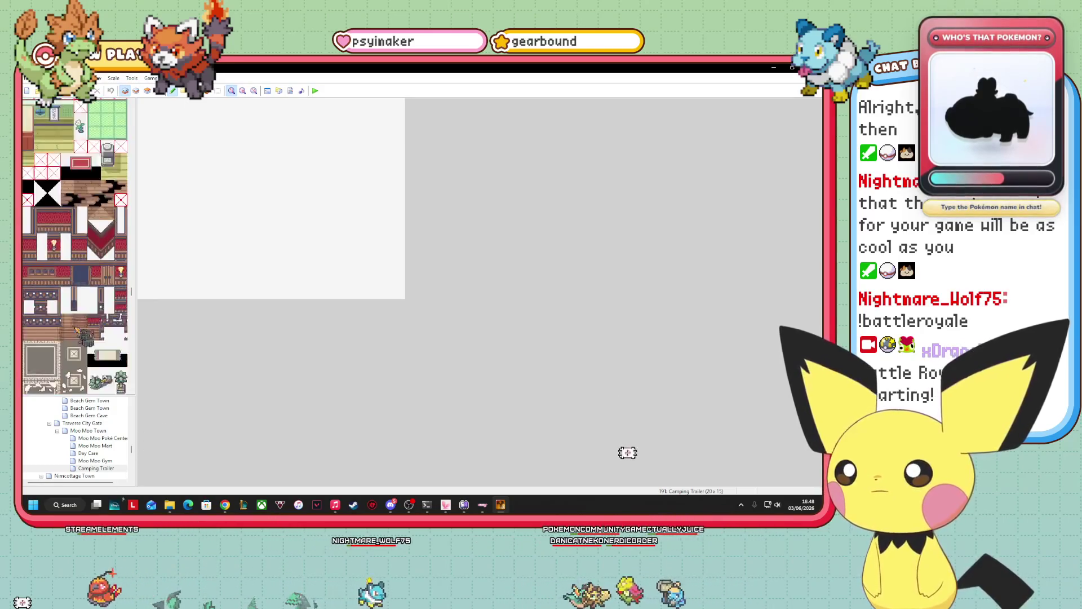
pyautogui.scroll(2, 75, 247)
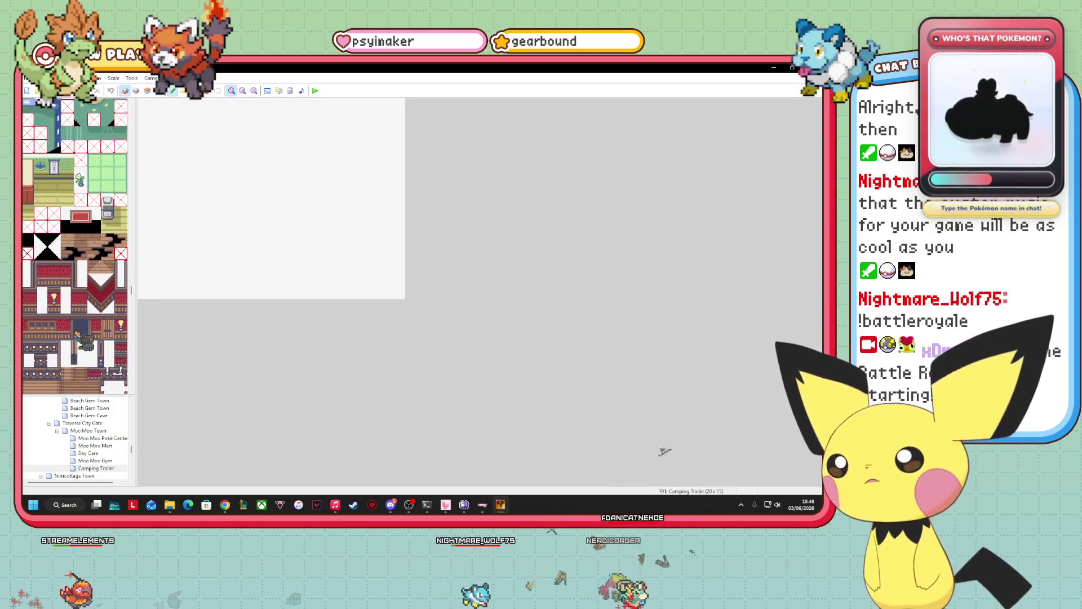
pyautogui.scroll(-3, 77, 334)
pyautogui.scroll(-15, 79, 328)
pyautogui.scroll(-15, 82, 330)
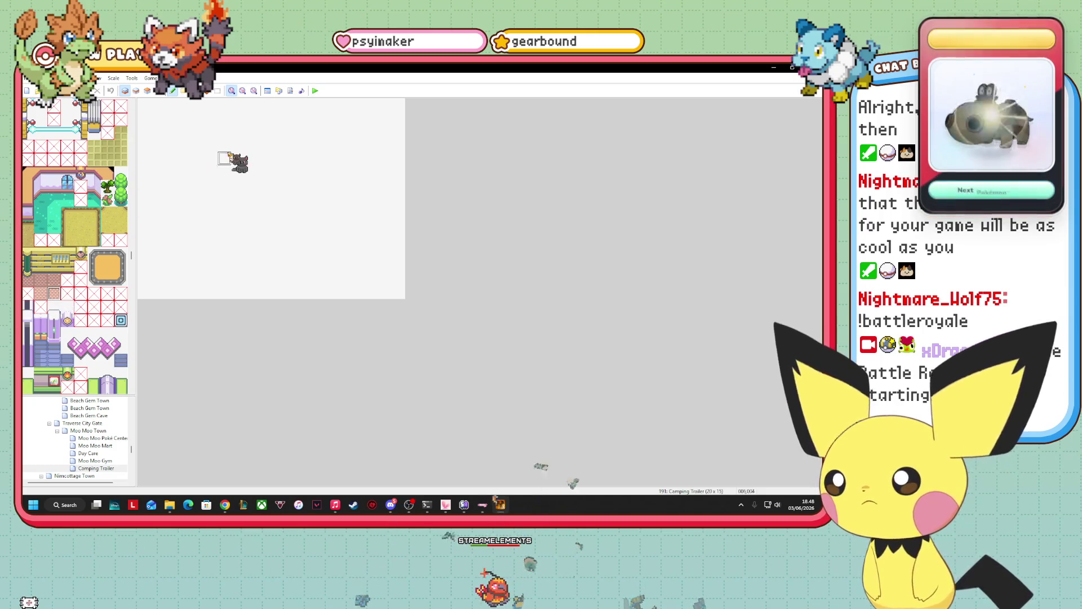
# - Paint a small strip of pink floor tiles with a red furniture block at its right end
pyautogui.moveTo(164, 121); pyautogui.dragTo(230, 150)
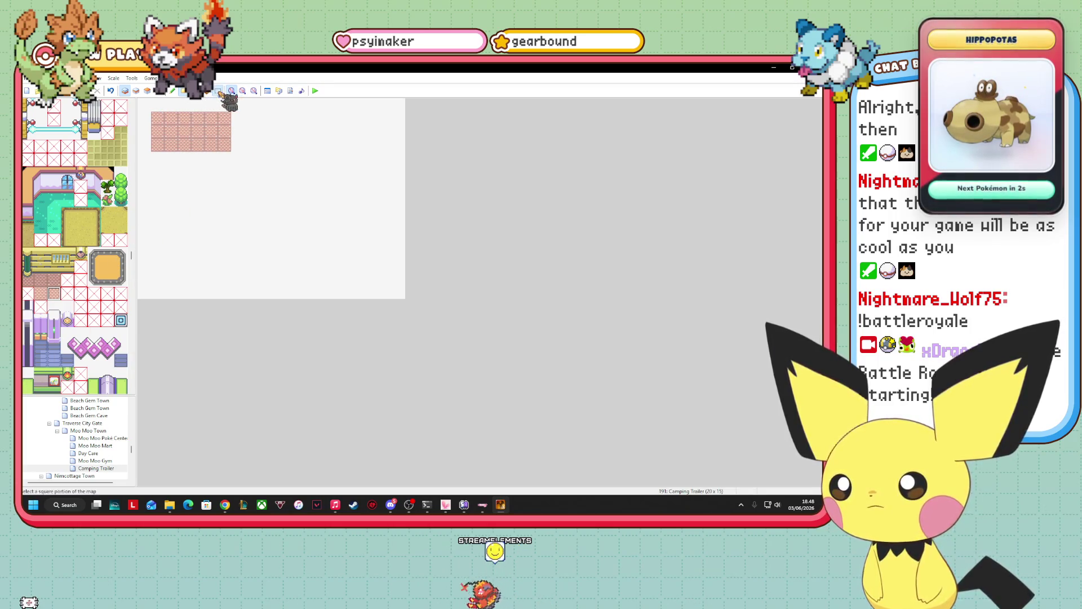
pyautogui.moveTo(227, 147); pyautogui.dragTo(230, 163)
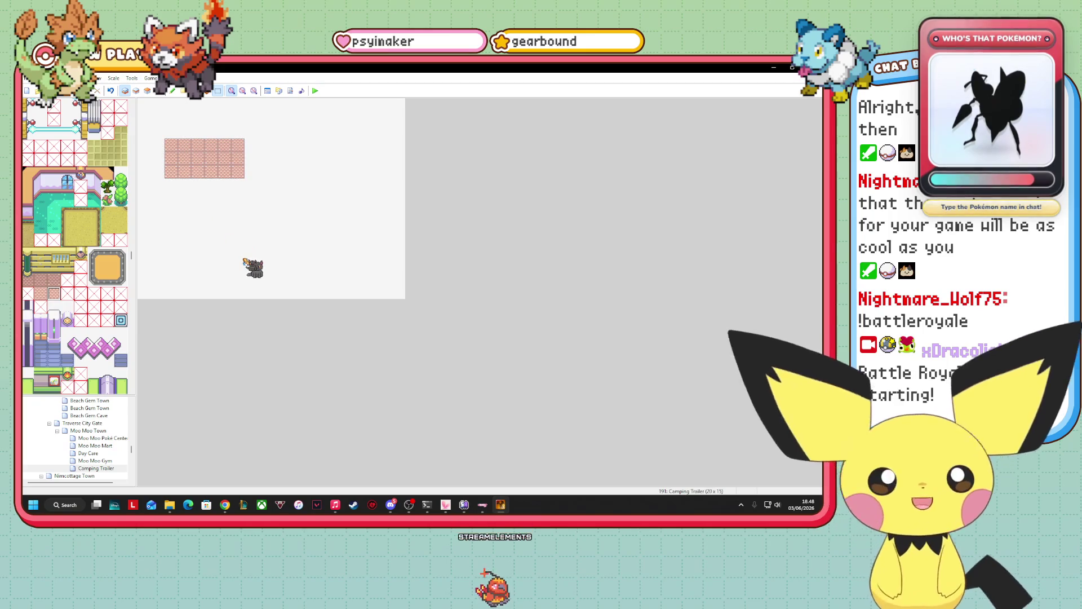
pyautogui.scroll(-3, 90, 295)
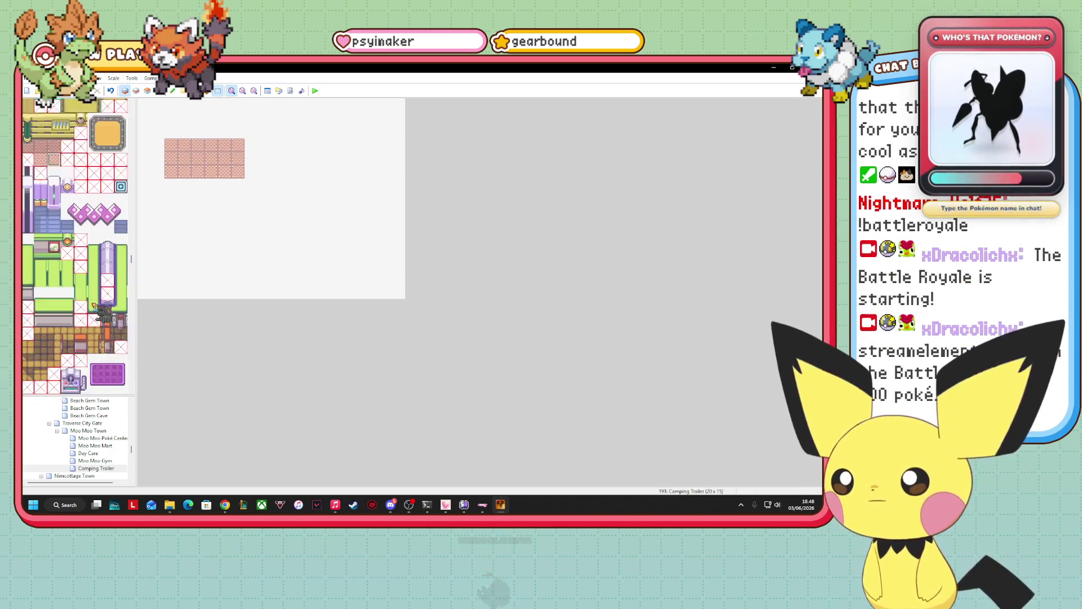
pyautogui.scroll(5, 105, 285)
pyautogui.scroll(-10, 105, 289)
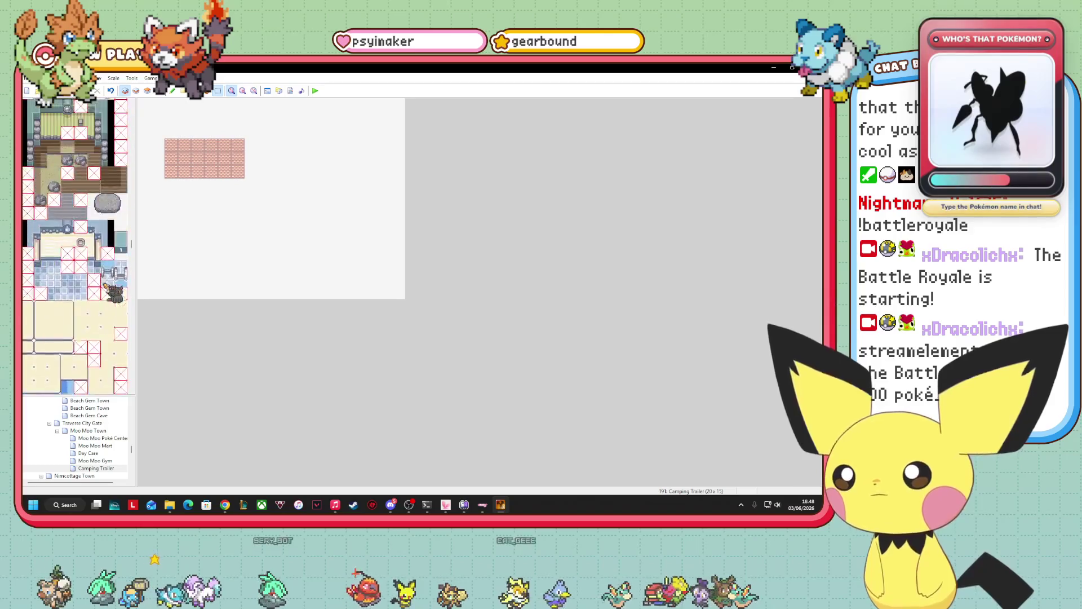
pyautogui.scroll(-15, 107, 289)
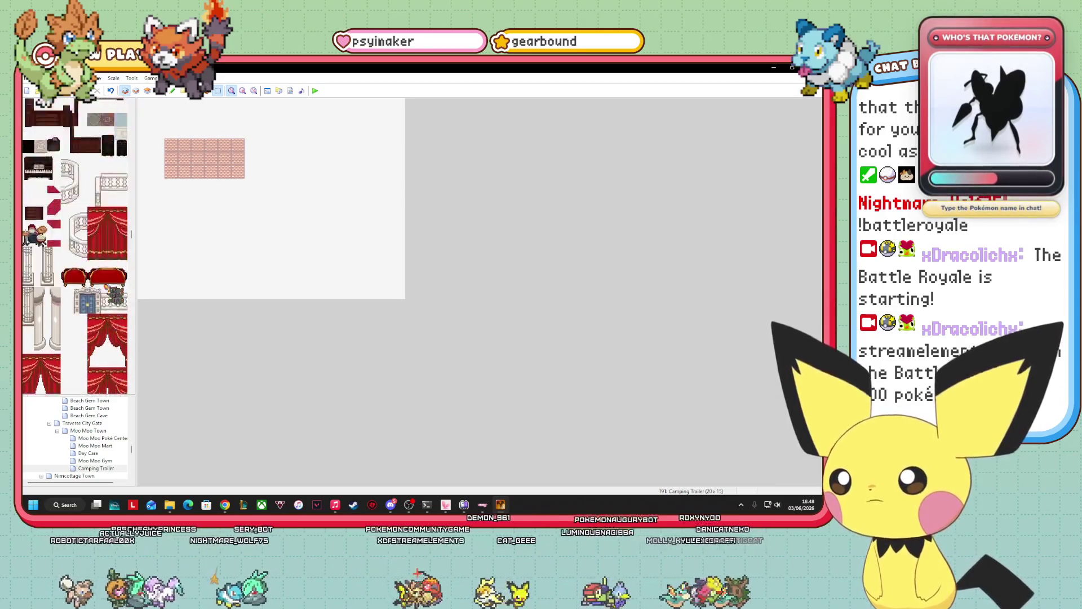
pyautogui.scroll(-10, 75, 247)
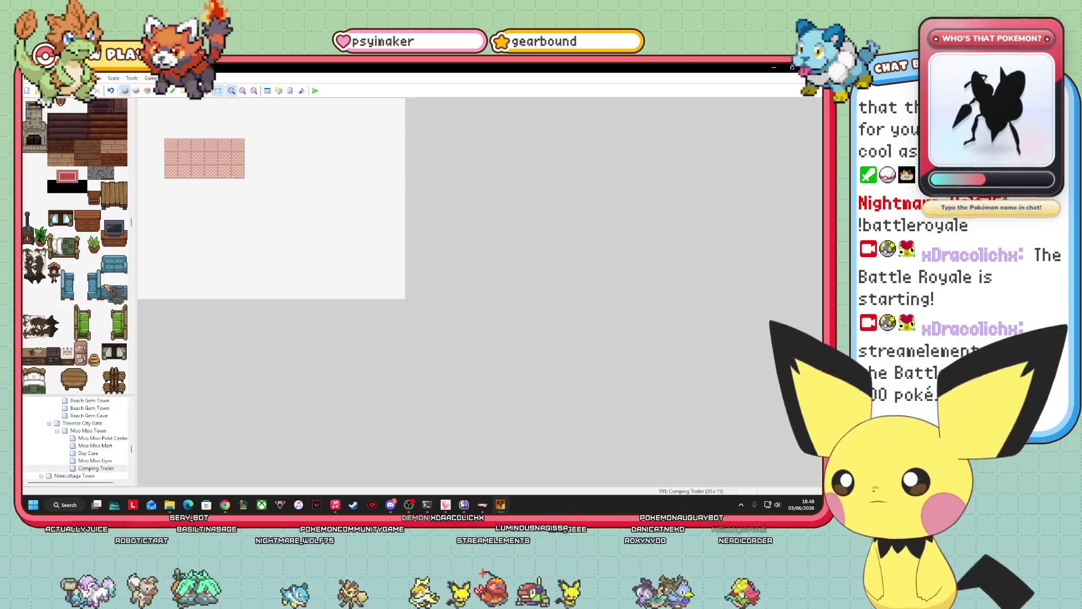
pyautogui.scroll(2, 109, 289)
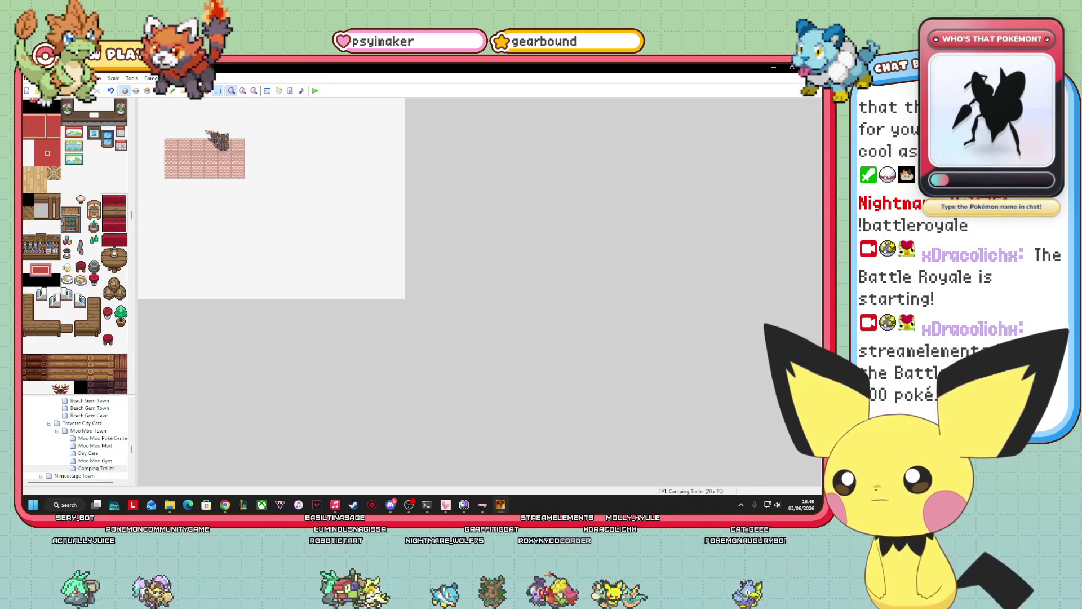
pyautogui.click(148, 91)
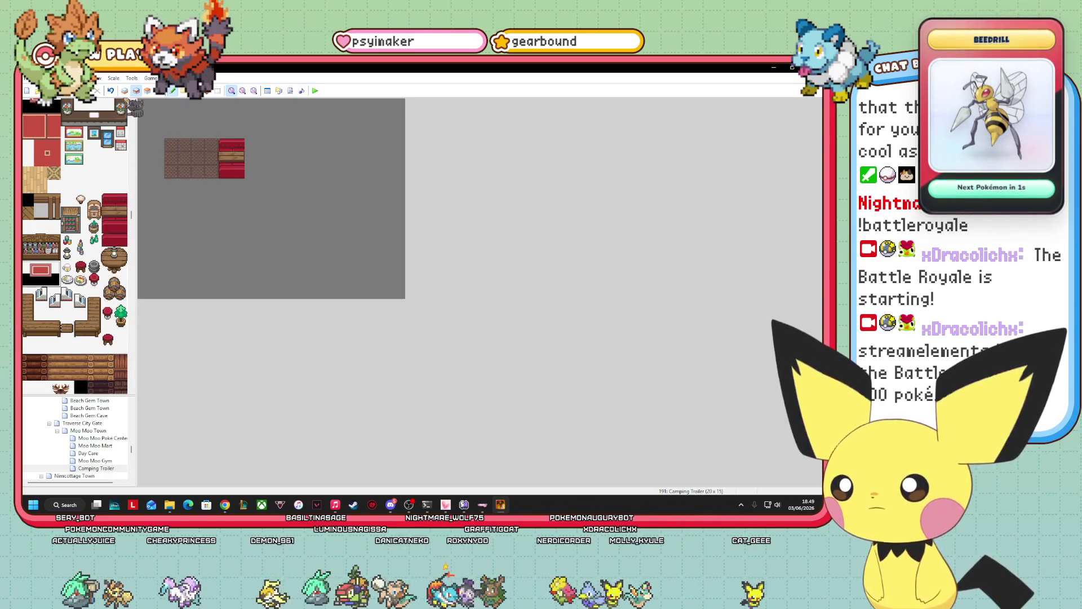
# - Place a red rug and red furniture tiles on the floor, then undo both placements
pyautogui.click(211, 180)
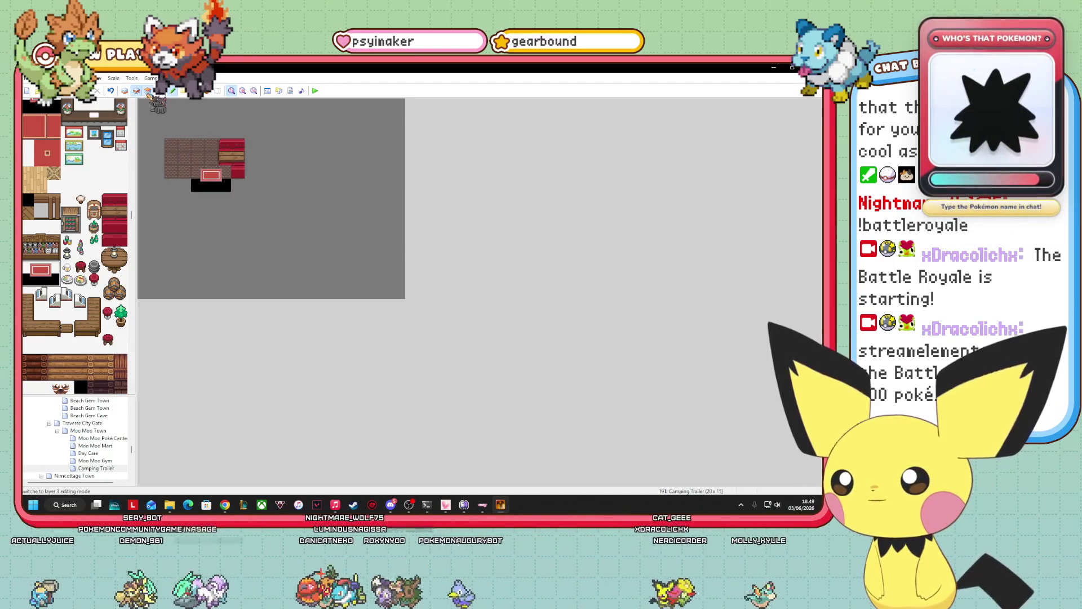
pyautogui.click(148, 90)
pyautogui.click(225, 172)
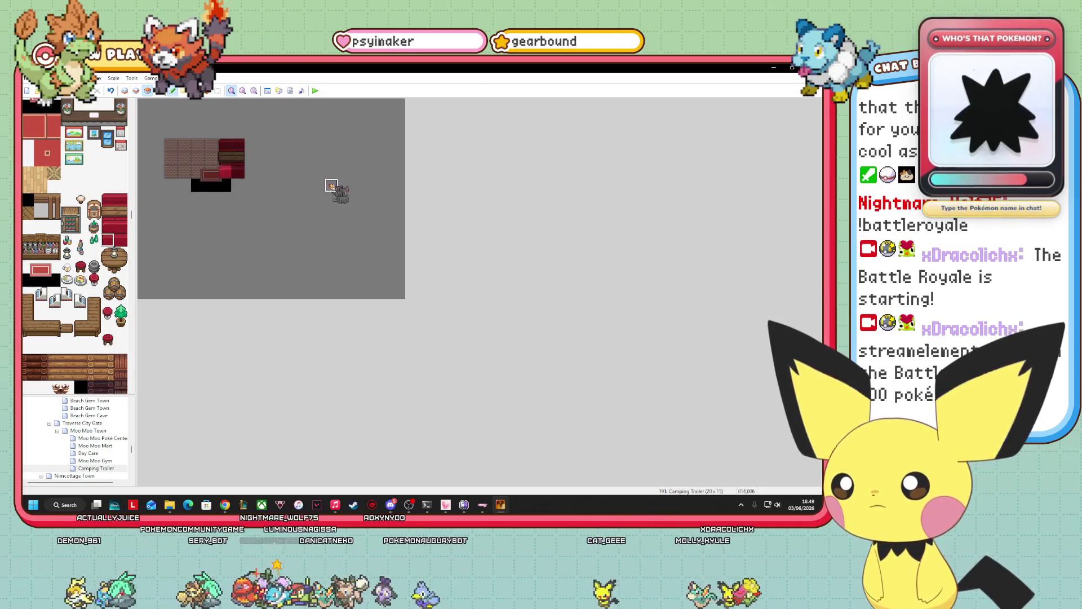
pyautogui.click(108, 227)
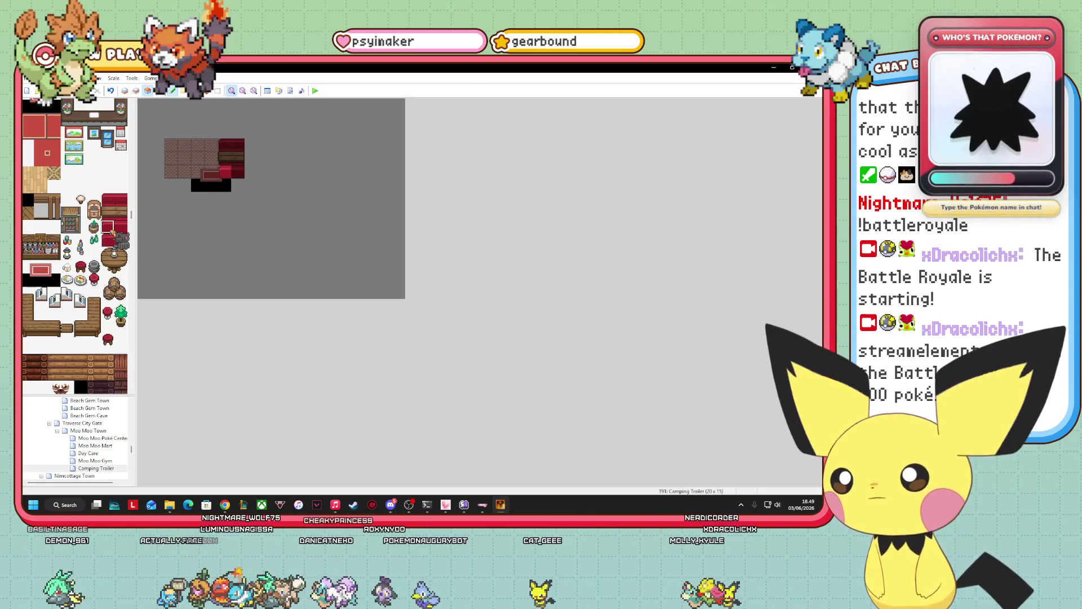
pyautogui.click(160, 91)
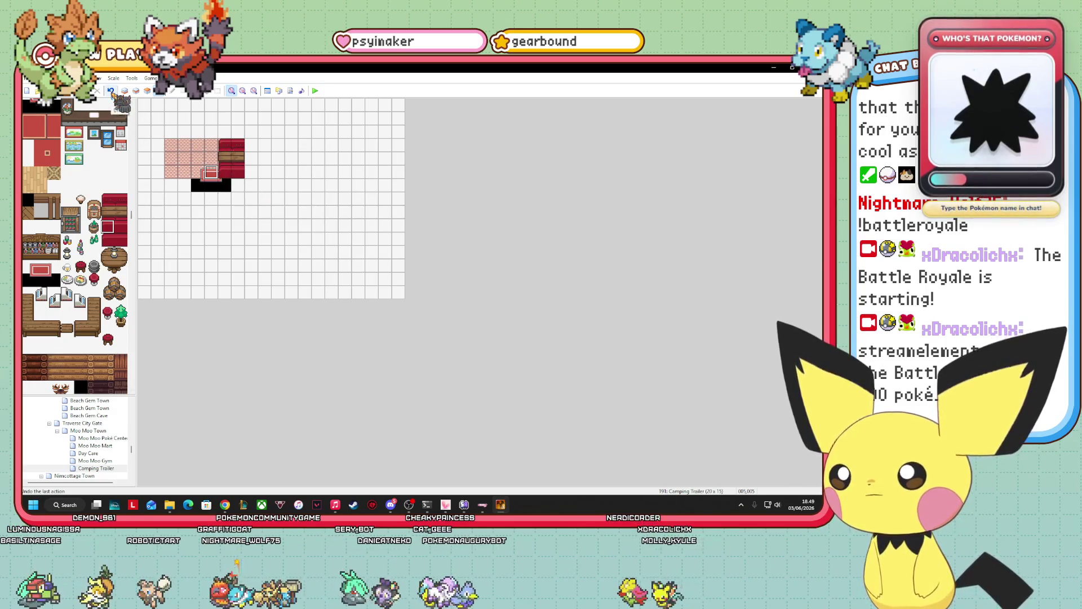
pyautogui.click(111, 91)
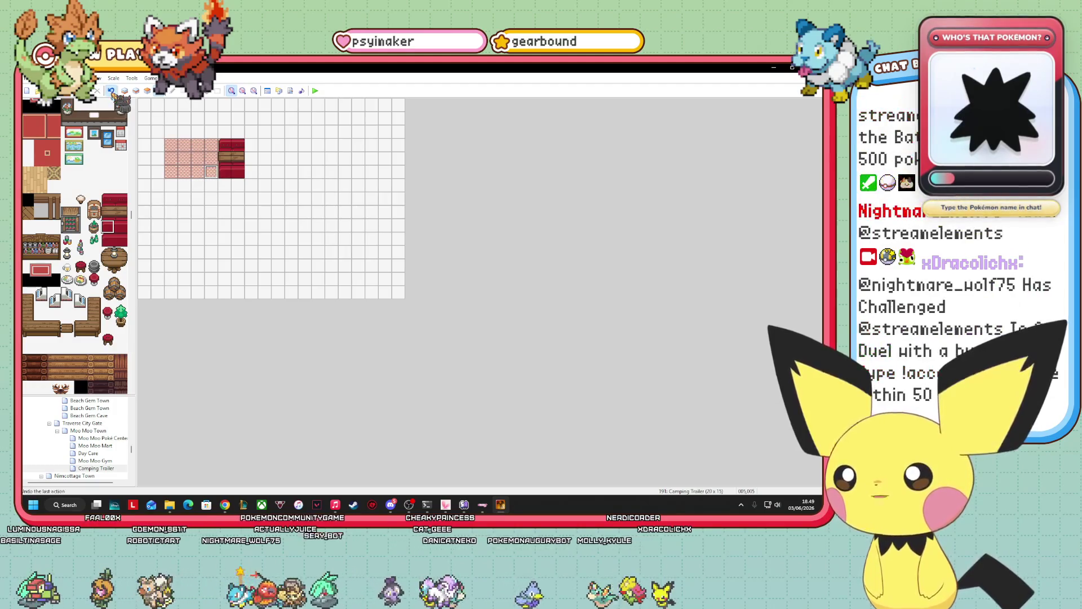
pyautogui.click(111, 91)
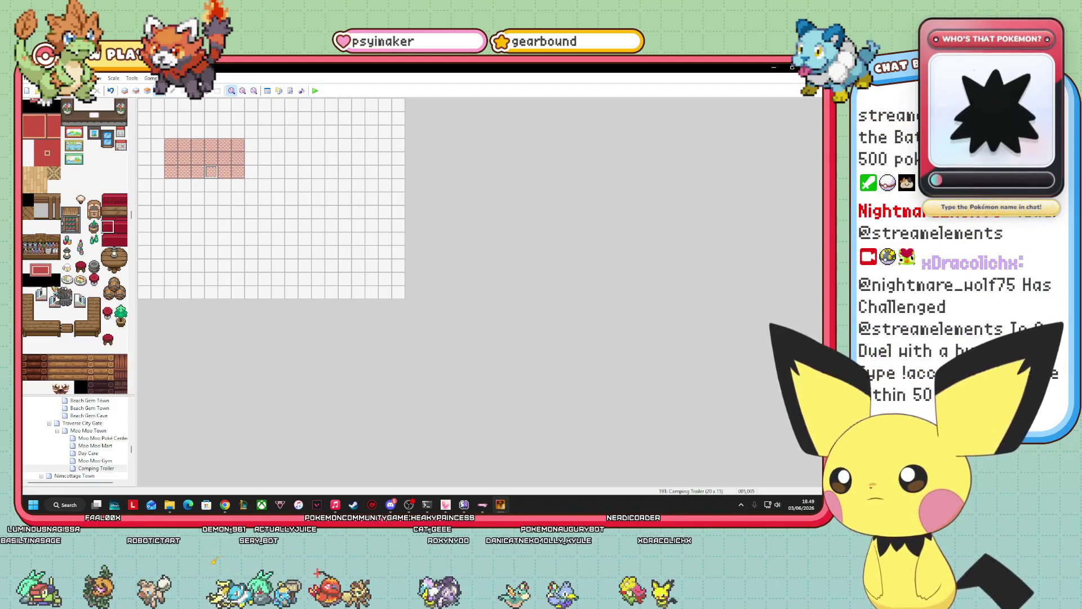
# - Stamp the red rug at the floor's bottom edge and the 2x3 red furniture at upper right
pyautogui.click(148, 90)
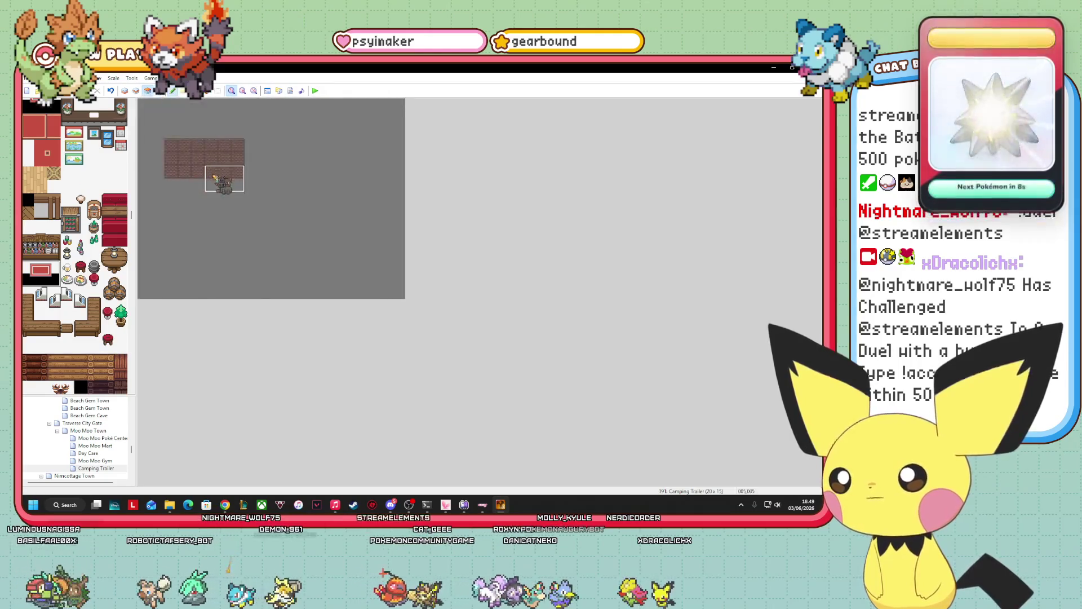
pyautogui.click(210, 178)
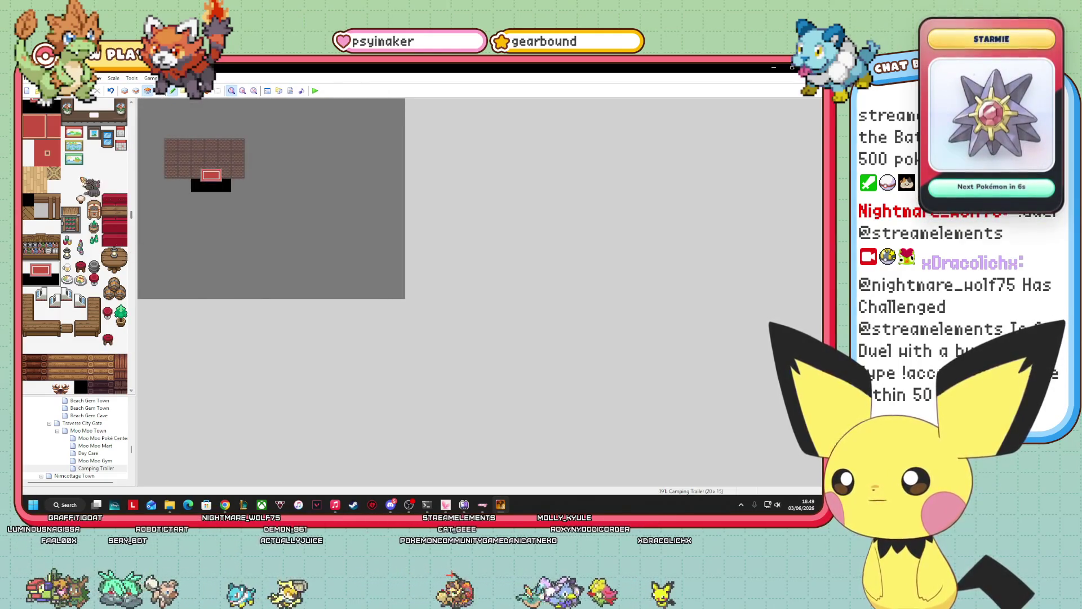
pyautogui.moveTo(108, 200); pyautogui.dragTo(121, 236)
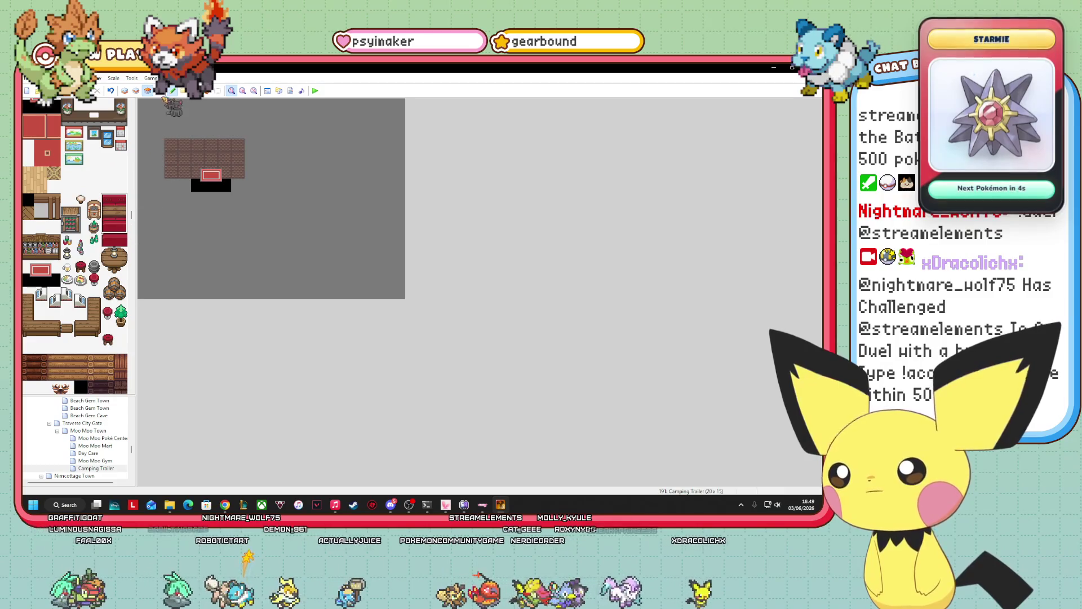
pyautogui.click(225, 133)
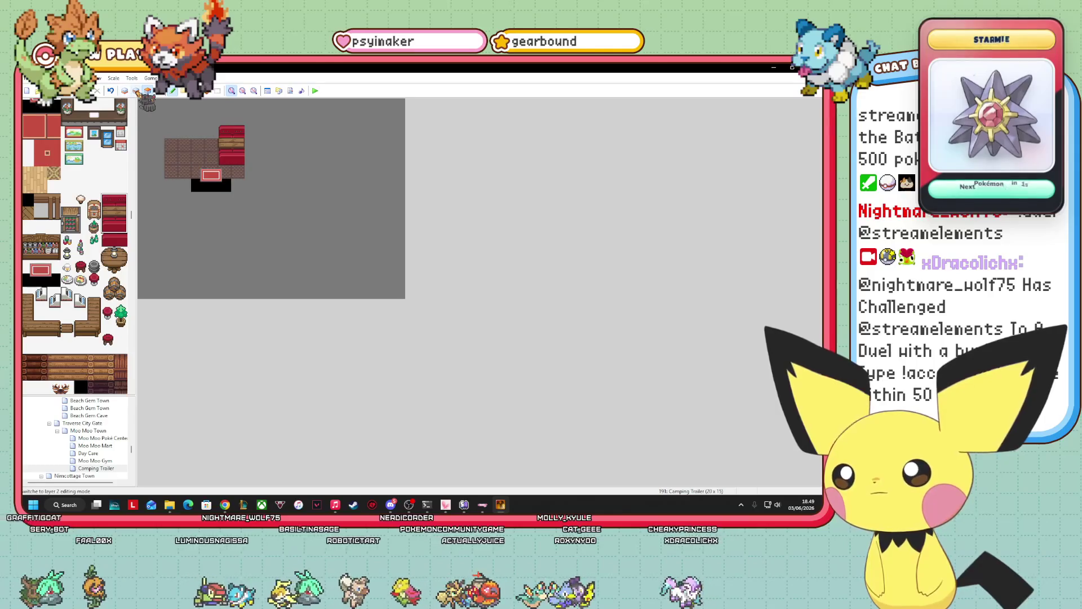
pyautogui.click(125, 90)
# - Pick the stove-and-sink tiles from the kitchen tileset and place them on layer 2 in the trailer's top-left corner
pyautogui.scroll(-5, 102, 232)
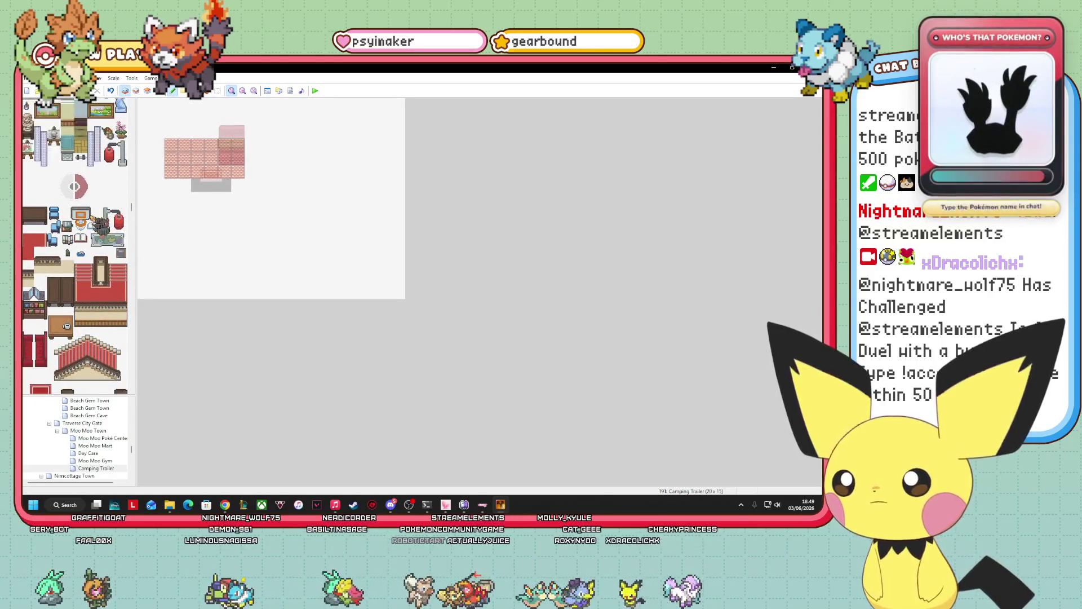
pyautogui.scroll(-10, 94, 226)
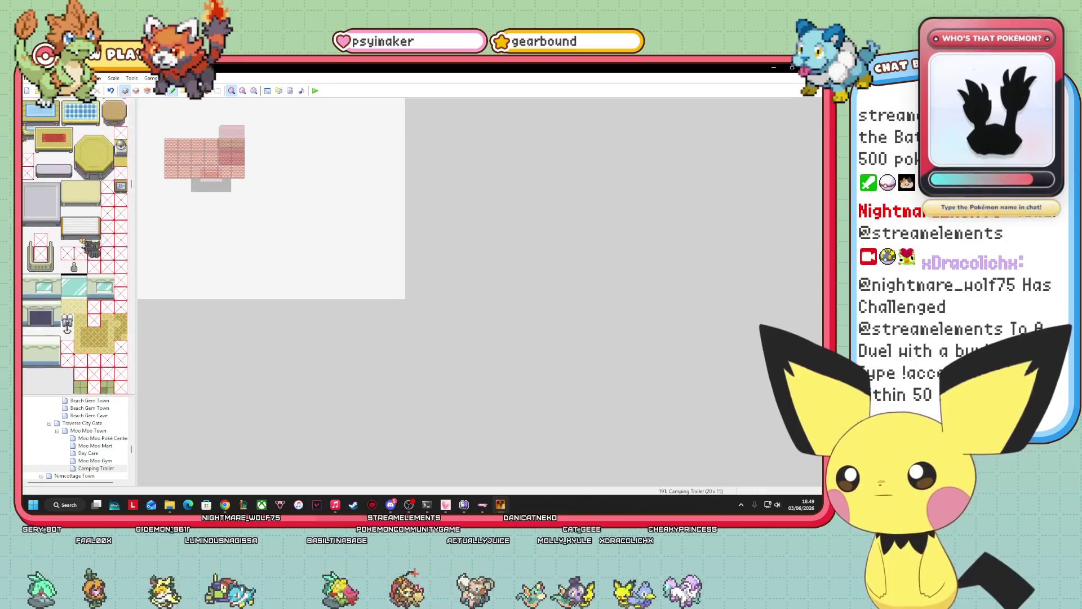
pyautogui.scroll(-15, 65, 256)
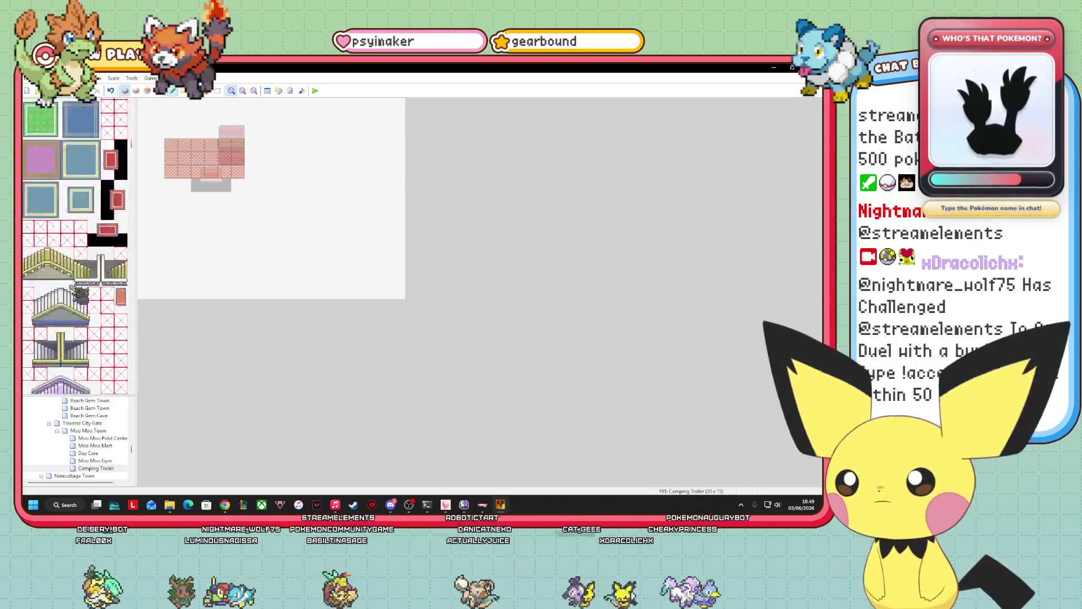
pyautogui.scroll(-15, 74, 253)
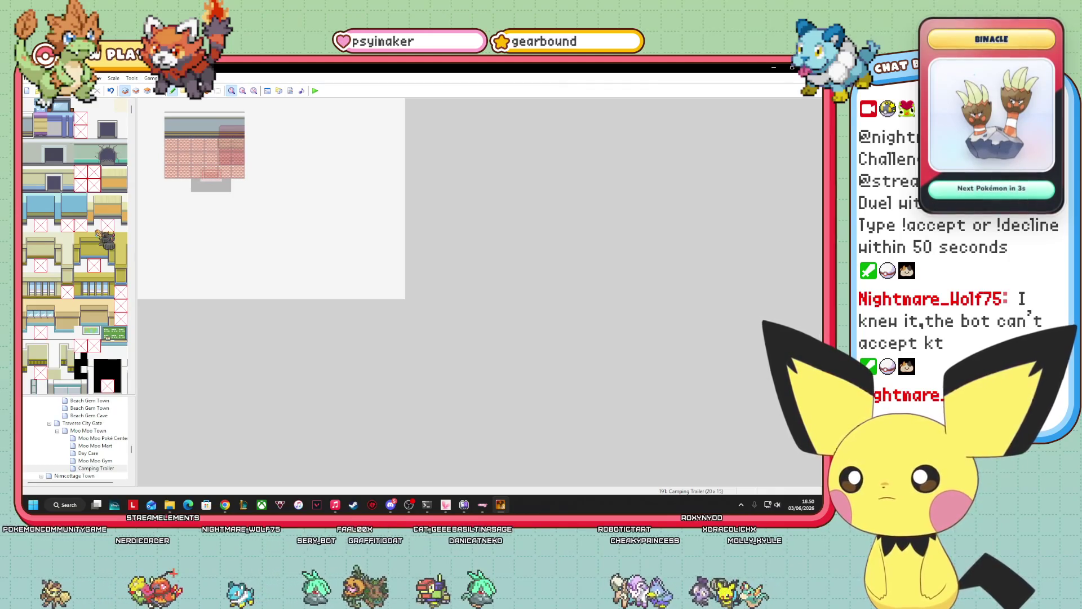
pyautogui.scroll(-4, 98, 232)
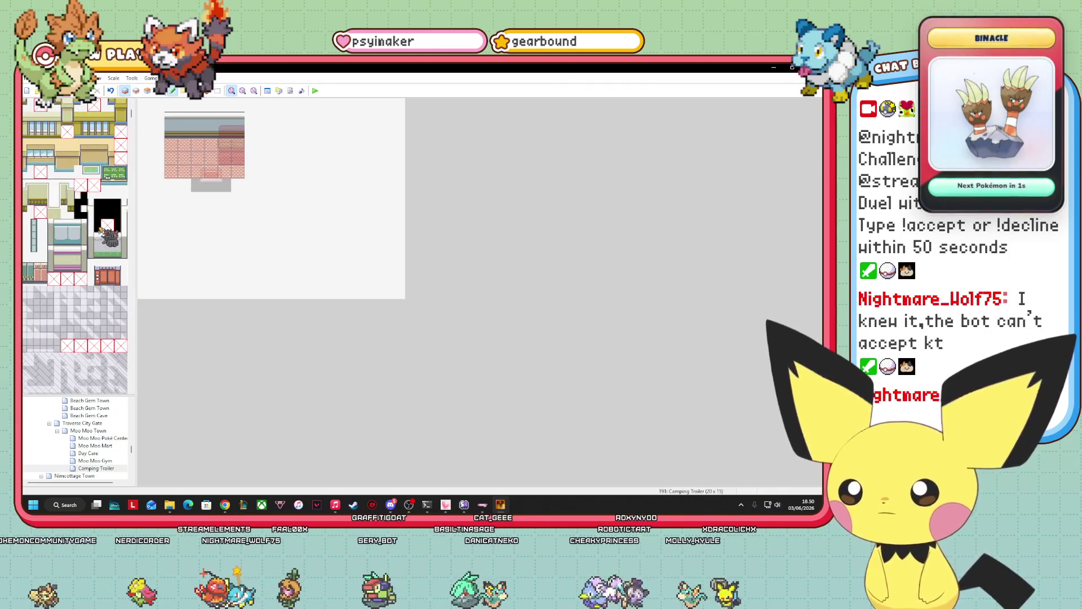
pyautogui.scroll(-3, 100, 229)
pyautogui.scroll(-6, 100, 227)
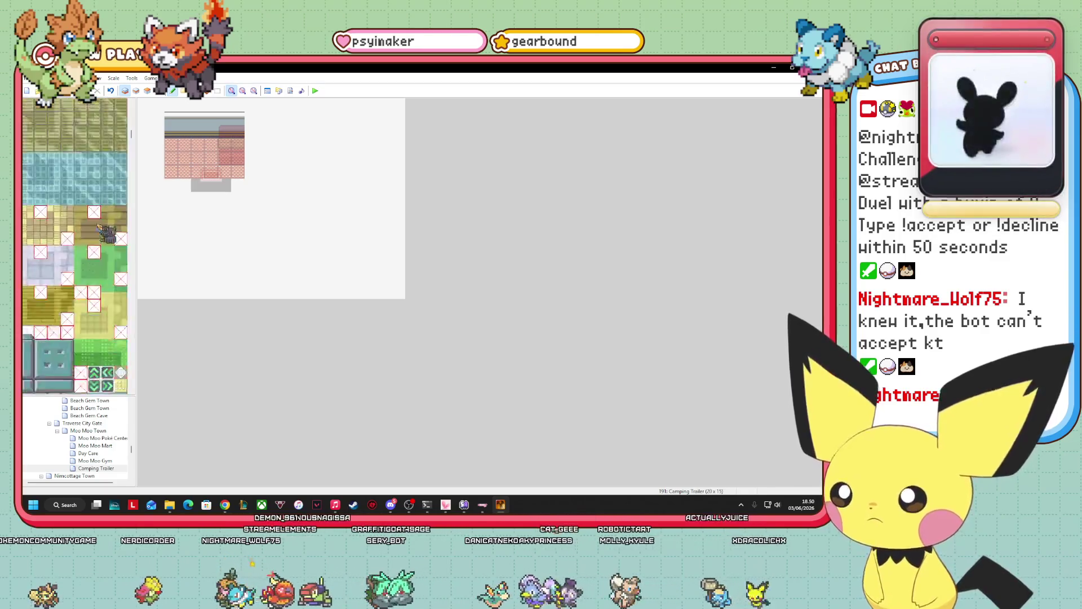
pyautogui.scroll(-8, 99, 228)
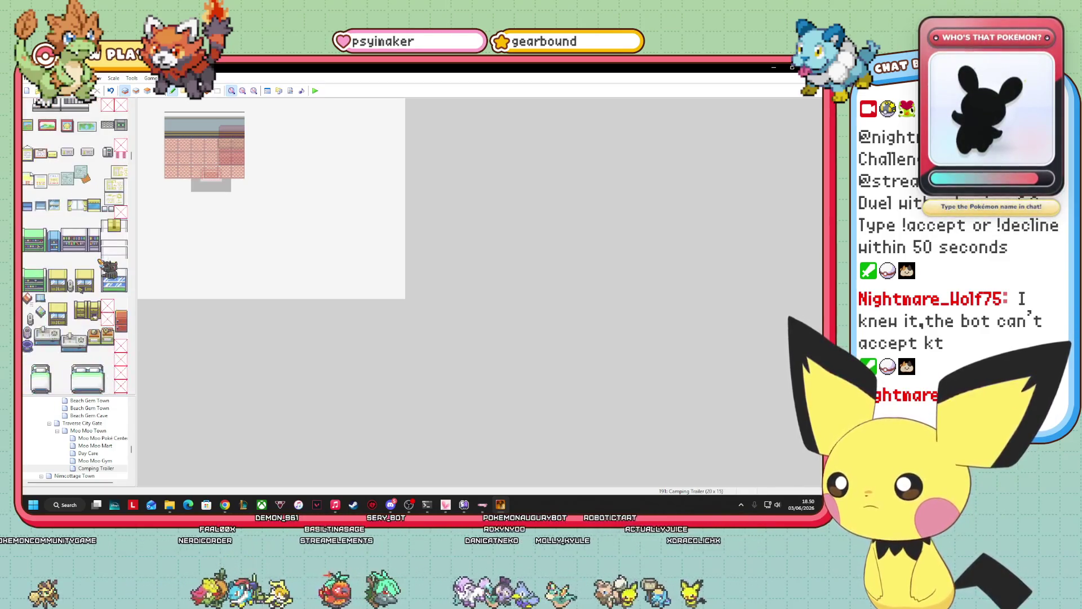
pyautogui.click(47, 338)
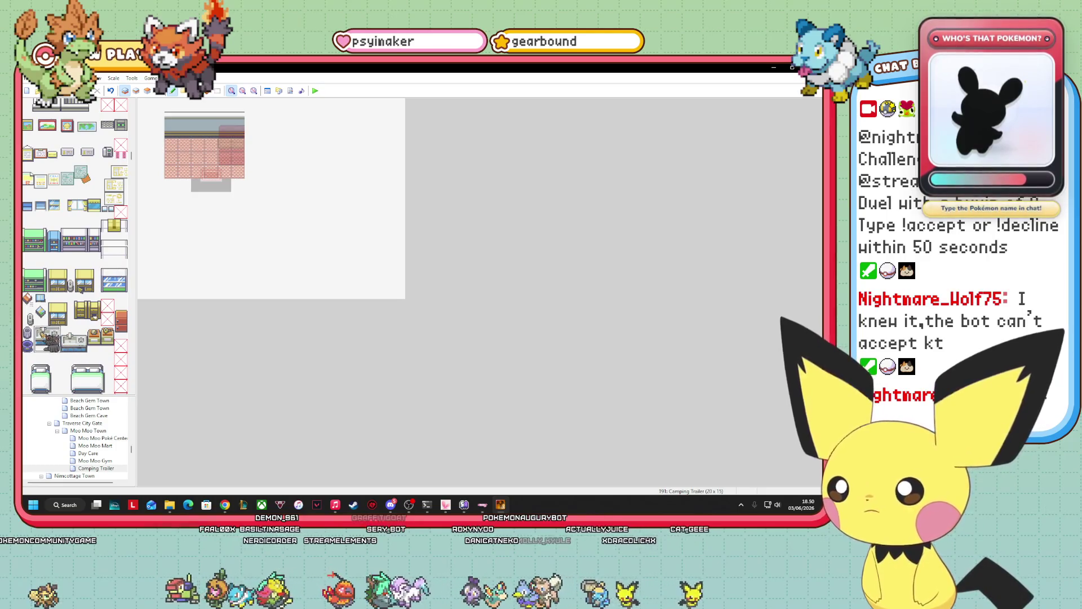
pyautogui.press('F6')
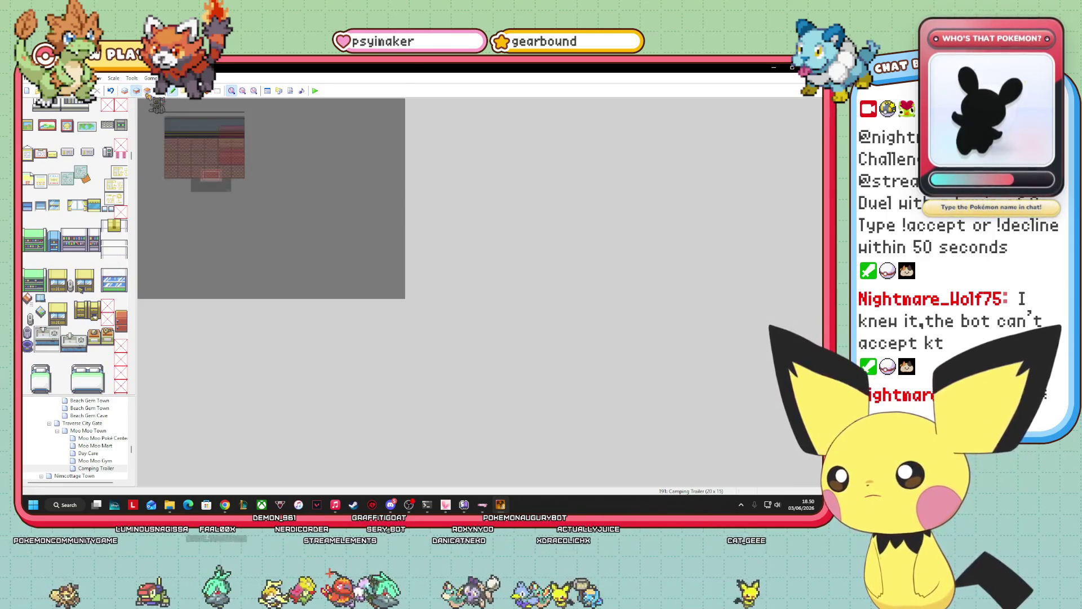
pyautogui.click(177, 137)
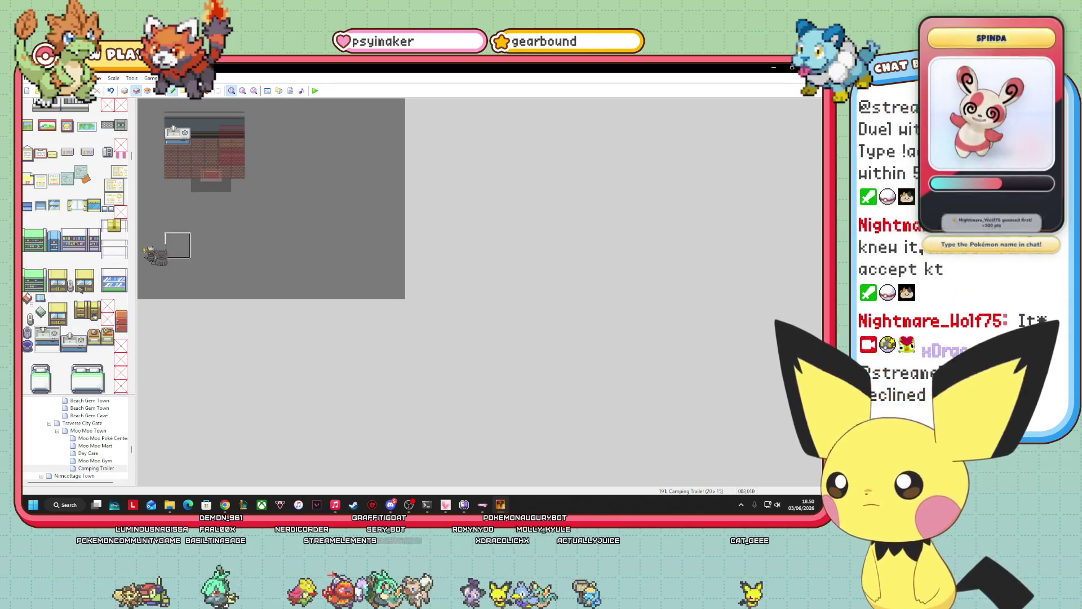